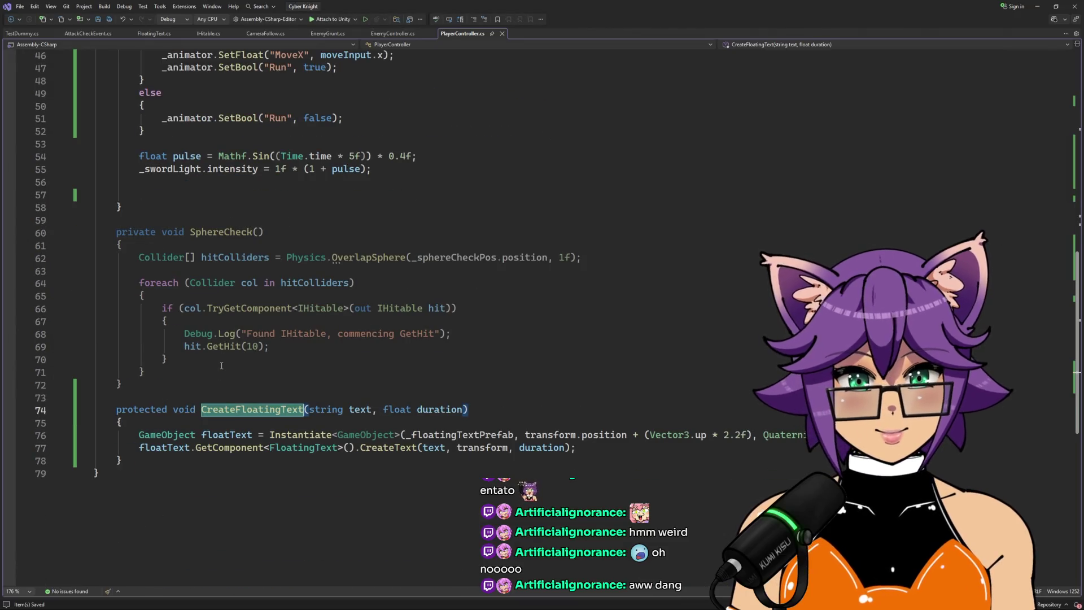
Review the PlayerController.cs Update method in Visual Studio, then return to the Unity editor
scroll(222, 366, "up", 5)
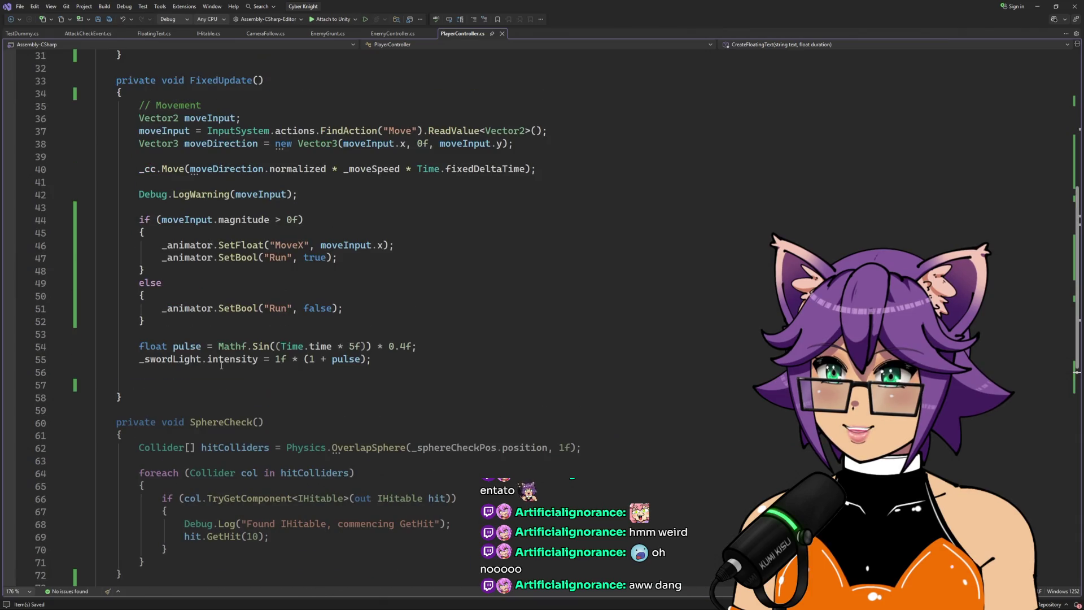
scroll(222, 365, "up", 4)
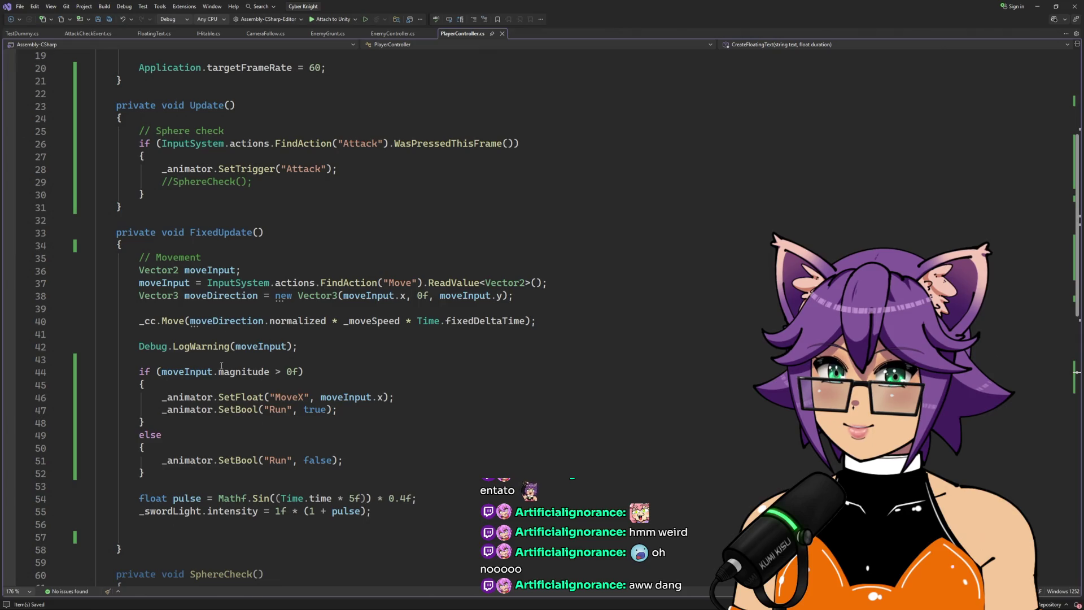
scroll(222, 365, "up", 6)
key("alt+Tab")
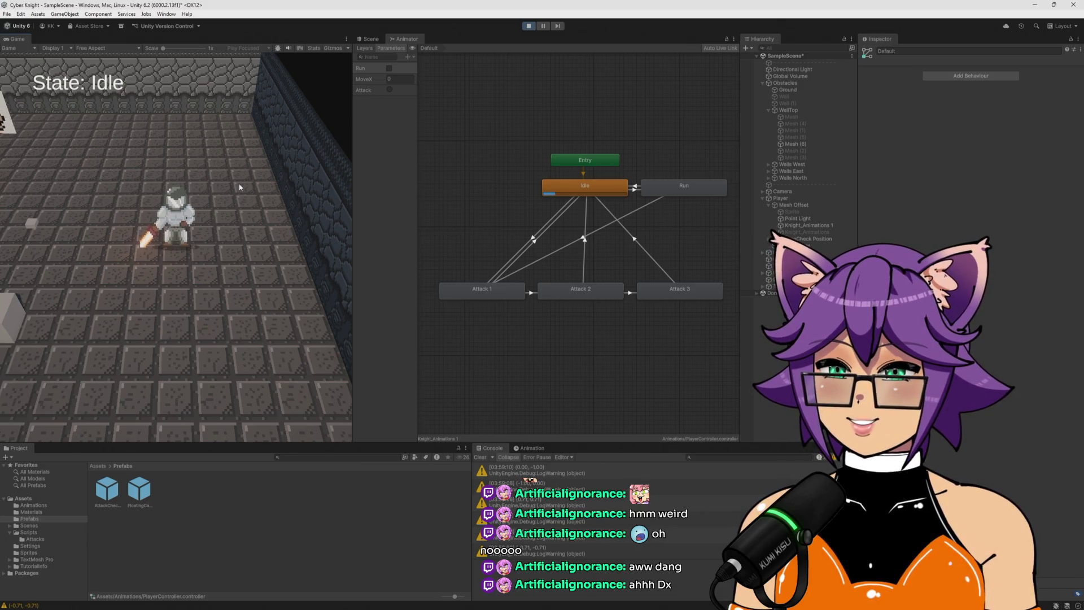
Play-test the knight's three-hit attack combo while standing still
left_click(239, 187)
left_click(240, 191)
left_click(238, 190)
left_click(238, 192)
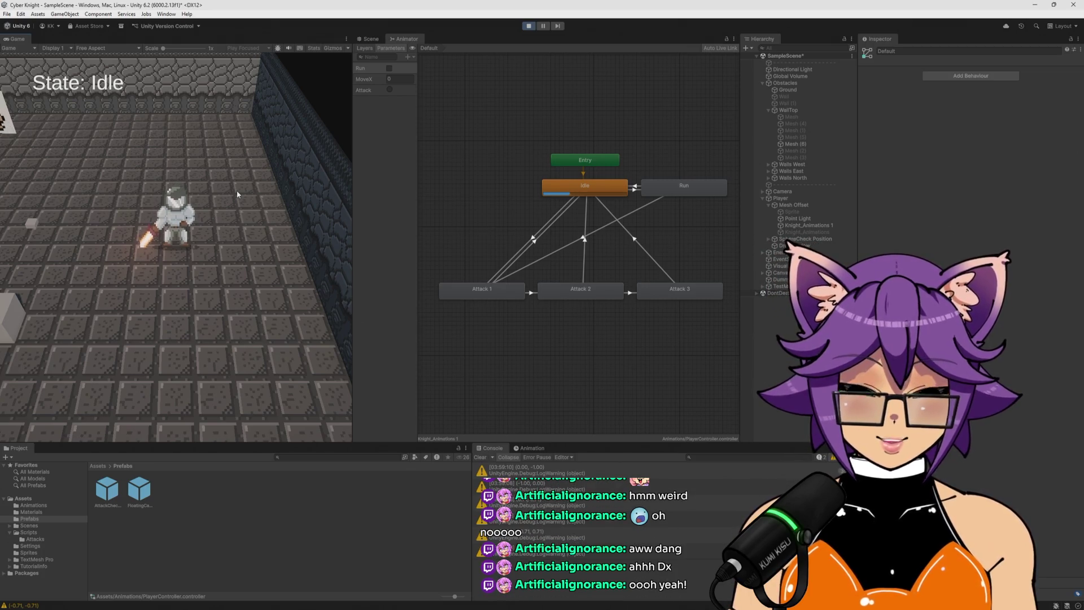
Attack while moving the knight up-left, then down-right with WASD
key("w")
key("a")
left_click(234, 197)
left_click(228, 203)
left_click(221, 209)
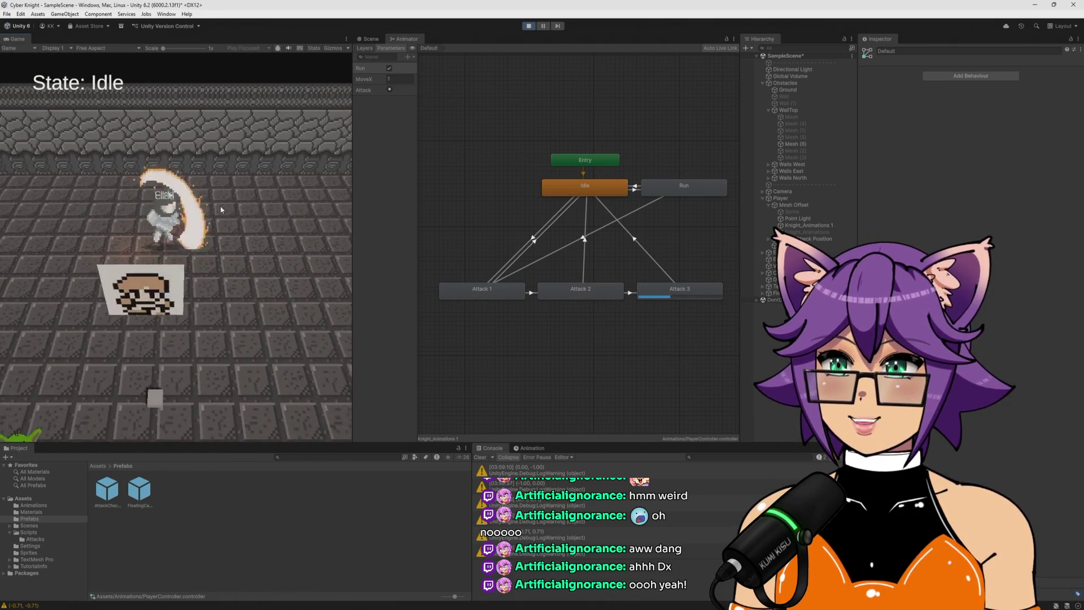
key("d")
key("s")
left_click(223, 210)
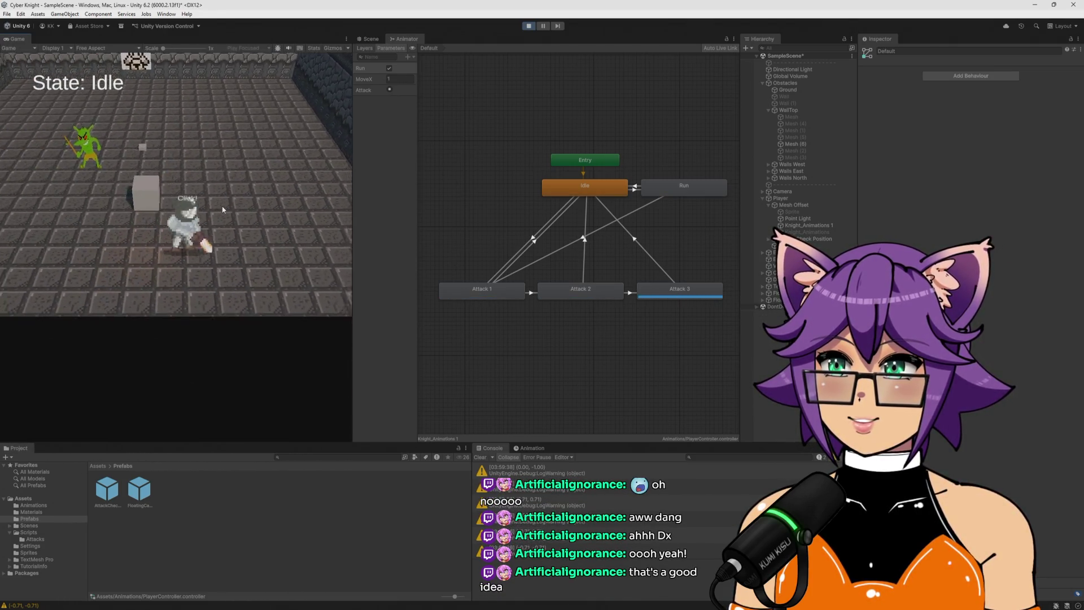
key("d")
Chain further attack combos while steering the knight up, left, down and right
left_click(223, 210)
left_click(226, 211)
left_click(228, 211)
key("w")
left_click(232, 213)
left_click(232, 210)
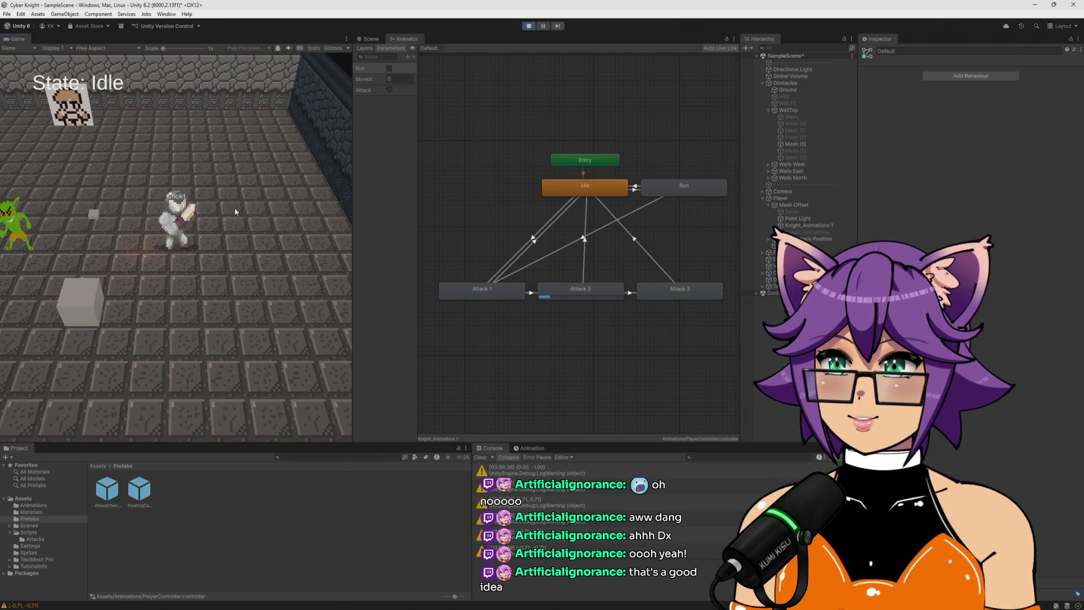
key("a")
key("s")
left_click(235, 211)
left_click(235, 212)
left_click(235, 212)
key("d")
left_click(235, 212)
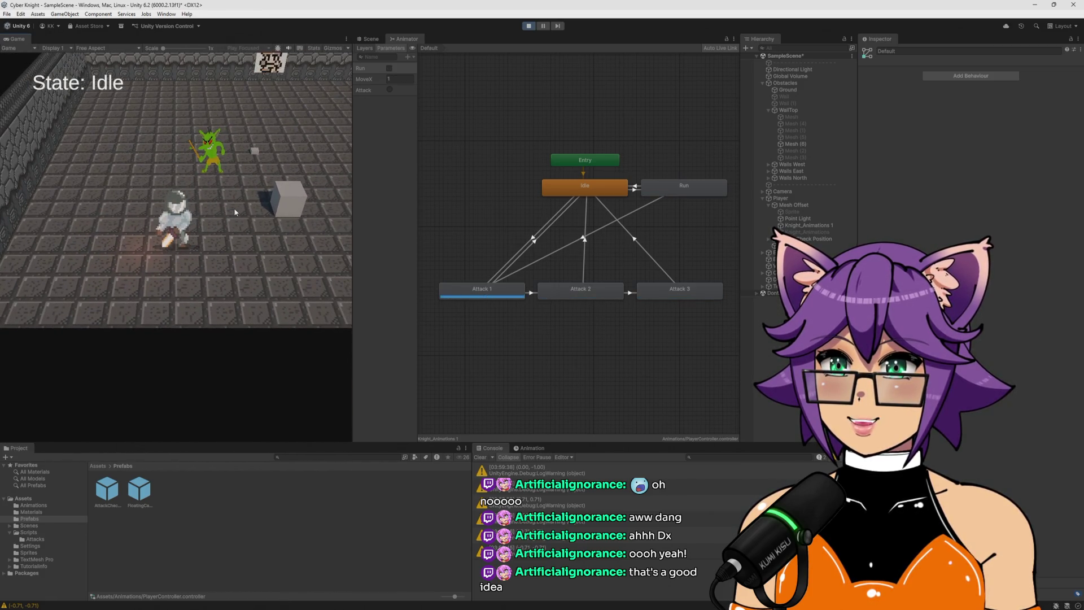
Swing a fresh Attack 1, then show the Attack 1 → Idle transition's timing settings
left_click(235, 211)
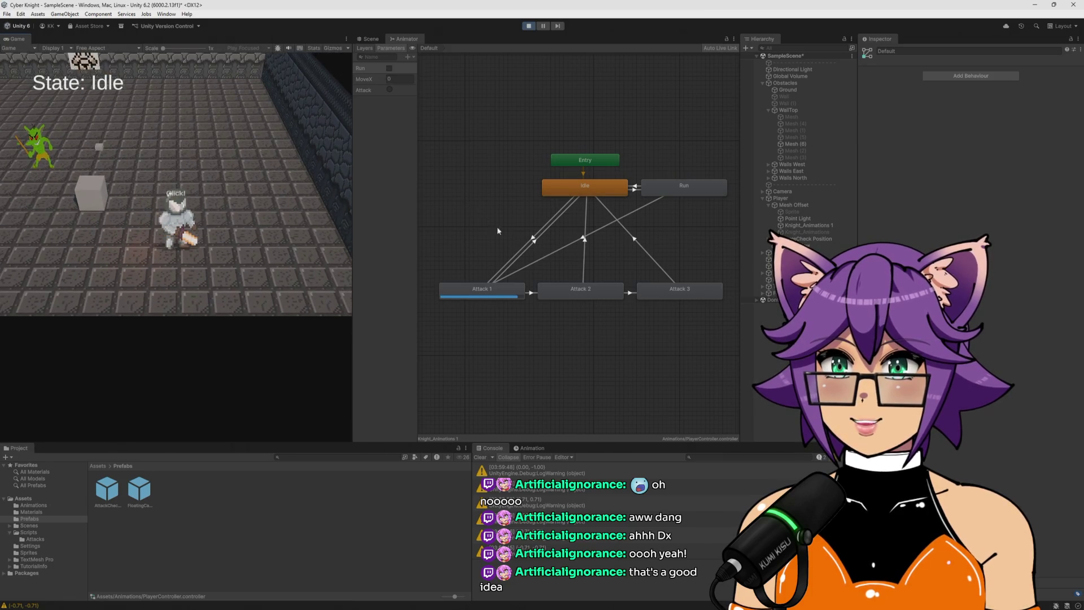
left_click(533, 243)
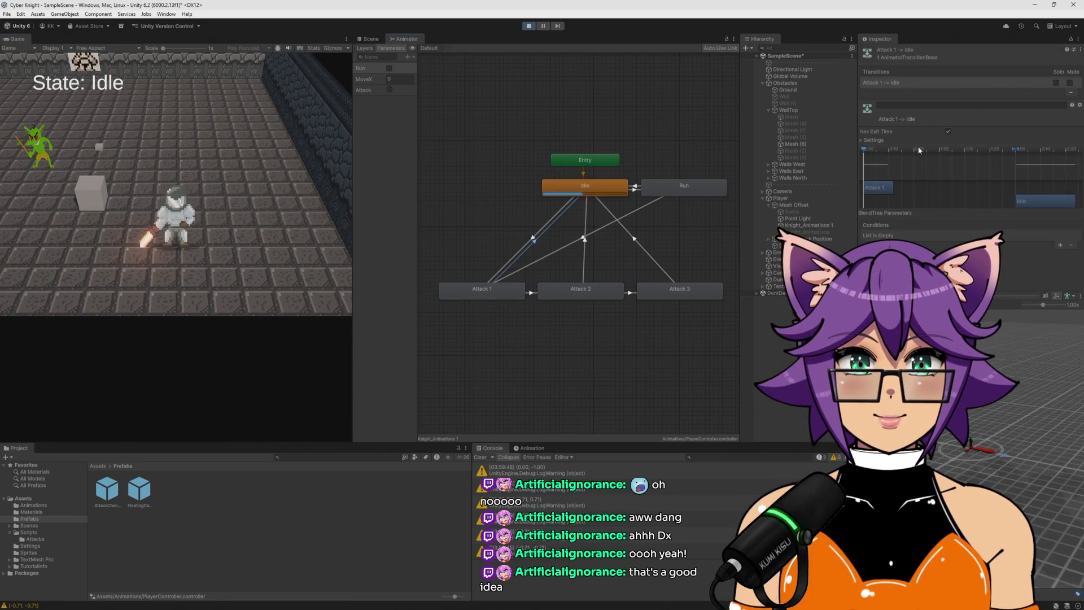
left_click(861, 140)
Set Attack 1 → Idle Exit Time to 2 and look over the Attack 2 and Attack 3 transitions
left_click(966, 148)
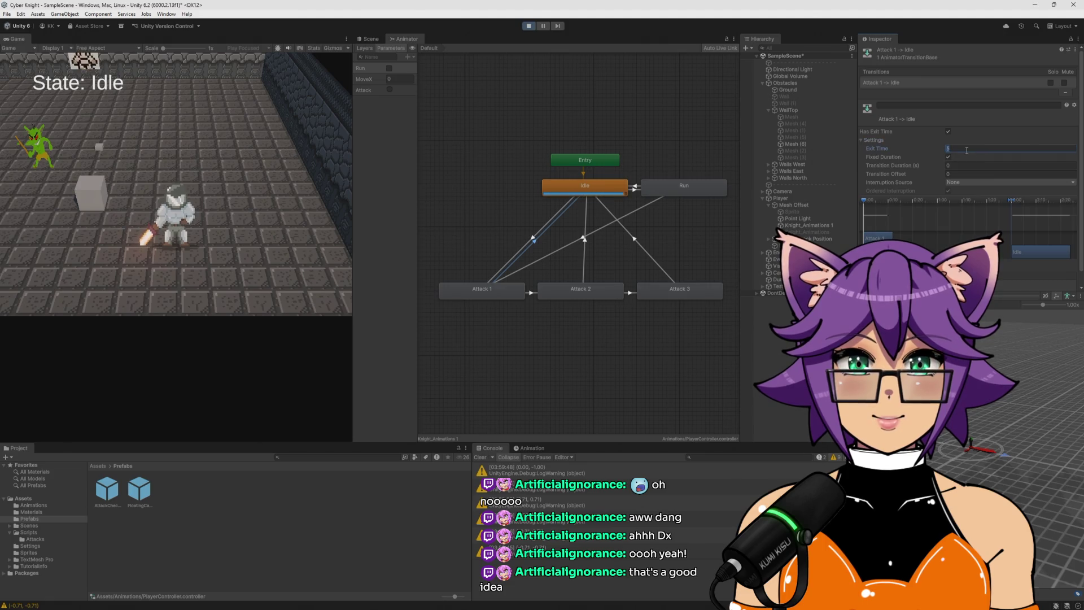
type("2")
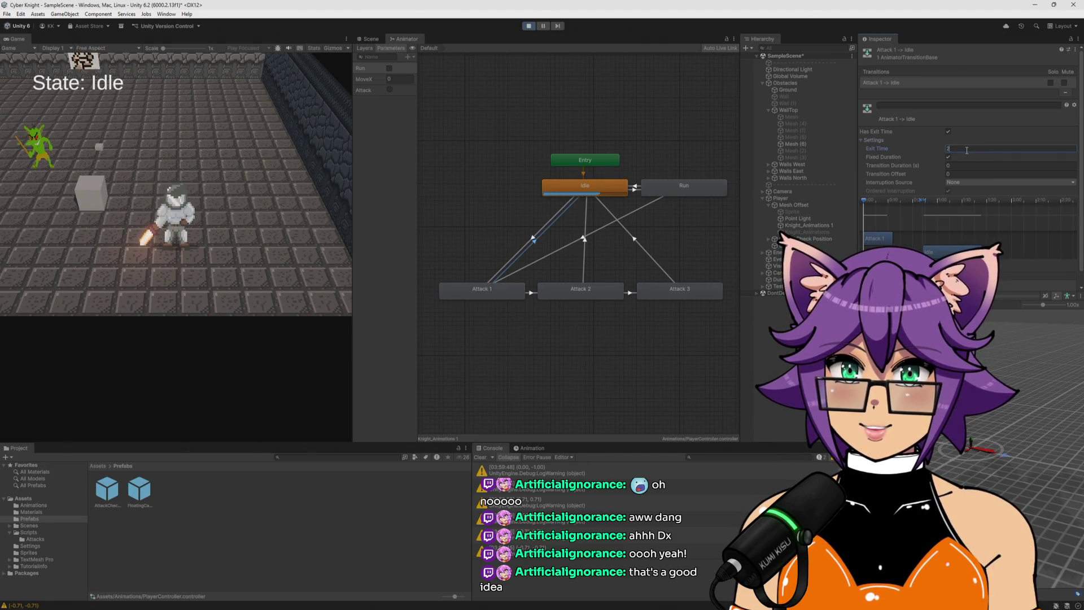
left_click(585, 241)
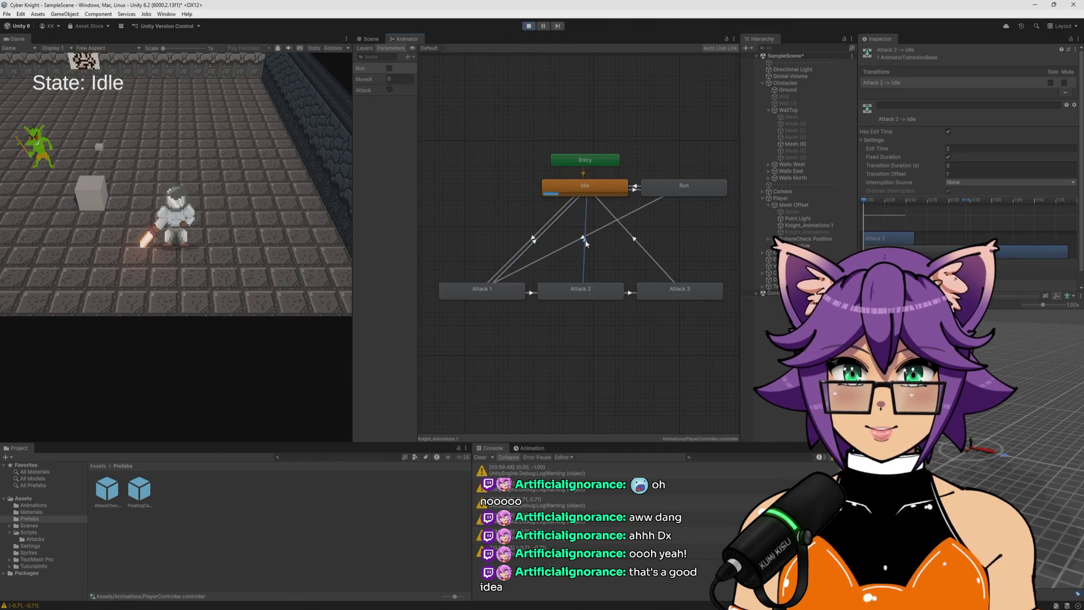
left_click(635, 239)
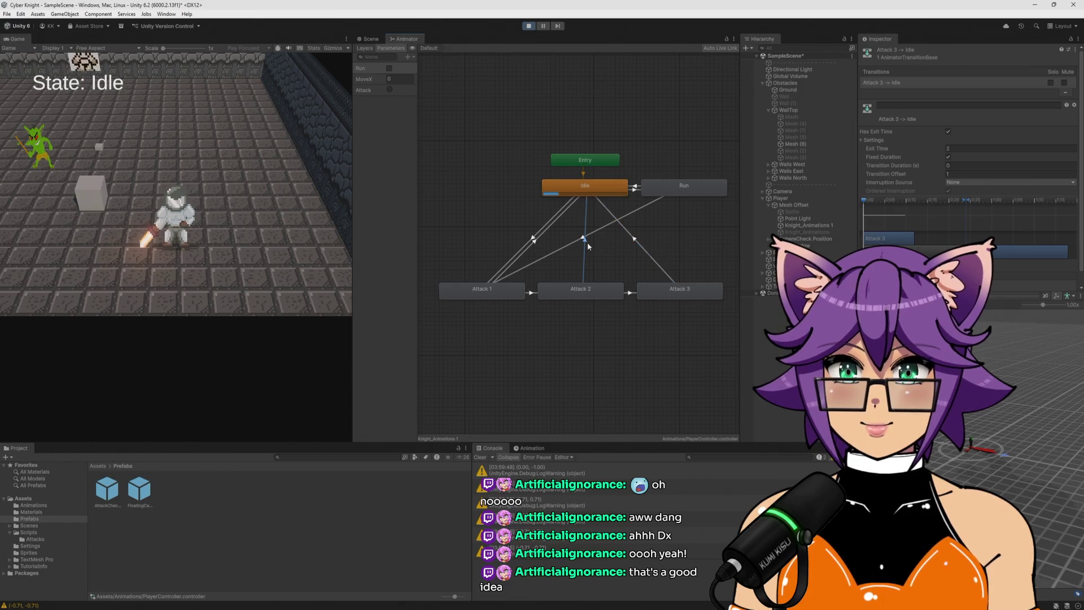
left_click(537, 244)
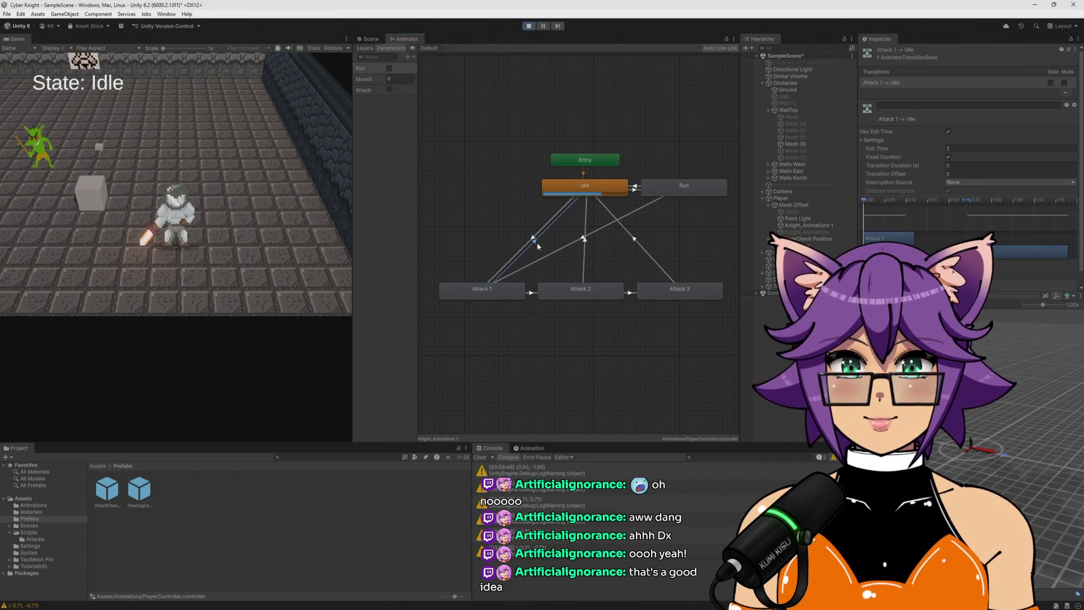
Set Transition Offset to 0 on the Attack 2 → Idle and Attack 3 → Idle transitions
left_click(585, 242)
left_click(952, 174)
type("0")
left_click(634, 240)
left_click(978, 174)
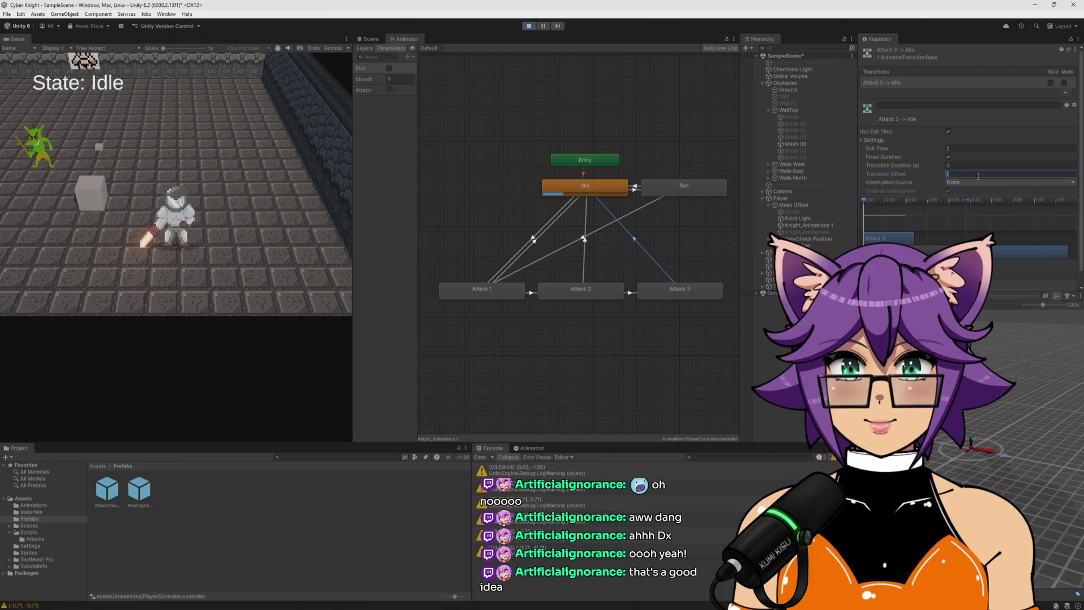
Test the chained attacks in game and move the knight up the corridor
left_click(242, 188)
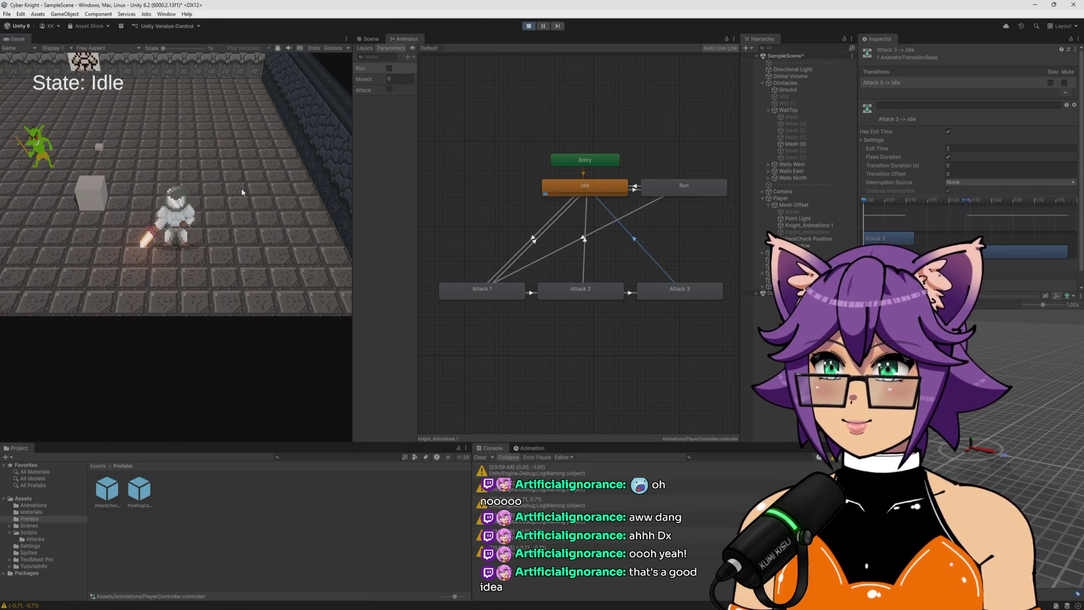
left_click(246, 189)
left_click(246, 189)
key("w")
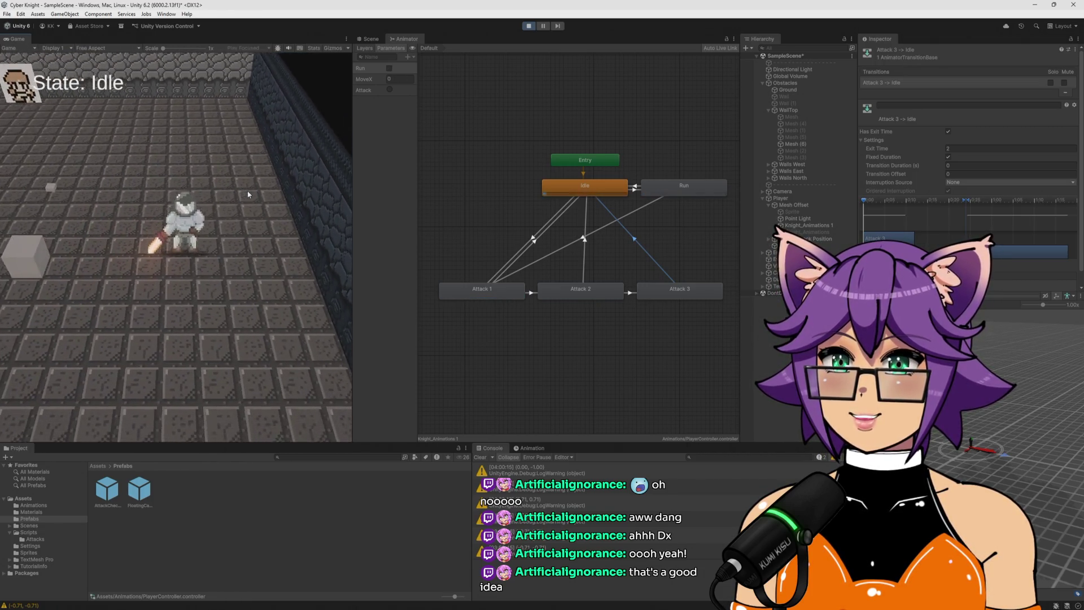
Test four single attacks, confirming the knight returns to Idle each time
left_click(247, 194)
left_click(248, 194)
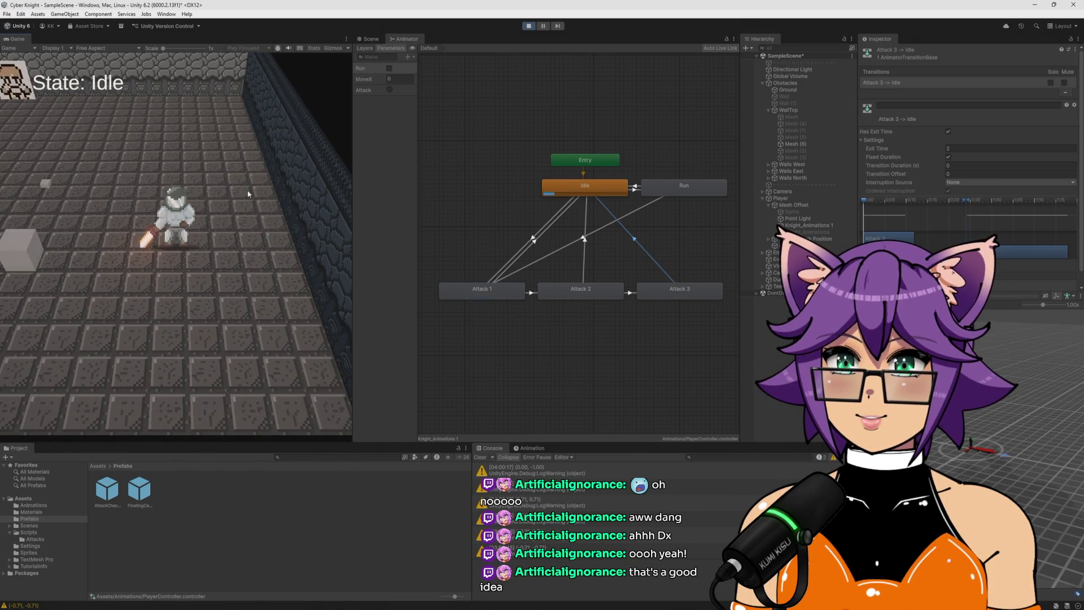
left_click(248, 193)
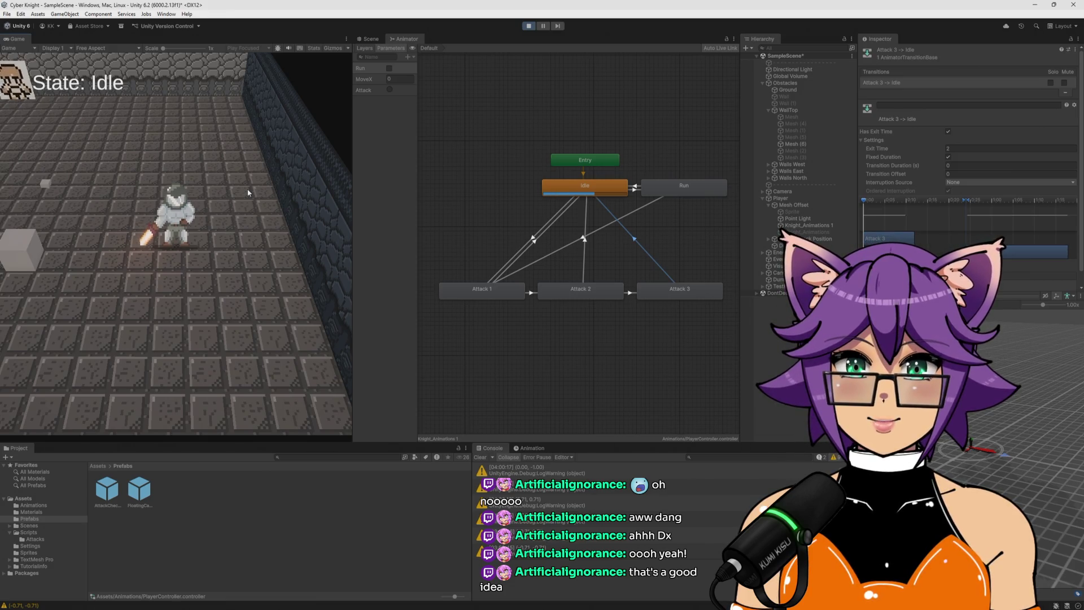
left_click(248, 193)
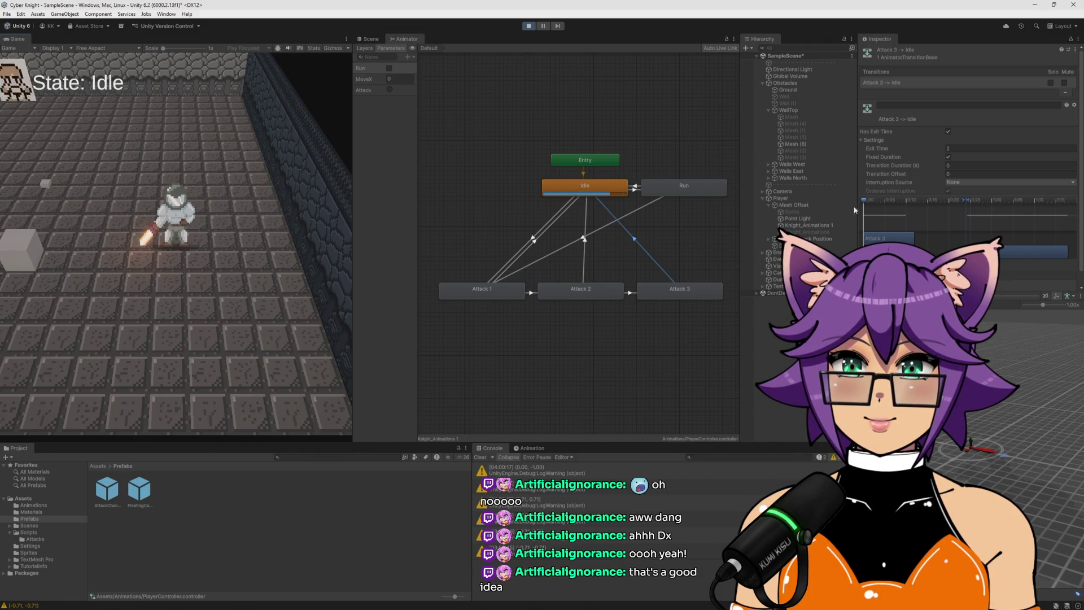
Select the Attack 1 → Idle transition and test three more single attacks
left_click(533, 240)
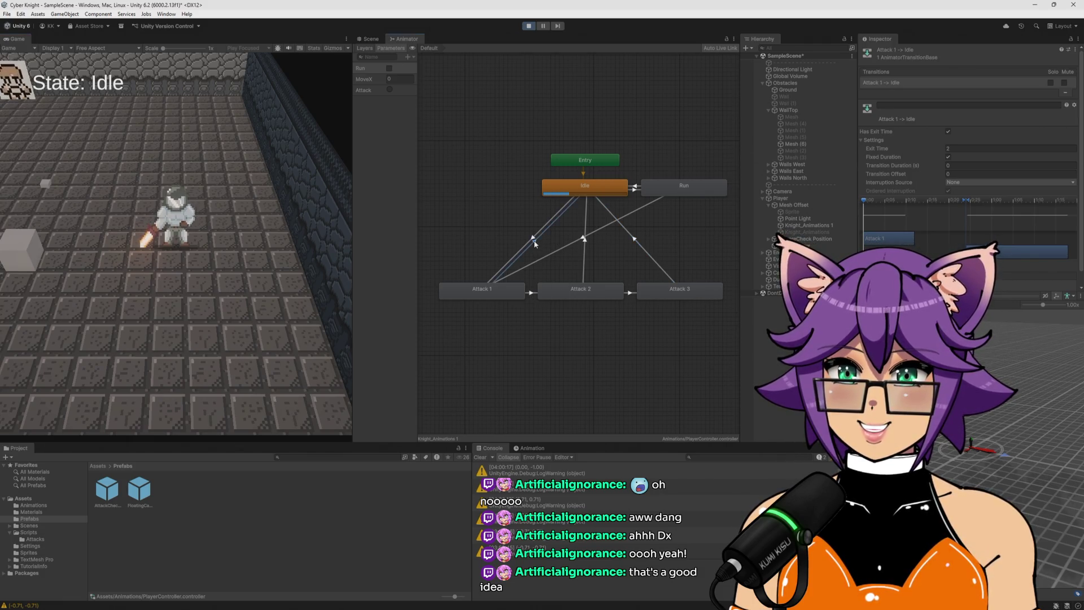
left_click(275, 219)
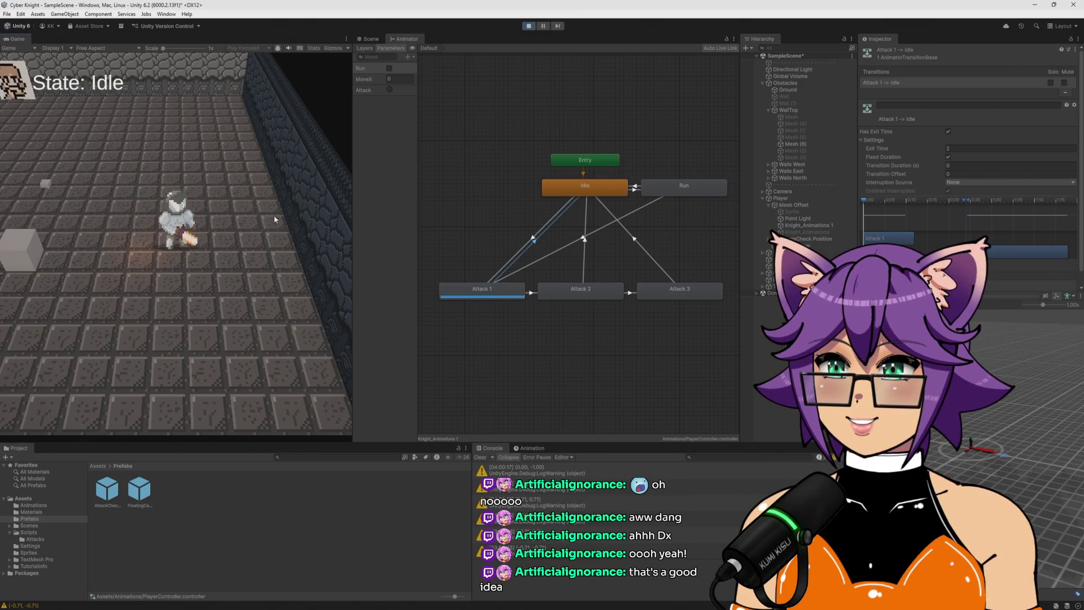
left_click(275, 219)
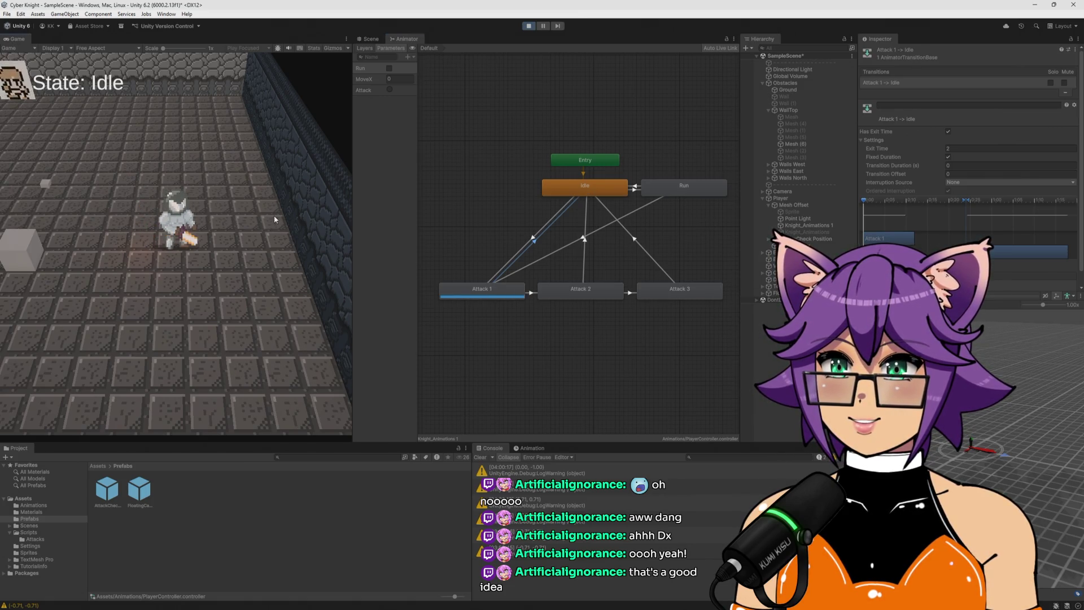
left_click(275, 216)
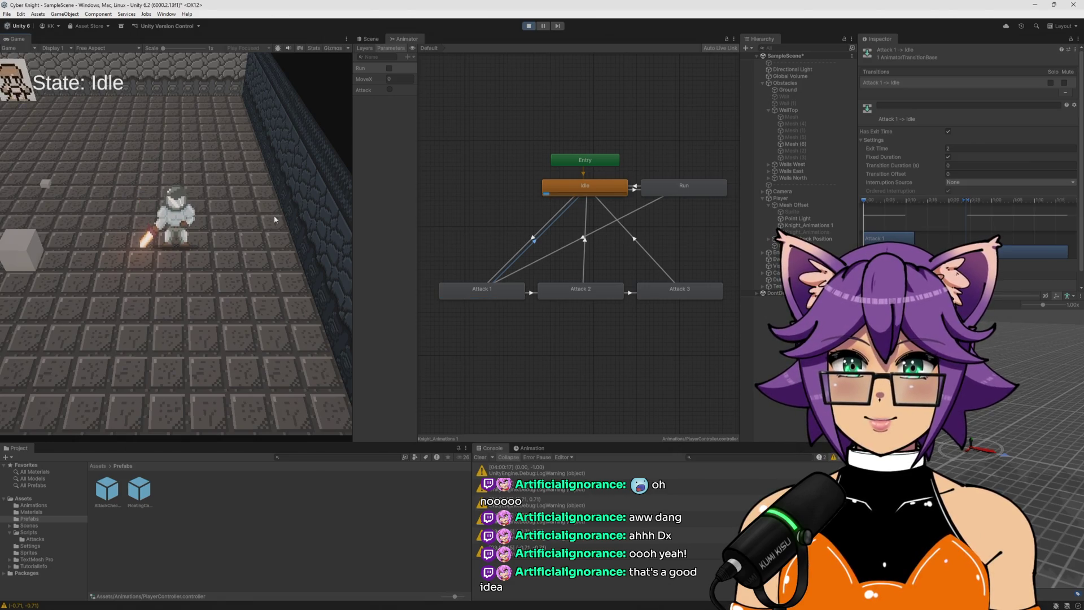
Set Attack 1 → Idle Exit Time to 4, then test single attacks and a double attack into Attack 2
left_click(947, 149)
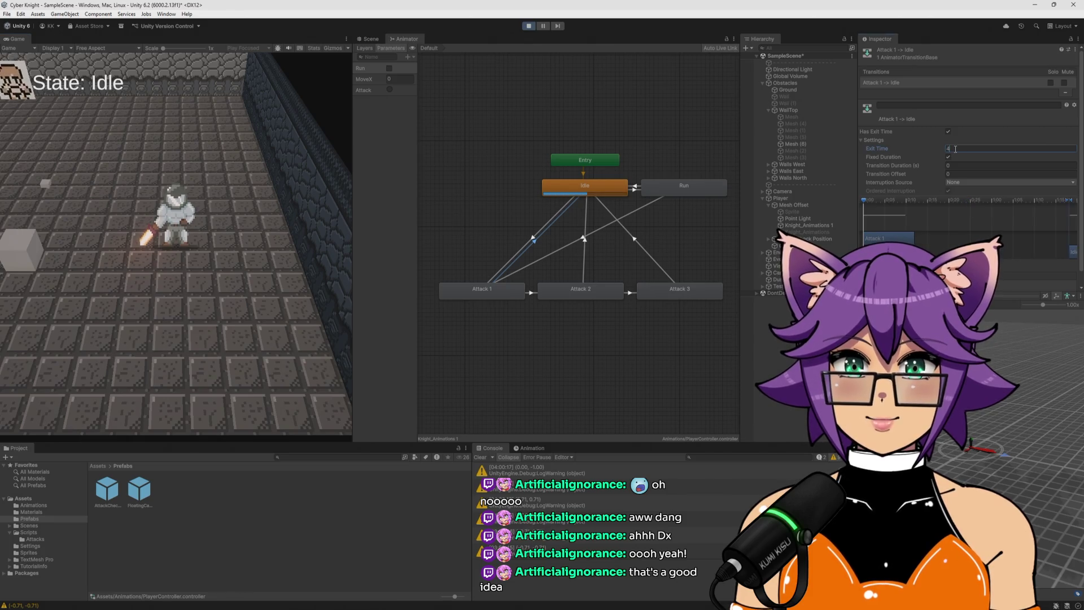
left_click(242, 251)
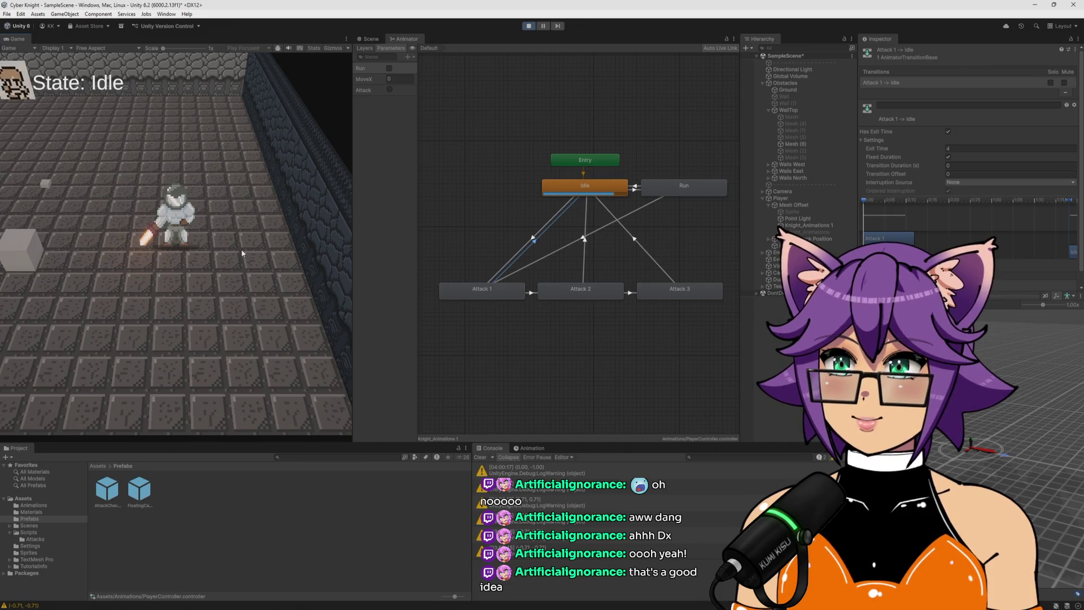
left_click(242, 249)
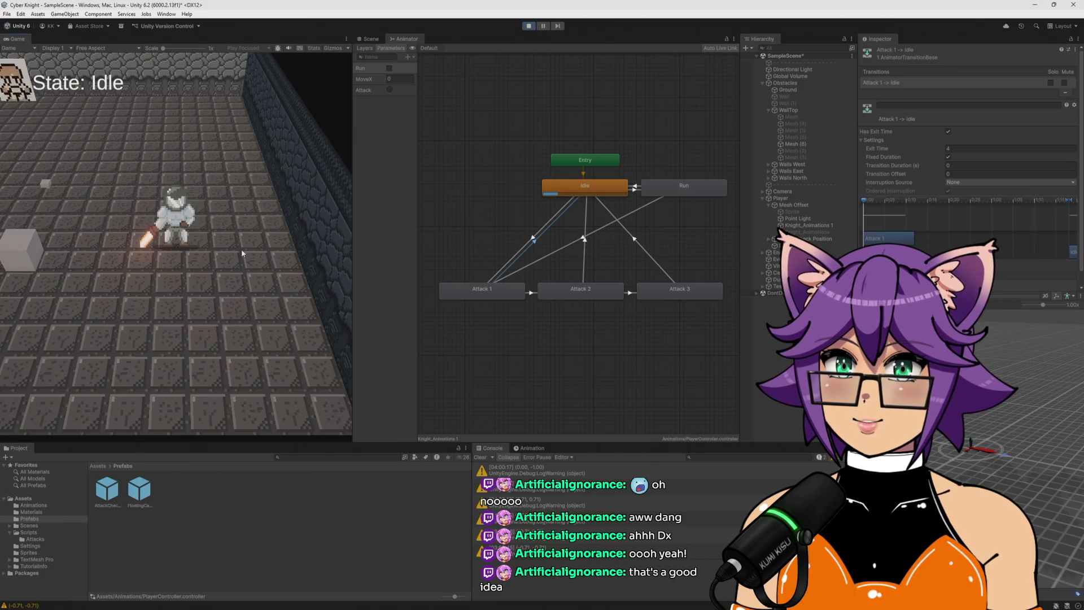
left_click(242, 249)
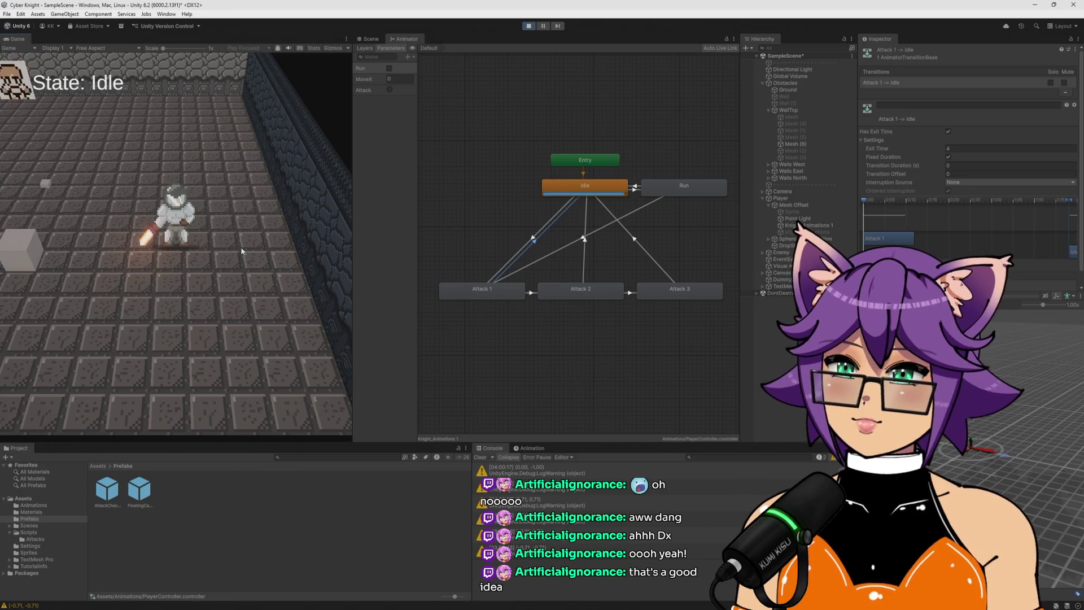
double_click(241, 251)
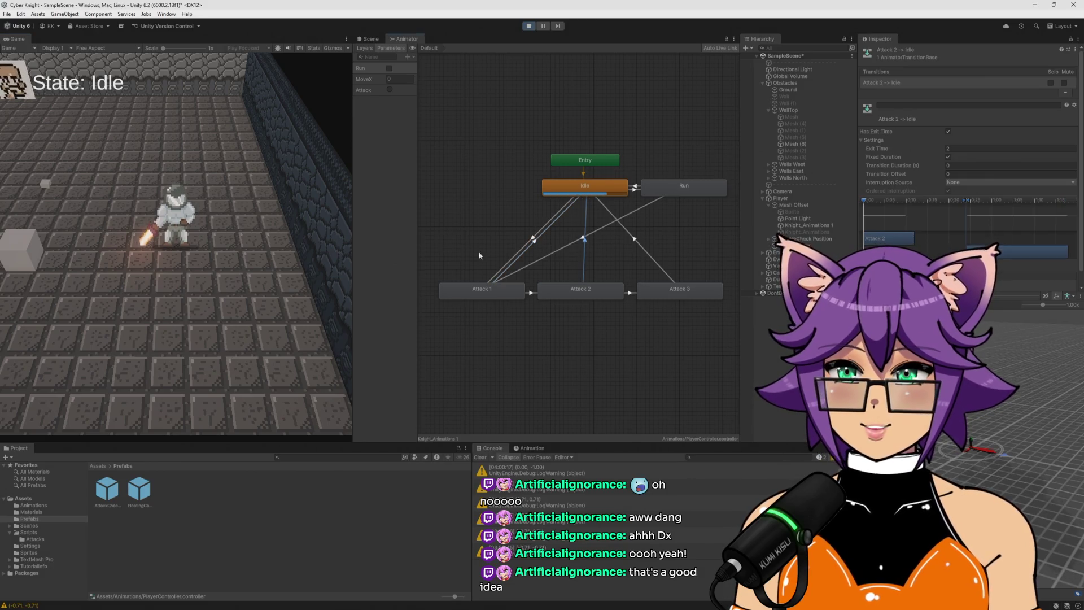
Test a quick double attack, then set the Attack 2 → Idle Exit Time to 4
double_click(269, 233)
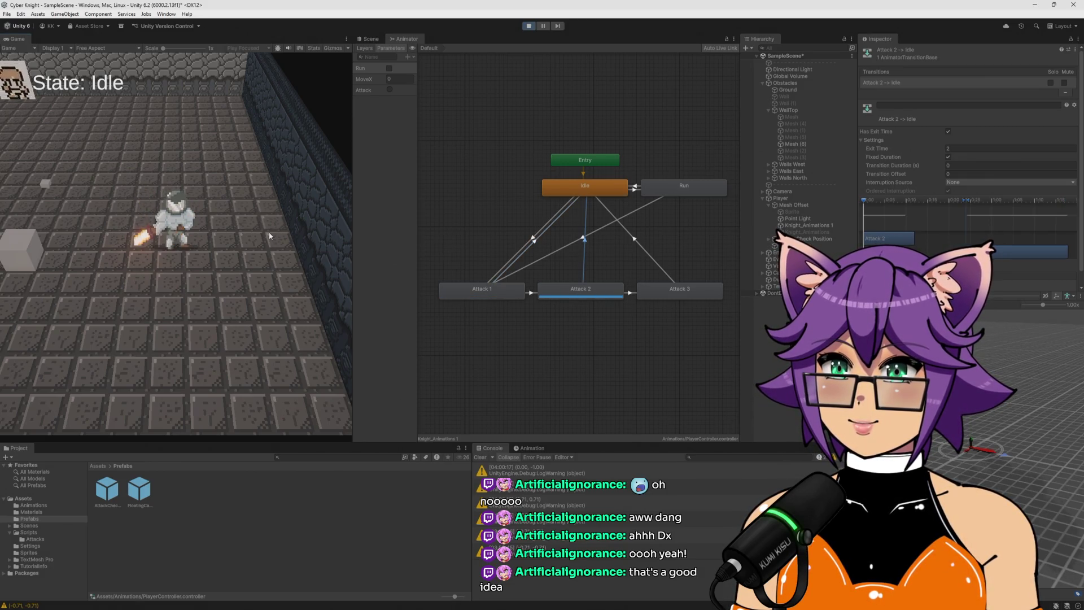
left_click(270, 232)
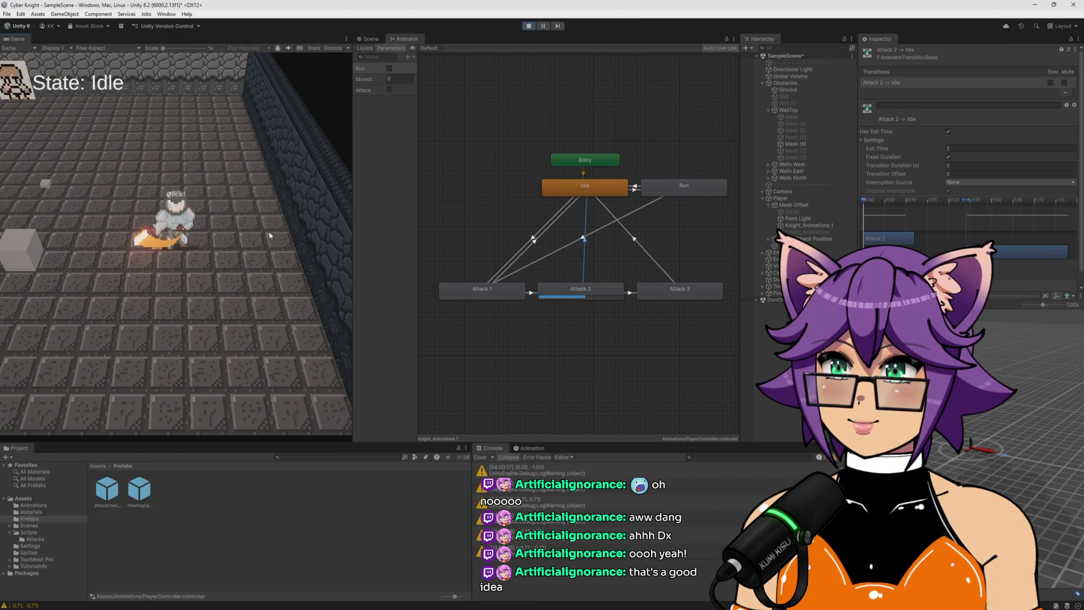
left_click(269, 232)
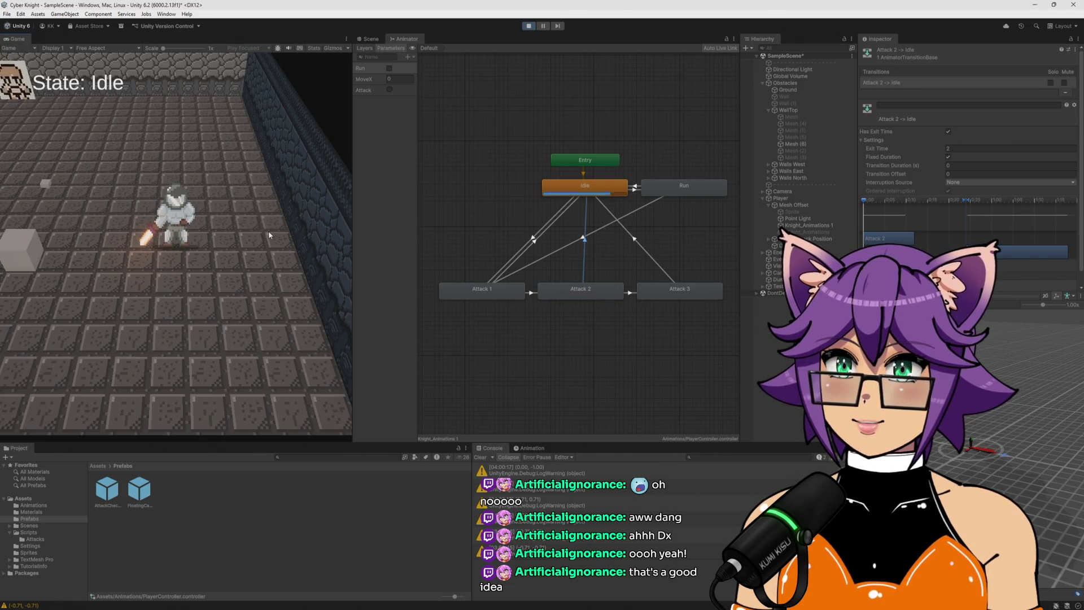
left_click(949, 148)
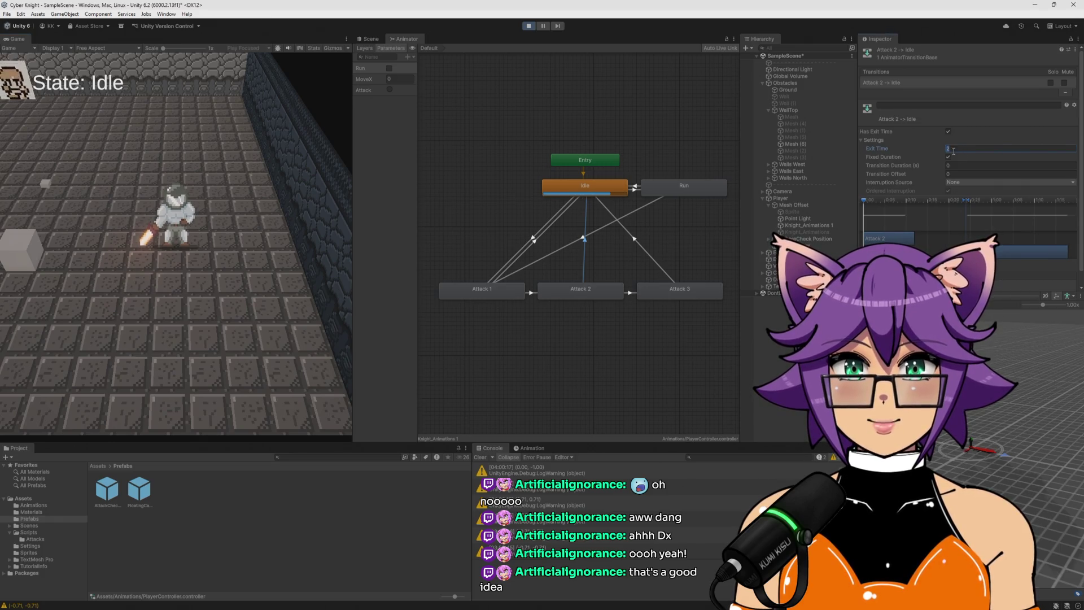
type("4")
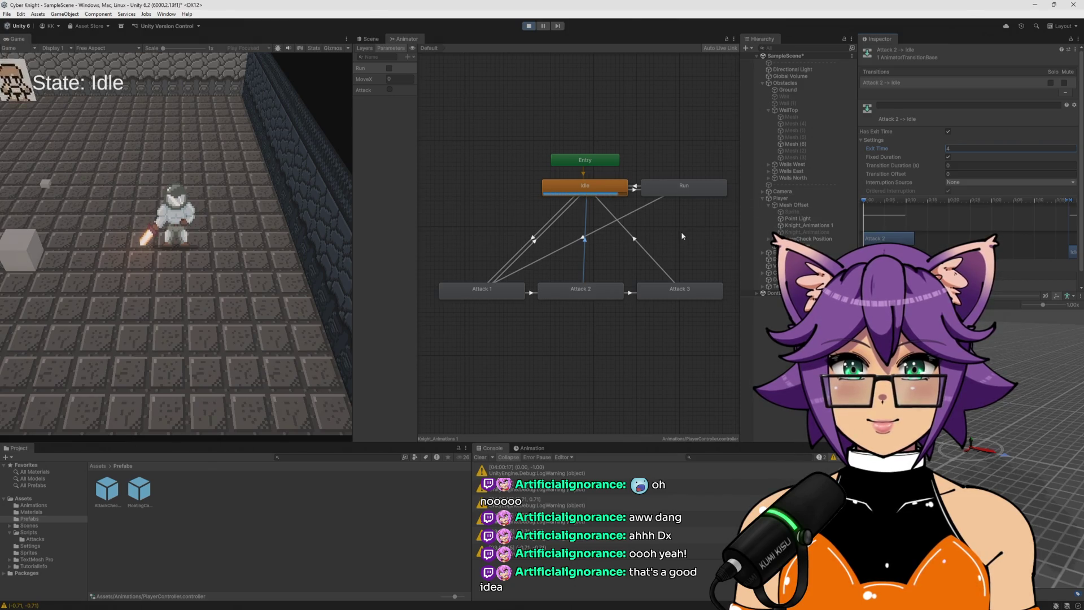
Set the Attack 3 → Idle Exit Time to 4 and test the knight's swing timing
left_click(640, 245)
left_click(1001, 149)
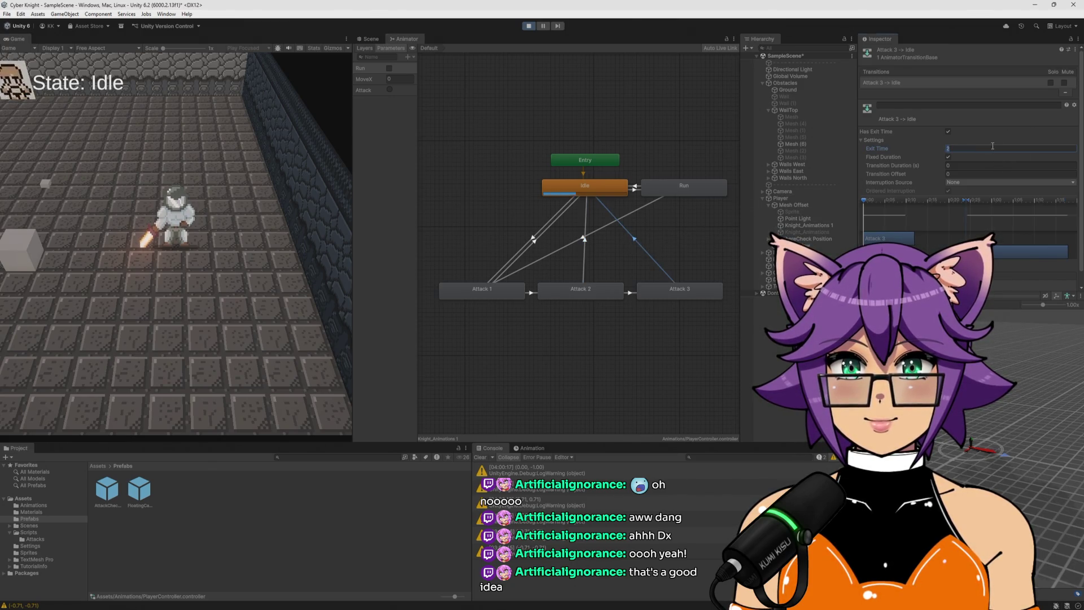
type("4")
left_click(268, 164)
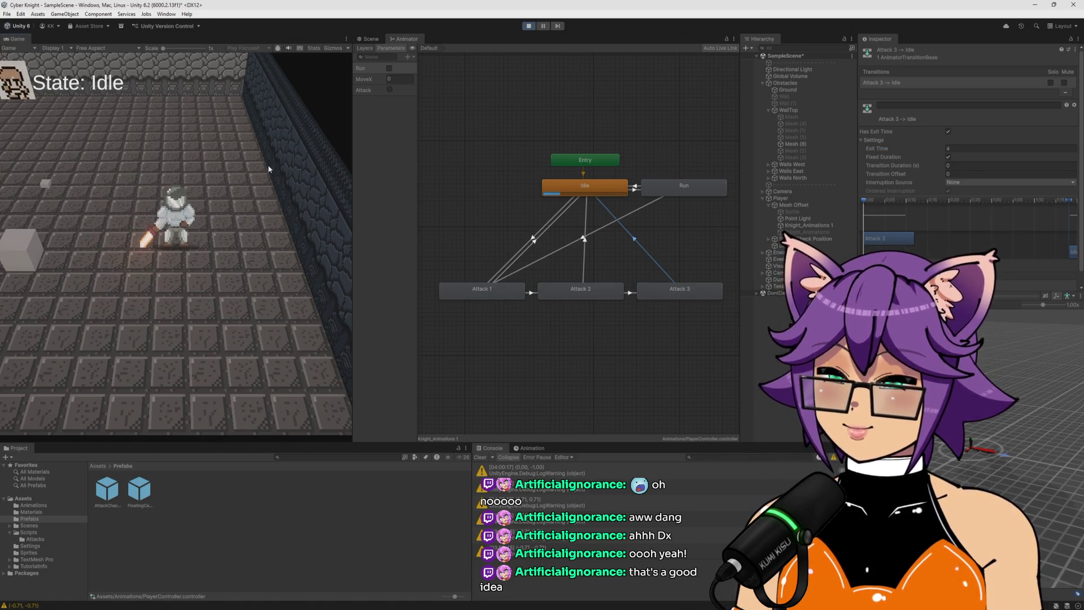
left_click(268, 164)
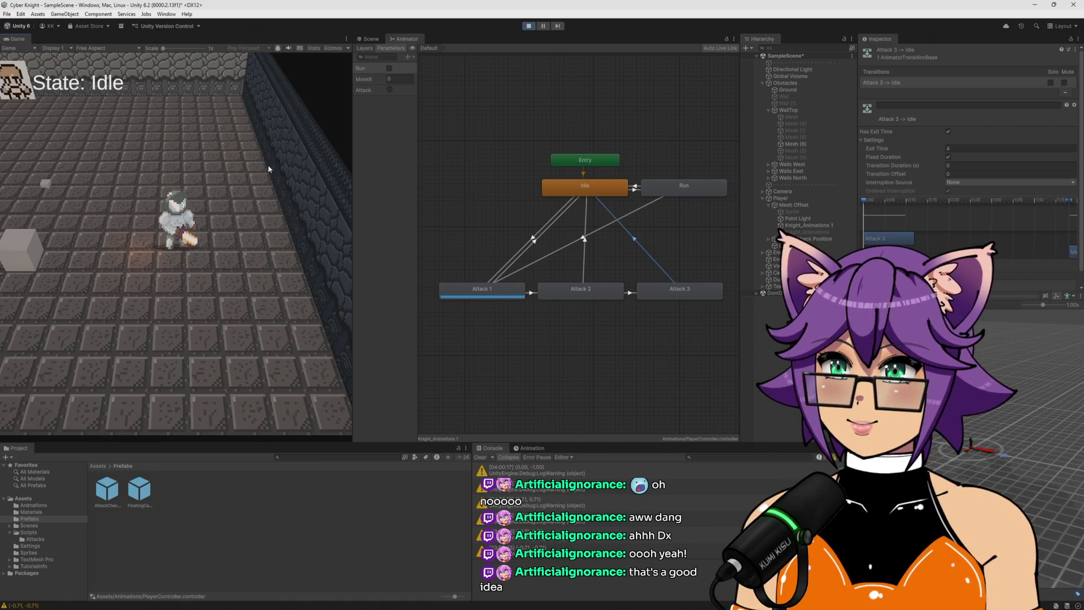
Lower the Attack 1 → Idle Exit Time and test the combo window with attacks
left_click(533, 243)
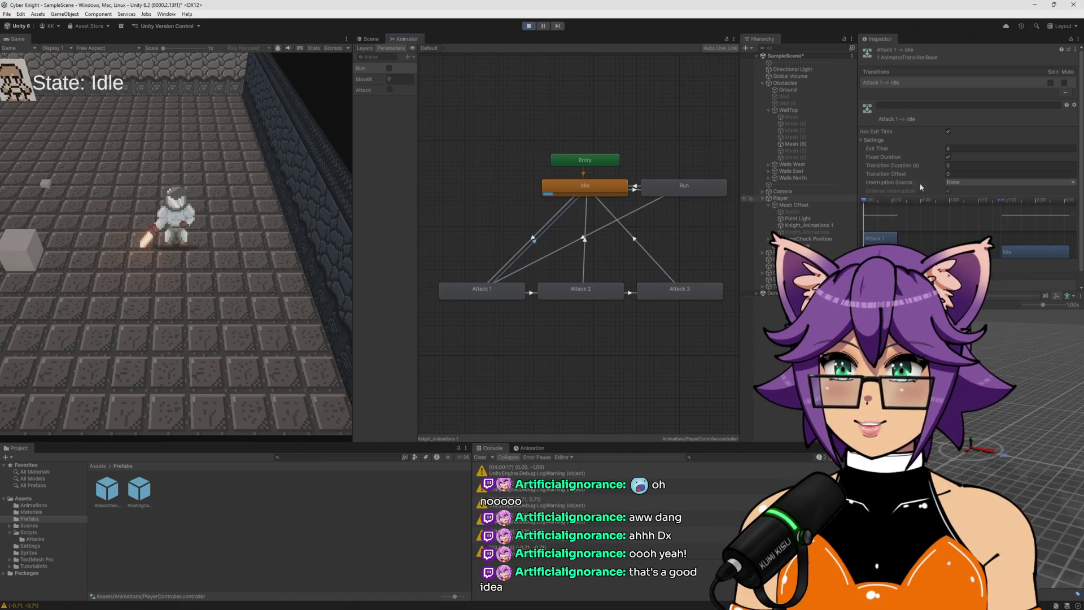
left_click(974, 148)
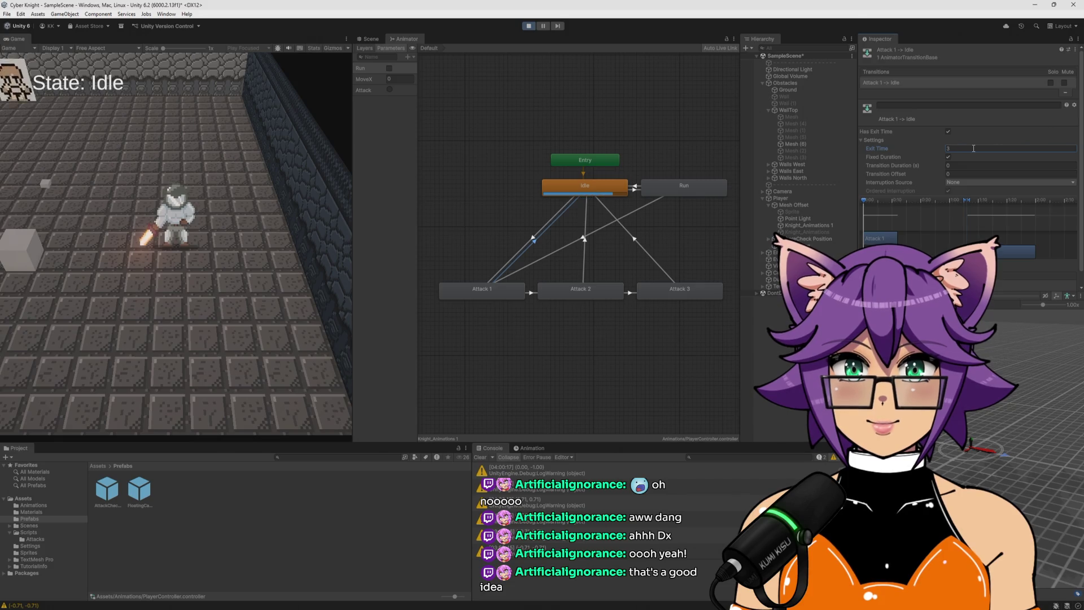
left_click(297, 220)
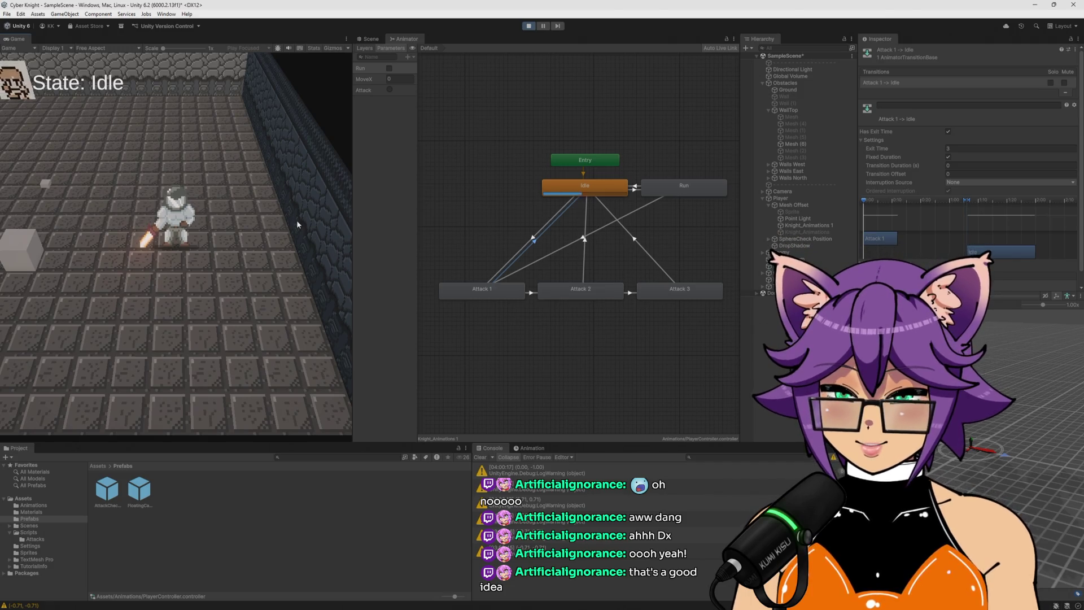
left_click(296, 224)
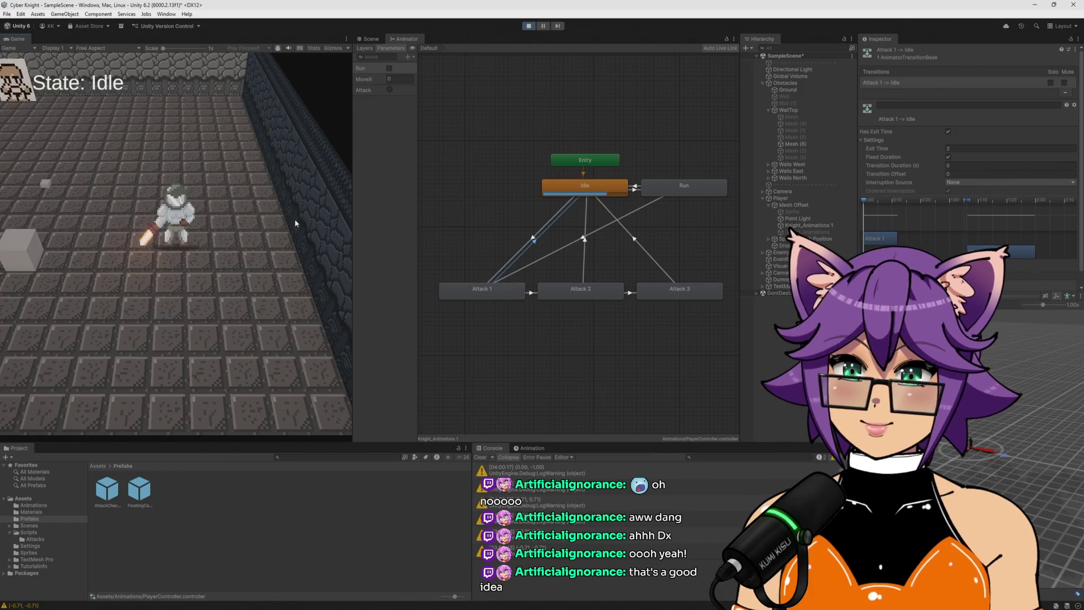
left_click(294, 219)
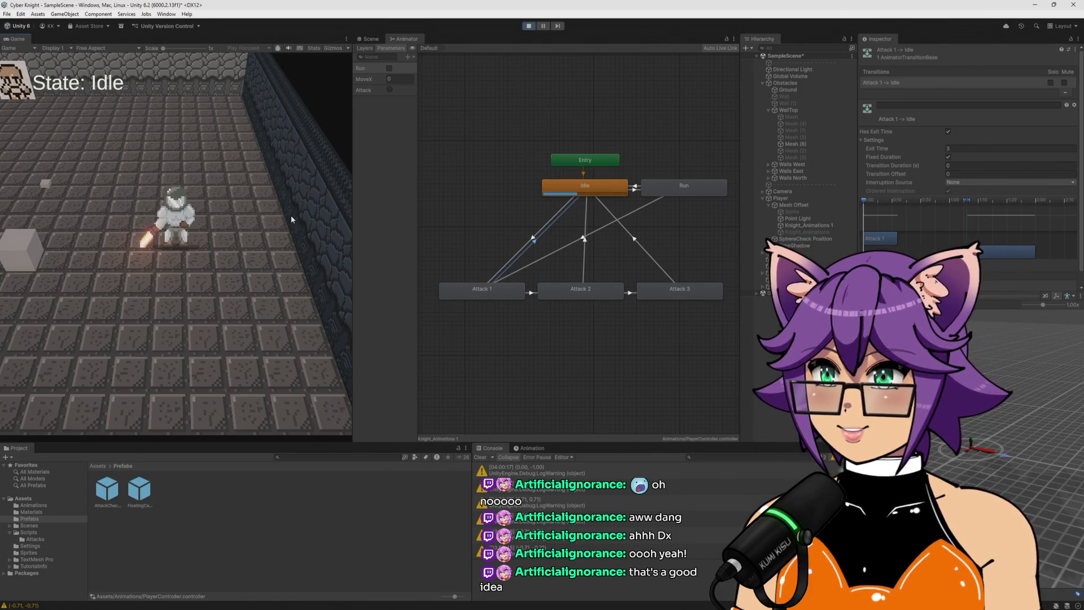
Re-edit the Attack 1 Exit Time, retest chained attacks, then edit Attack 2 → Idle Exit Time
left_click(966, 147)
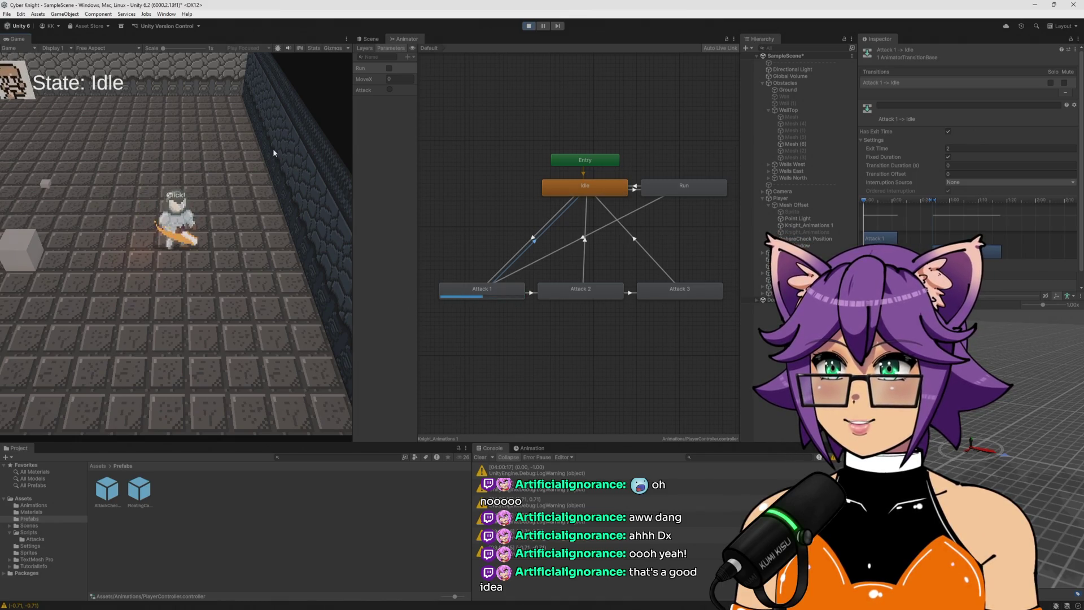
left_click(273, 153)
left_click(268, 150)
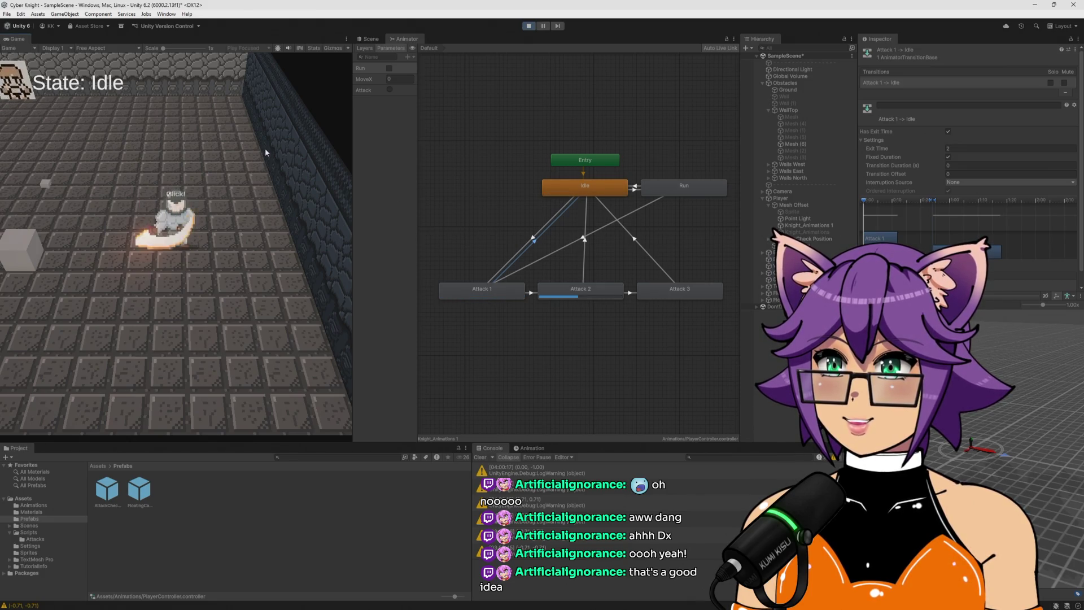
left_click(265, 148)
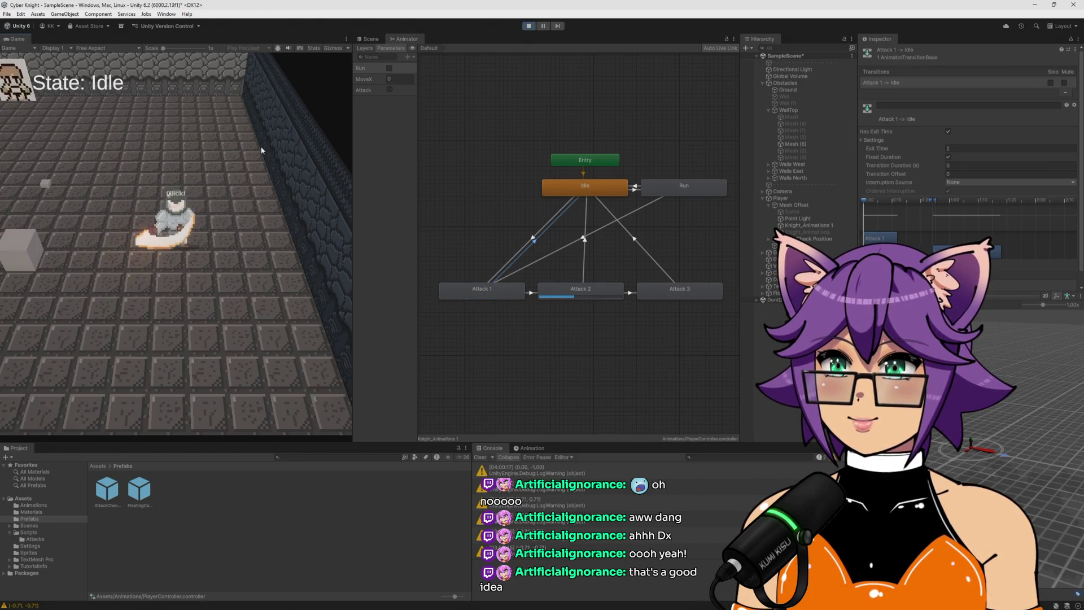
left_click(262, 150)
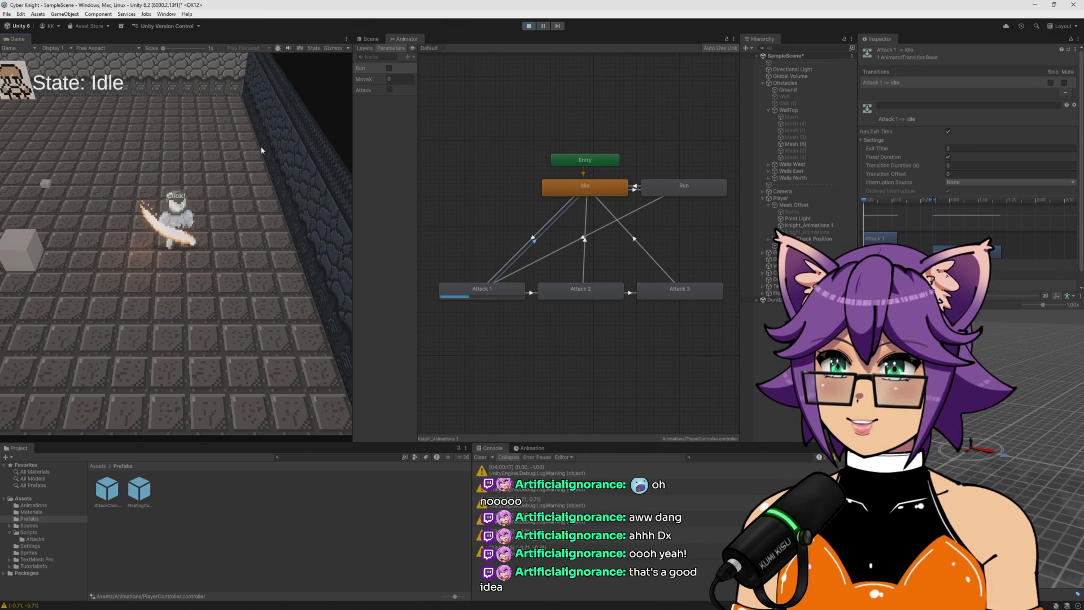
left_click(262, 150)
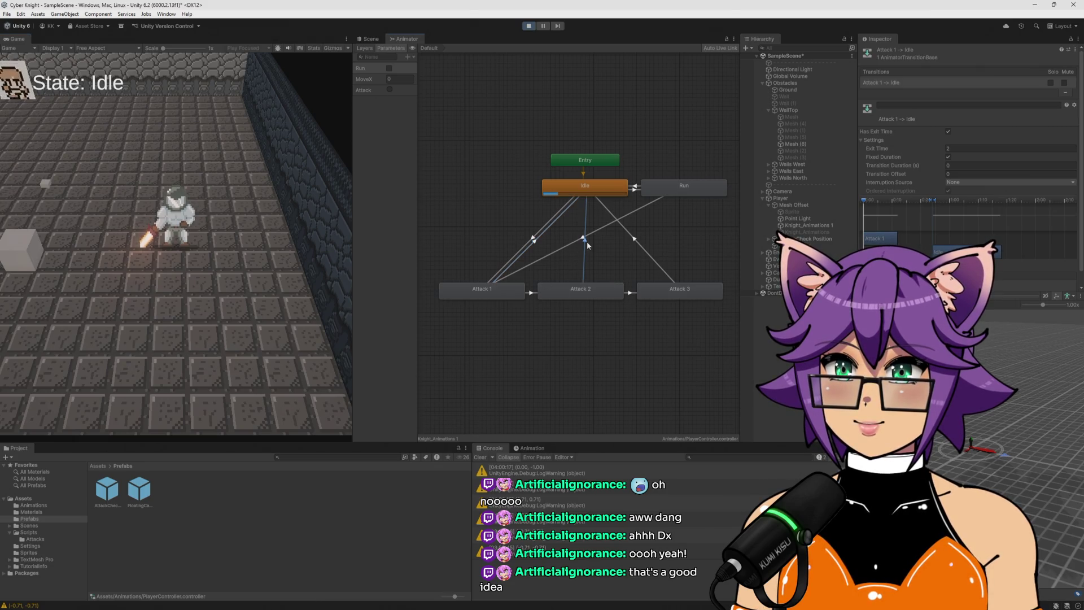
left_click(969, 146)
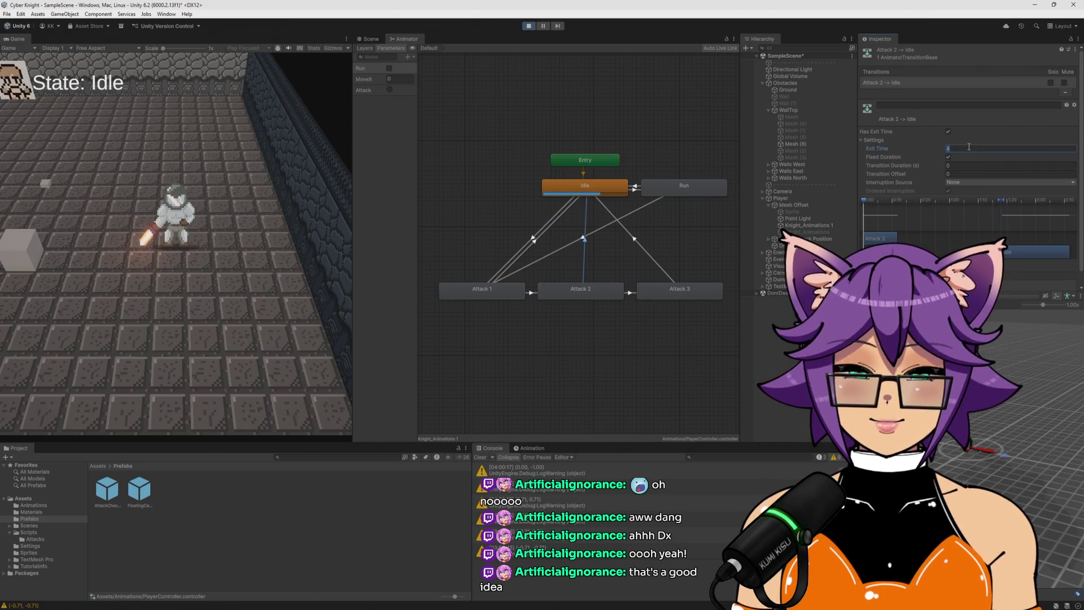
Set the Attack 3 → Idle Exit Time to 2 and start attacking in play
left_click(635, 238)
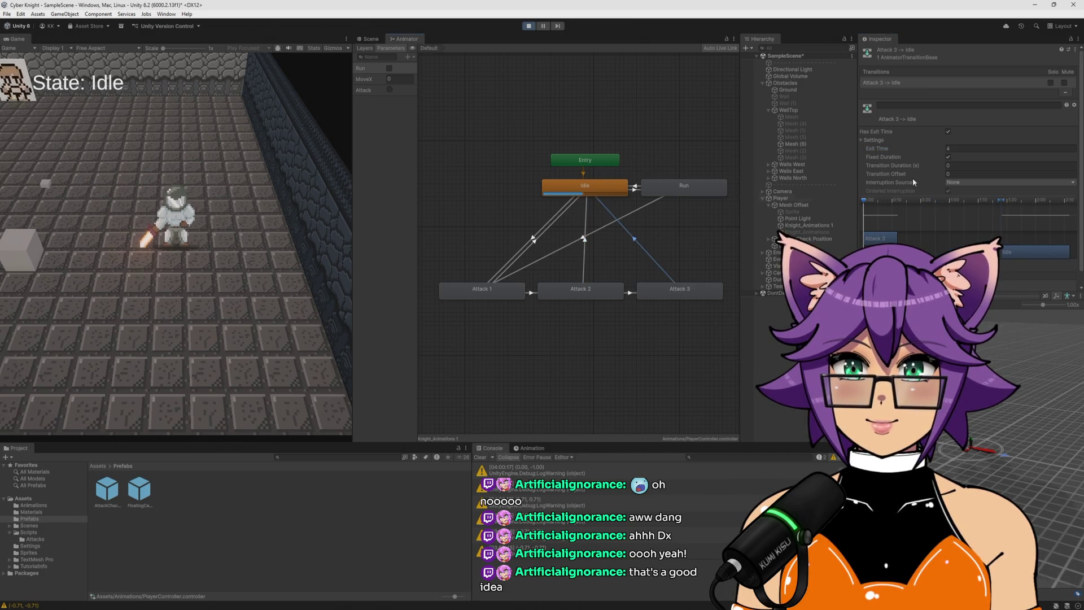
type("2")
left_click(231, 262)
left_click(254, 246)
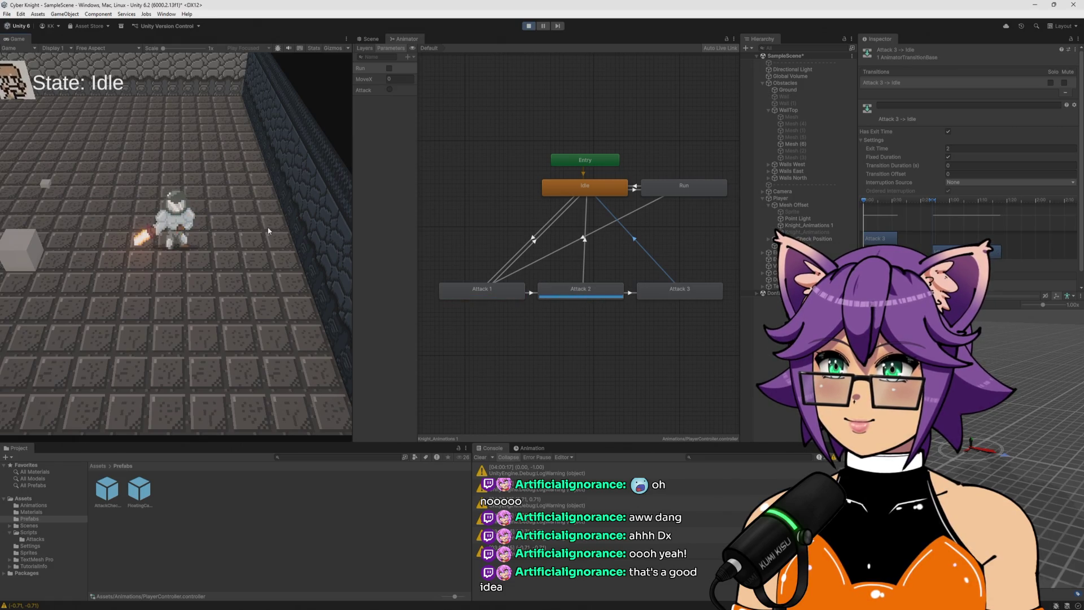
left_click(269, 231)
left_click(268, 231)
Chain rapid three-hit attack combos repeatedly in the Game view
left_click(269, 231)
left_click(269, 231)
left_click(269, 231)
left_click(269, 231)
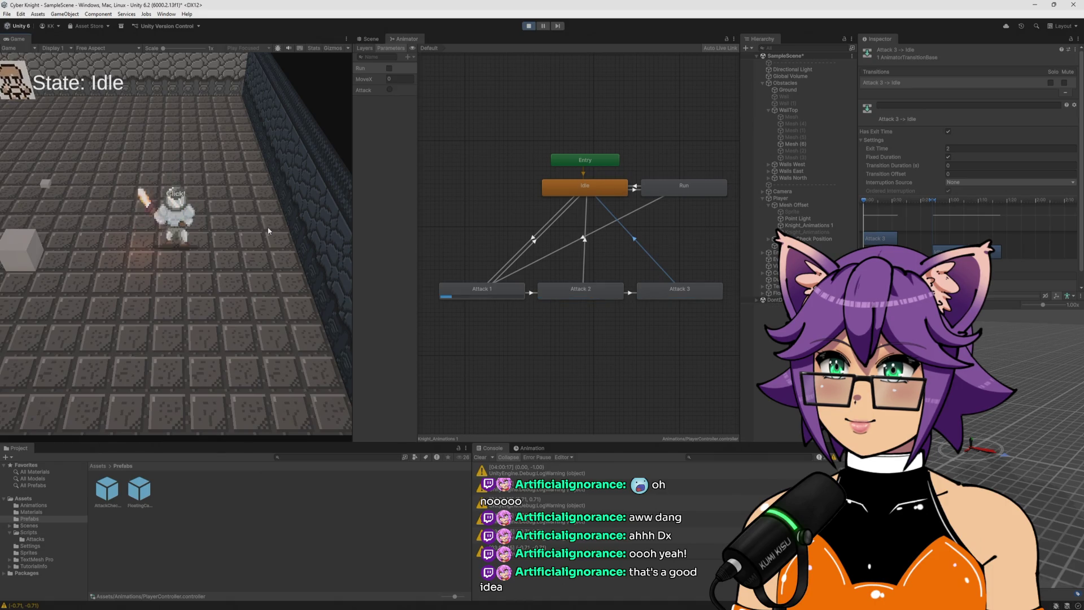
left_click(269, 231)
left_click(268, 231)
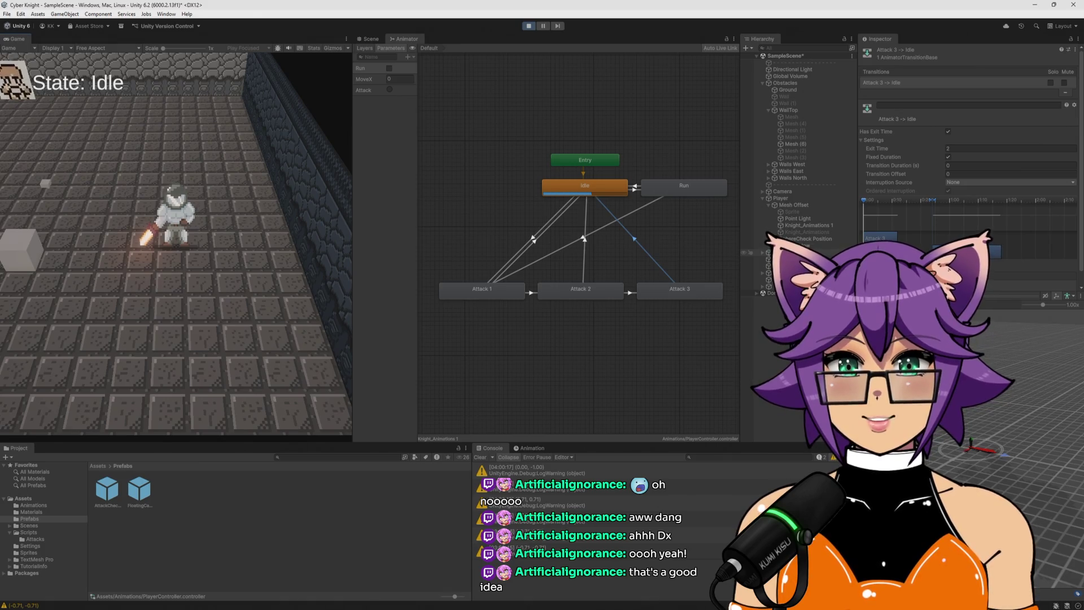
left_click(283, 288)
left_click(283, 287)
left_click(284, 287)
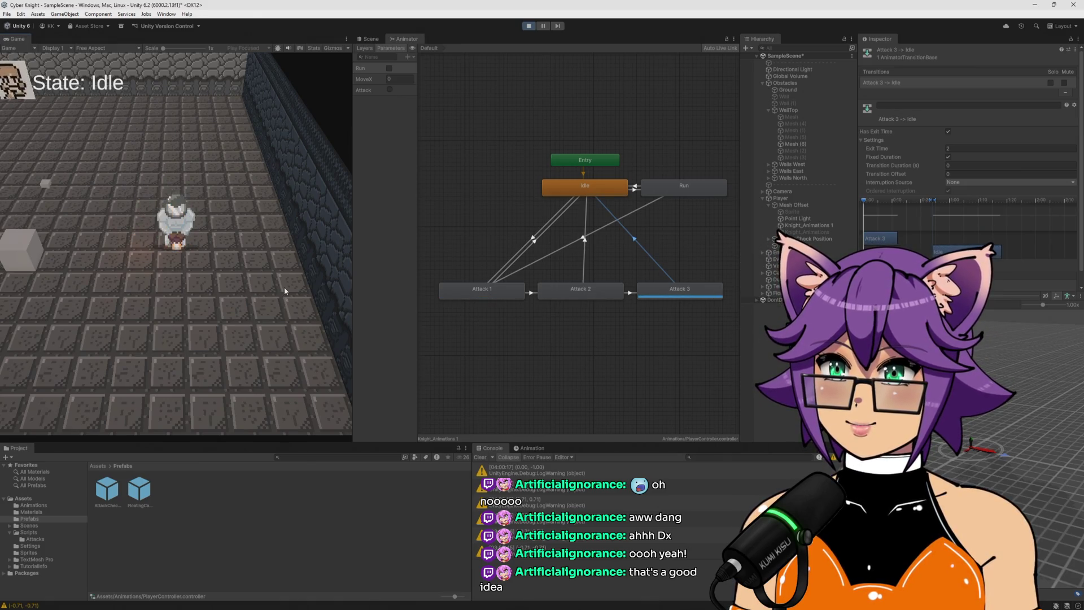
left_click(283, 287)
left_click(283, 287)
left_click(279, 286)
left_click(279, 285)
Test slower, late combo inputs and combo restarts
left_click(279, 283)
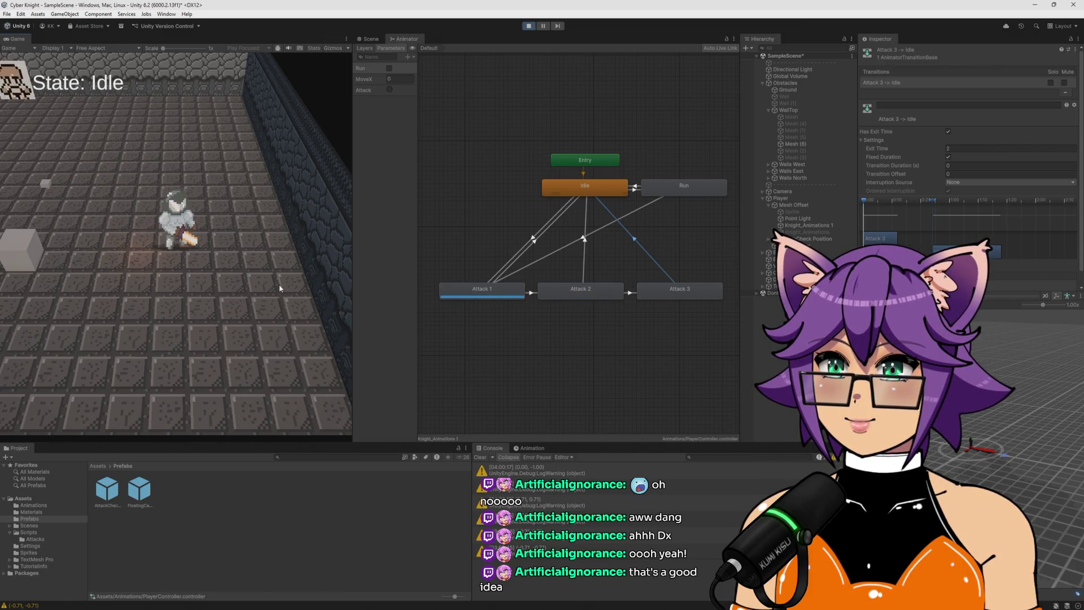
left_click(278, 284)
left_click(278, 284)
left_click(279, 283)
left_click(279, 283)
left_click(278, 283)
left_click(279, 283)
left_click(279, 283)
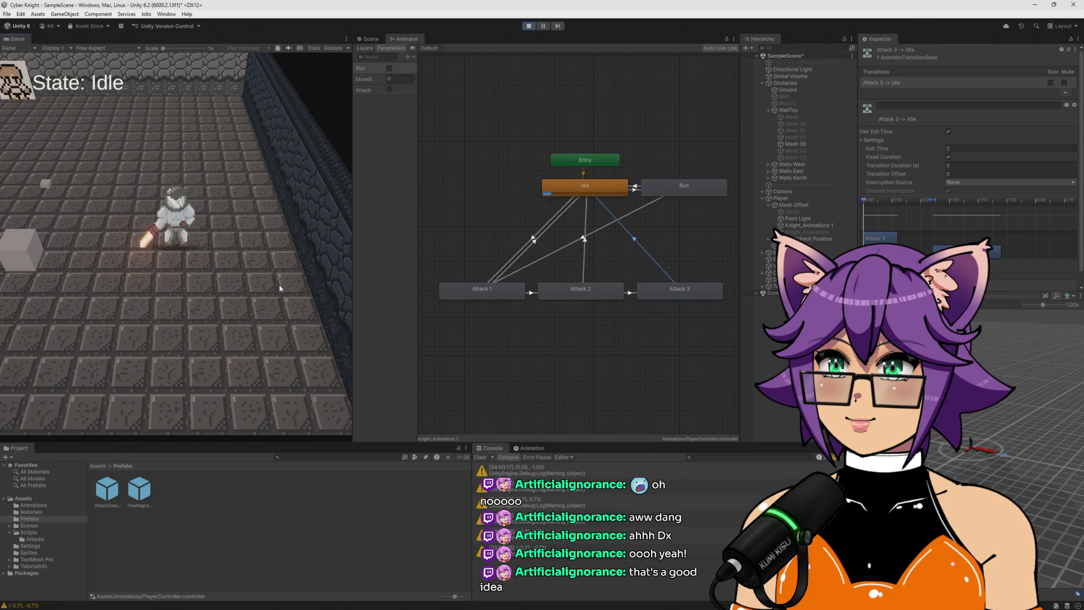
left_click(279, 284)
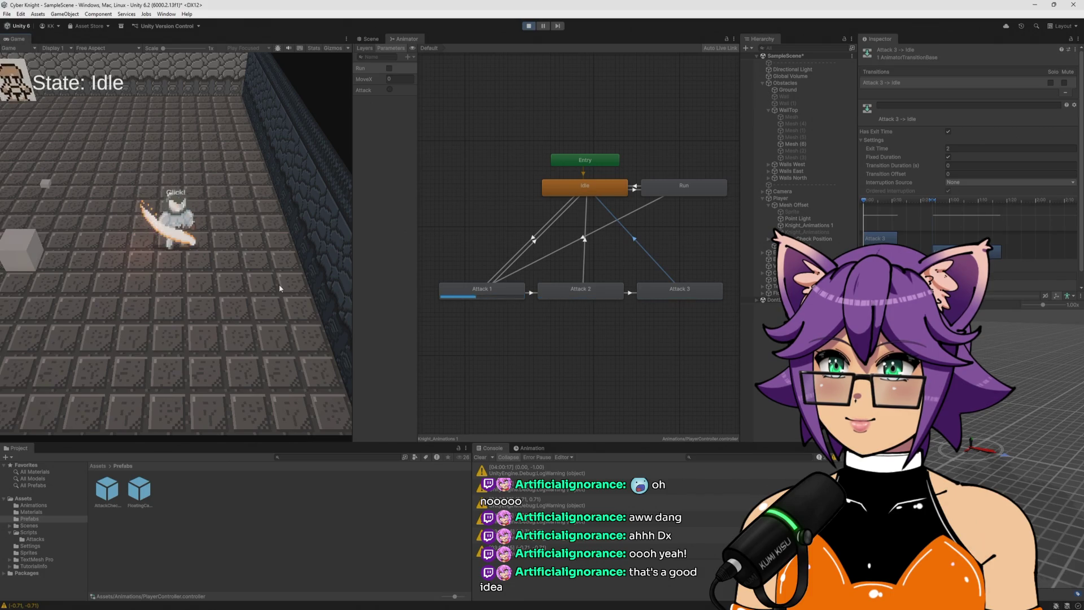
left_click(279, 283)
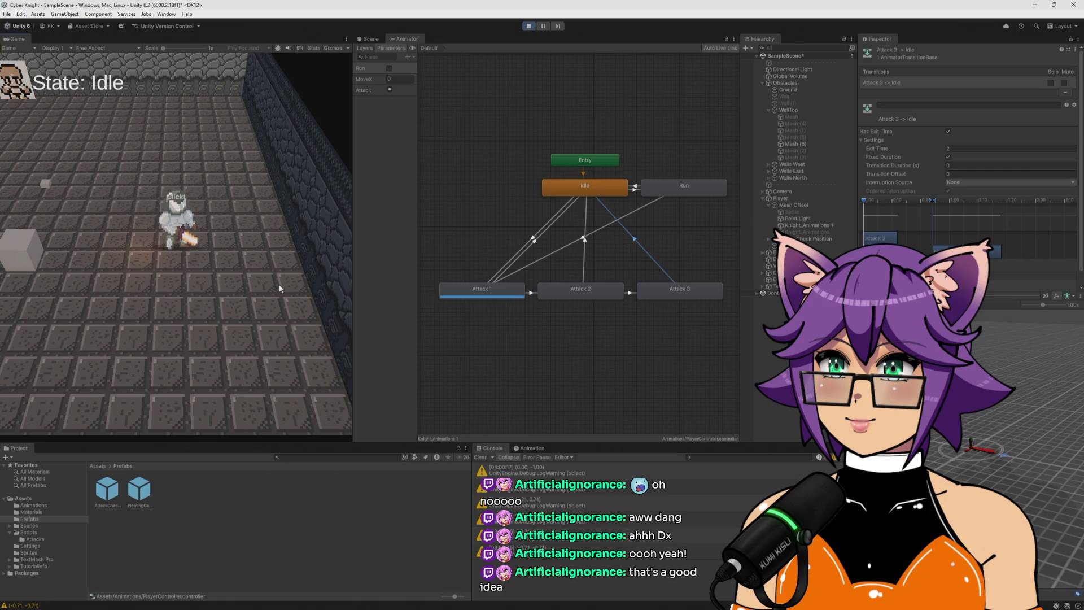
left_click(279, 284)
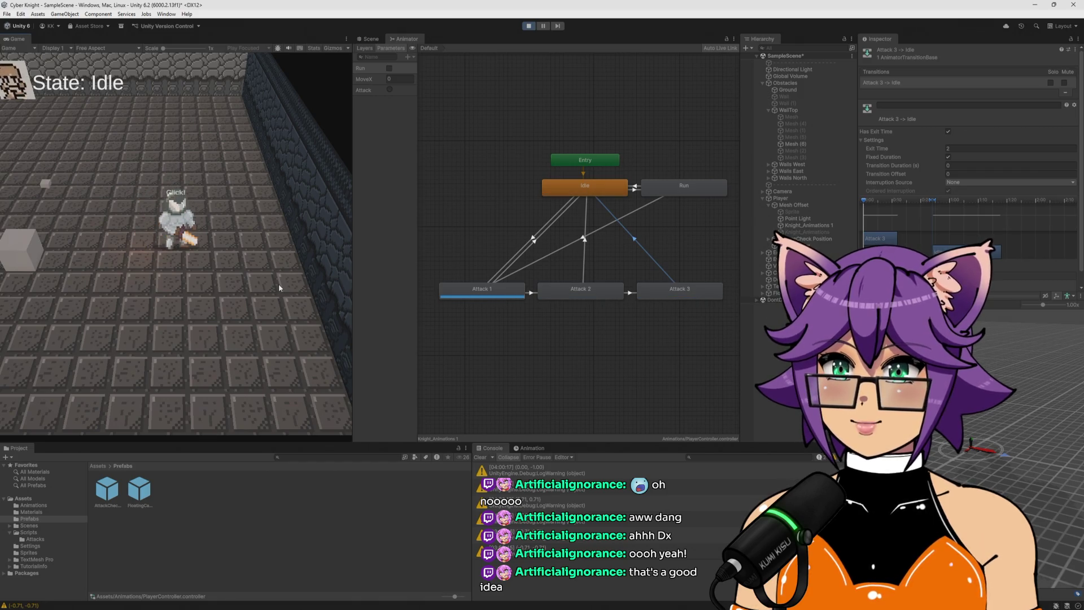
left_click(279, 284)
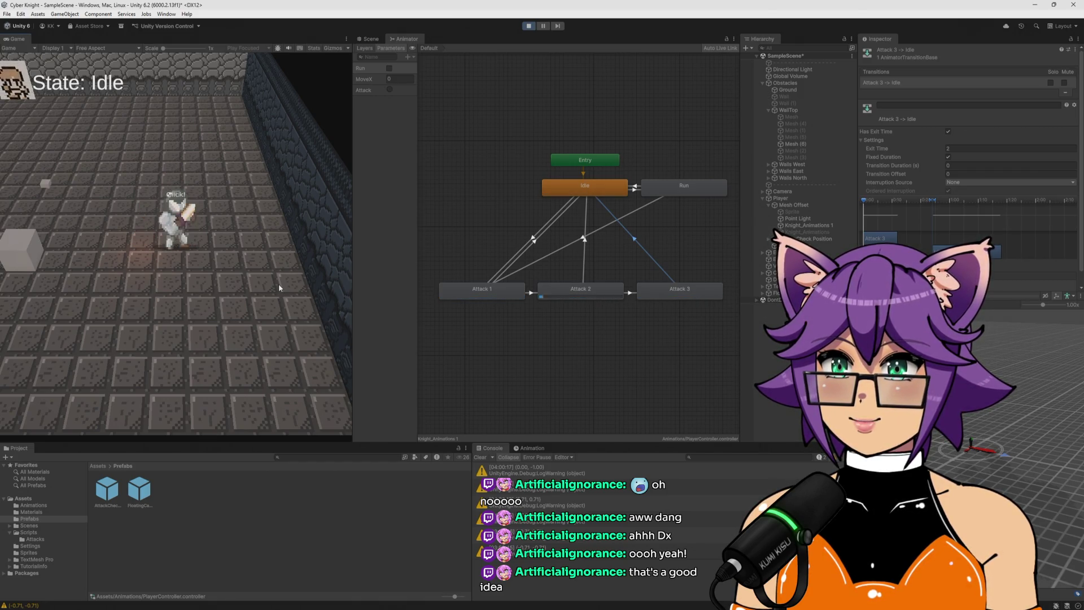
Run more combo timing tests through to the finishing third hit
left_click(278, 282)
left_click(278, 282)
left_click(278, 282)
left_click(278, 282)
left_click(277, 282)
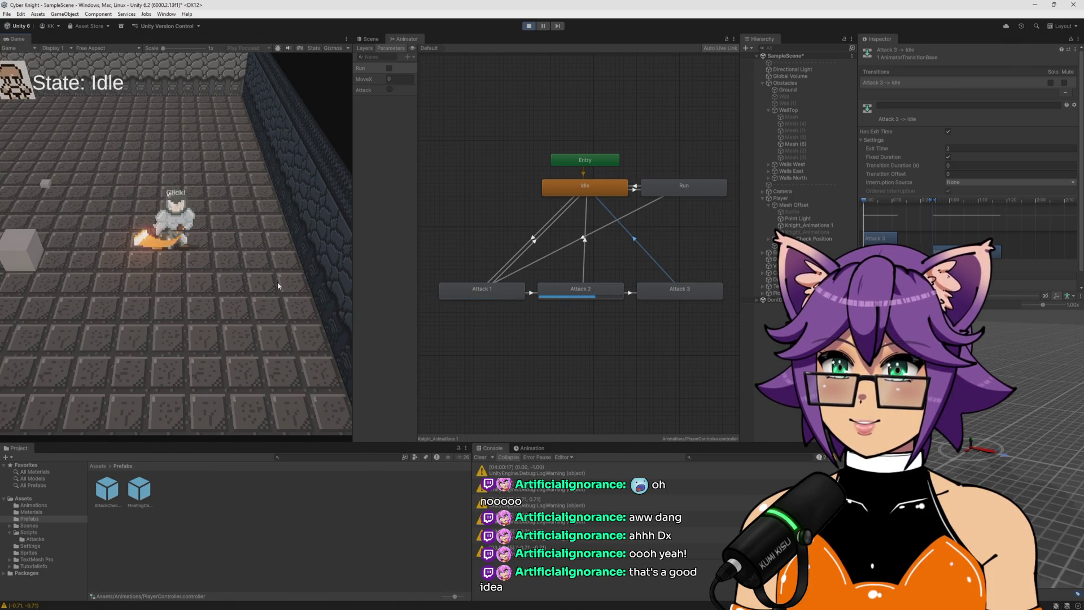
left_click(275, 280)
left_click(274, 278)
left_click(273, 276)
left_click(272, 270)
left_click(272, 270)
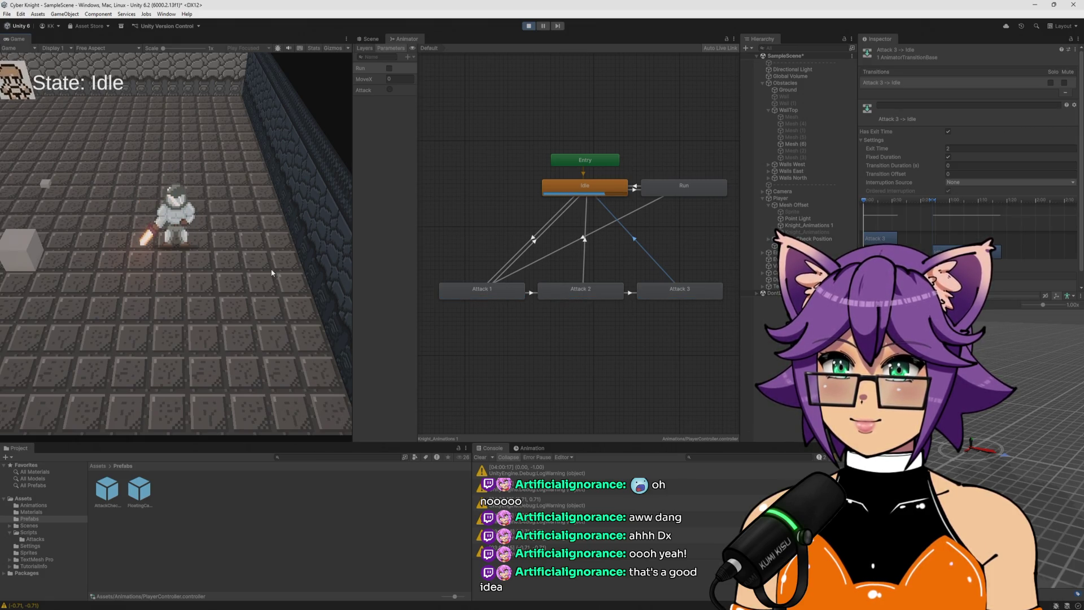
Inspect the Attack 1 → Attack 2 and Attack 2 → Attack 3 transitions and test a double attack
left_click(531, 293)
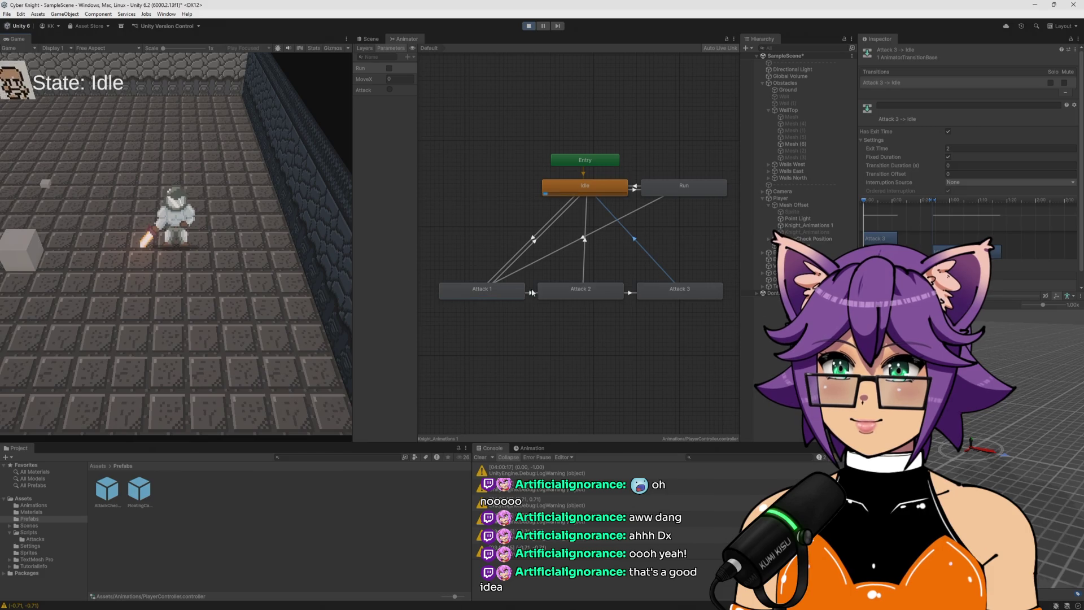
left_click(629, 293)
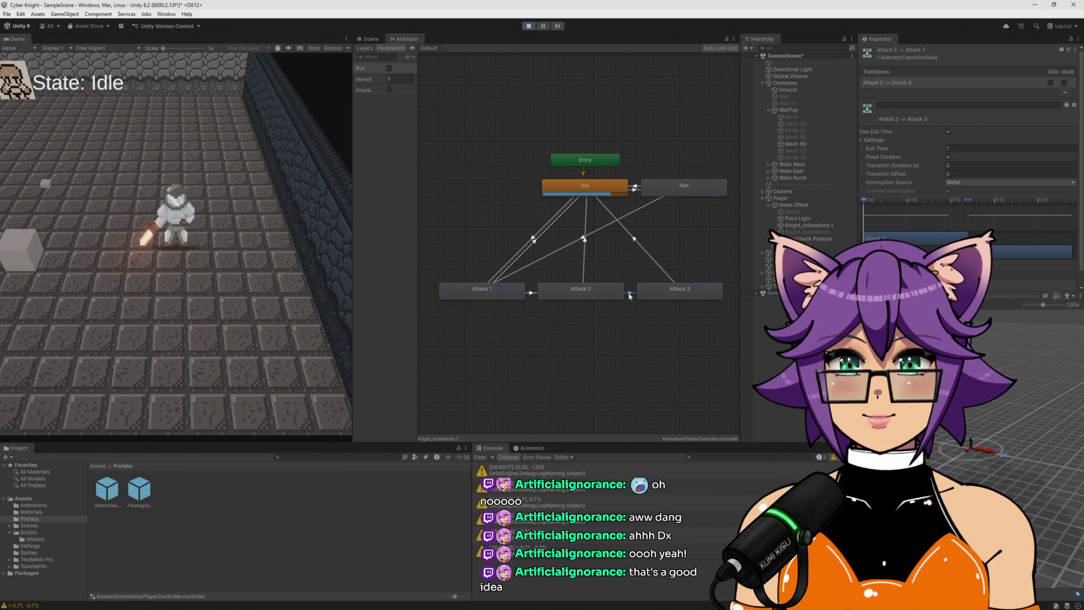
left_click(530, 292)
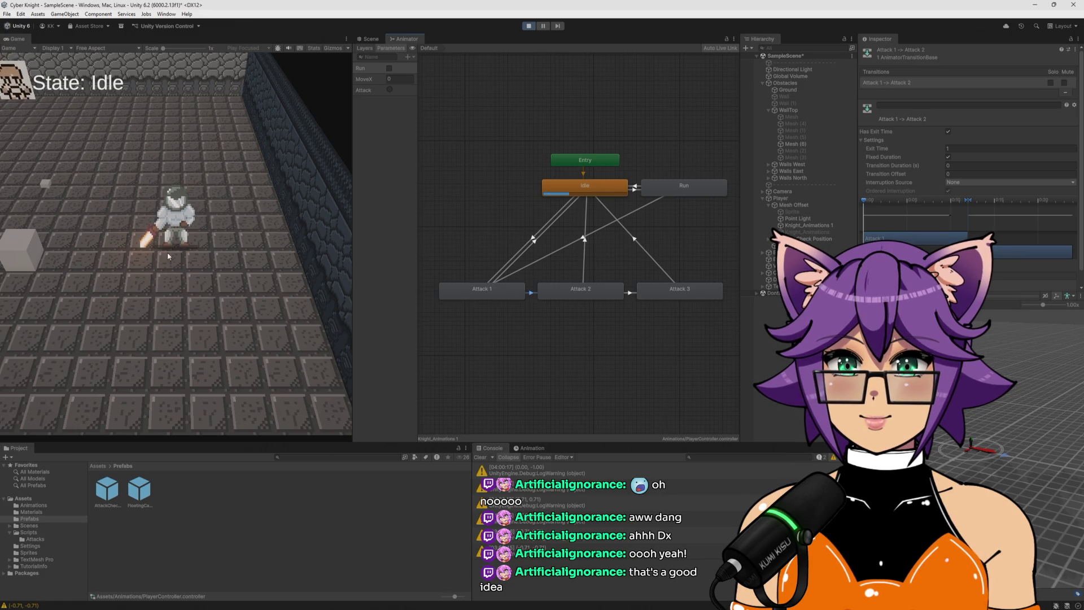
left_click(201, 269)
left_click(201, 268)
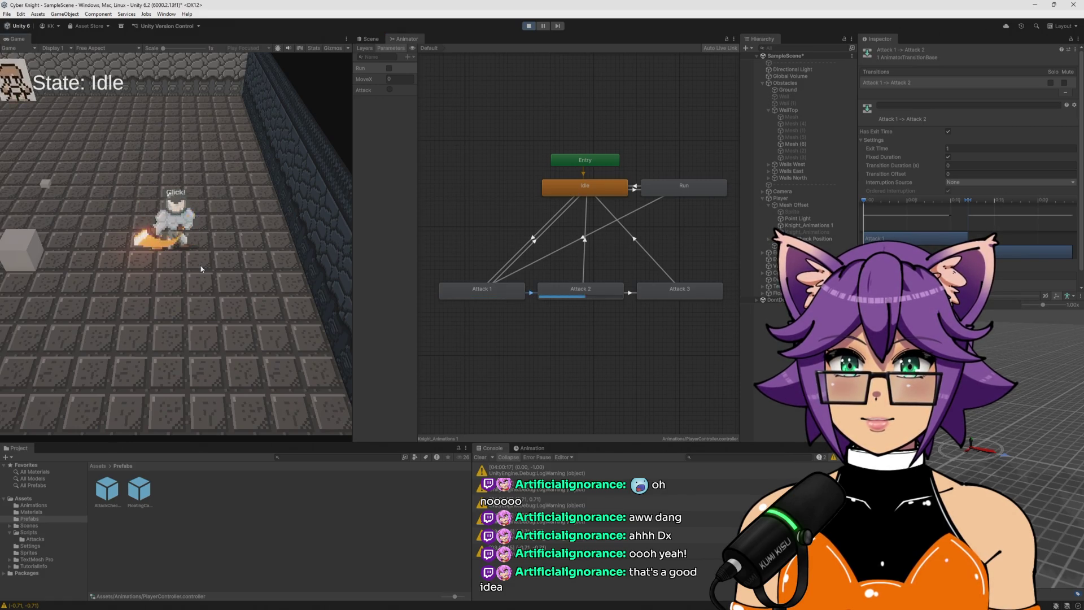
left_click(948, 158)
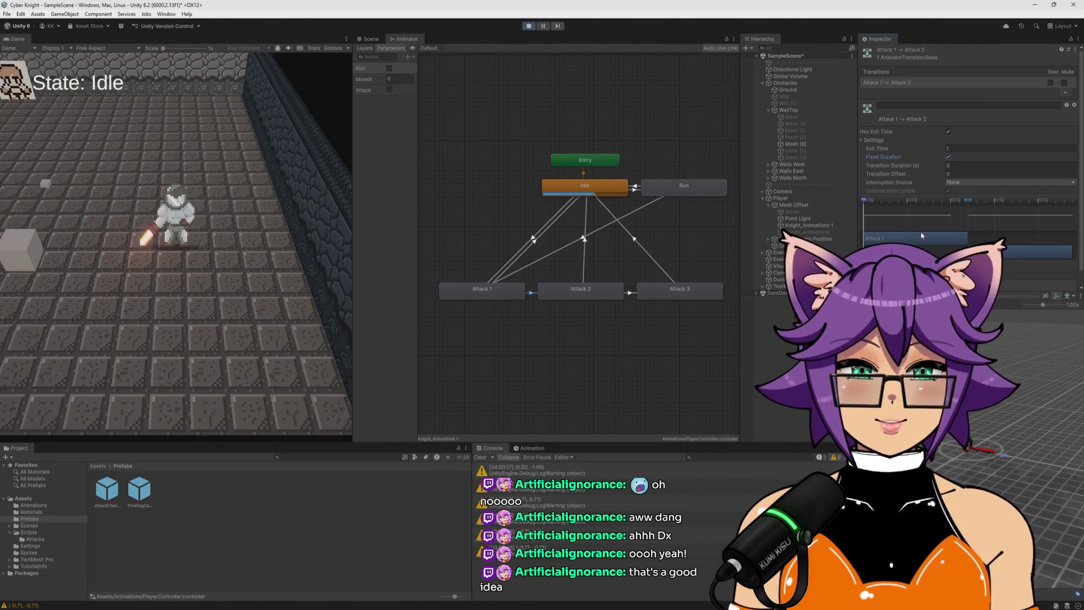
Test repeated and rapid attack combos in the Game view
left_click(273, 286)
left_click(272, 286)
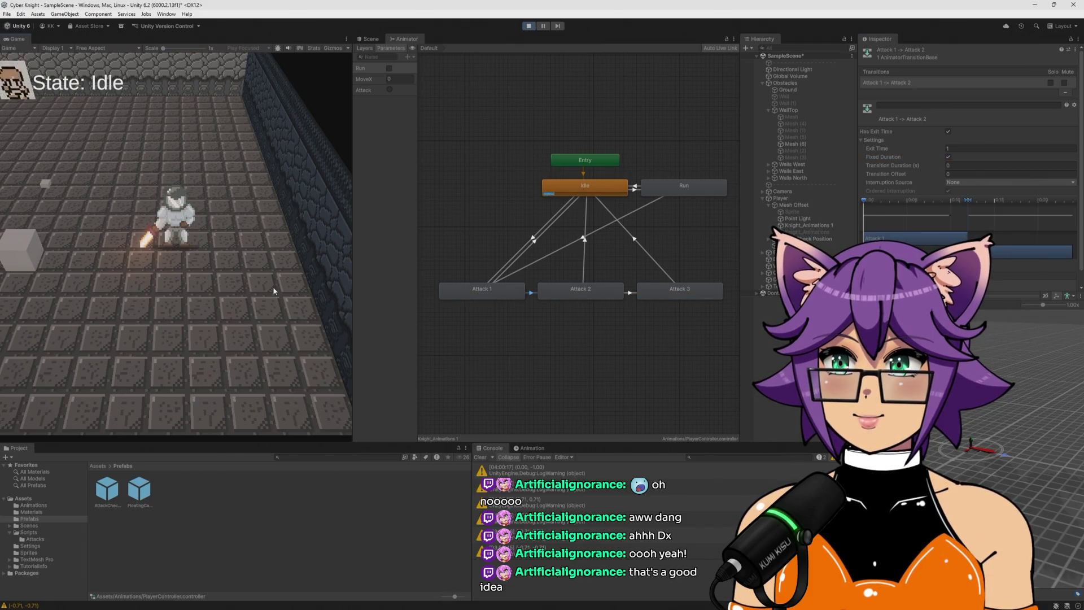
left_click(273, 287)
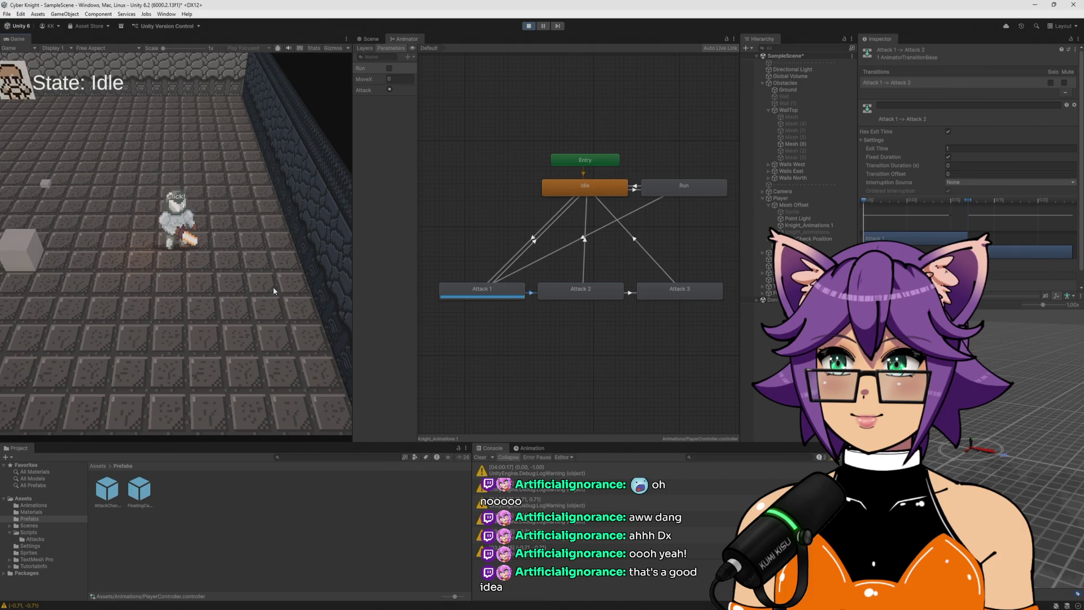
left_click(273, 287)
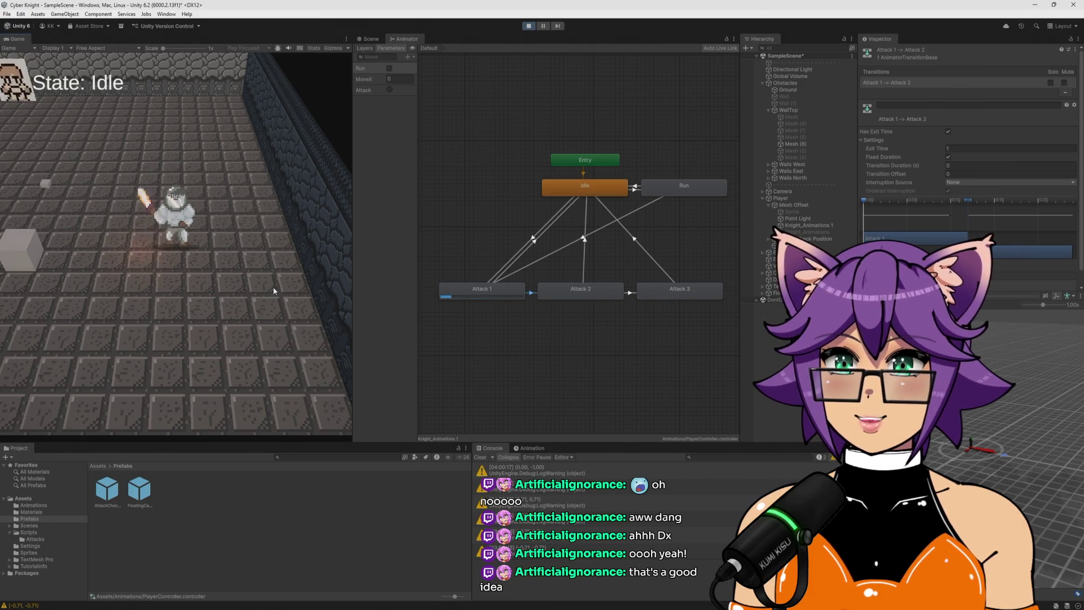
left_click(177, 318)
left_click(186, 314)
left_click(190, 314)
left_click(188, 313)
left_click(185, 314)
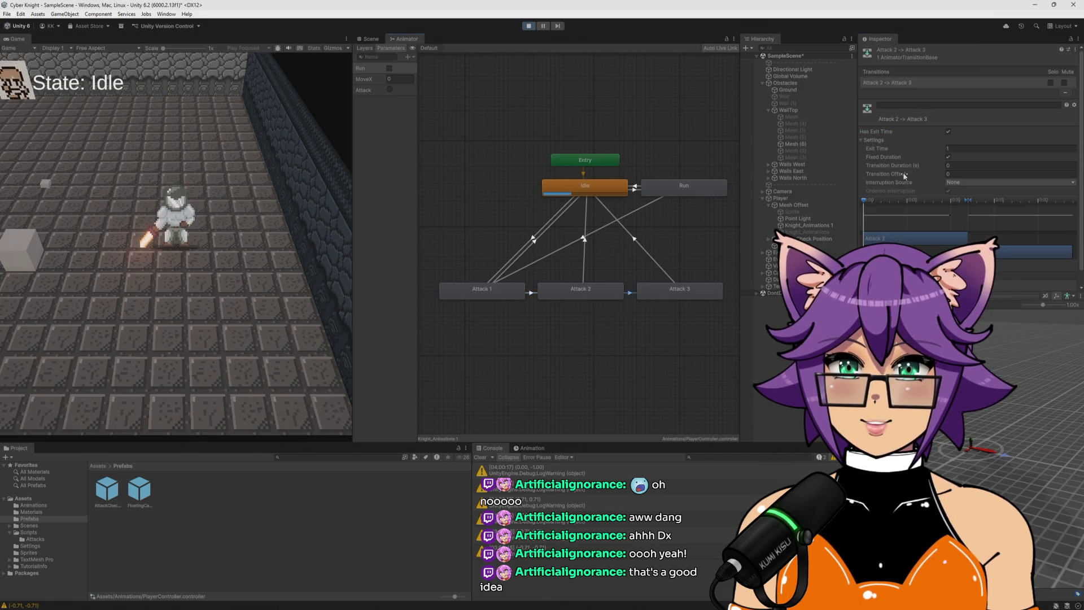
Disable Has Exit Time on the Attack 2→Attack 3 transition and try a quick attack chain
left_click(948, 131)
left_click(216, 308)
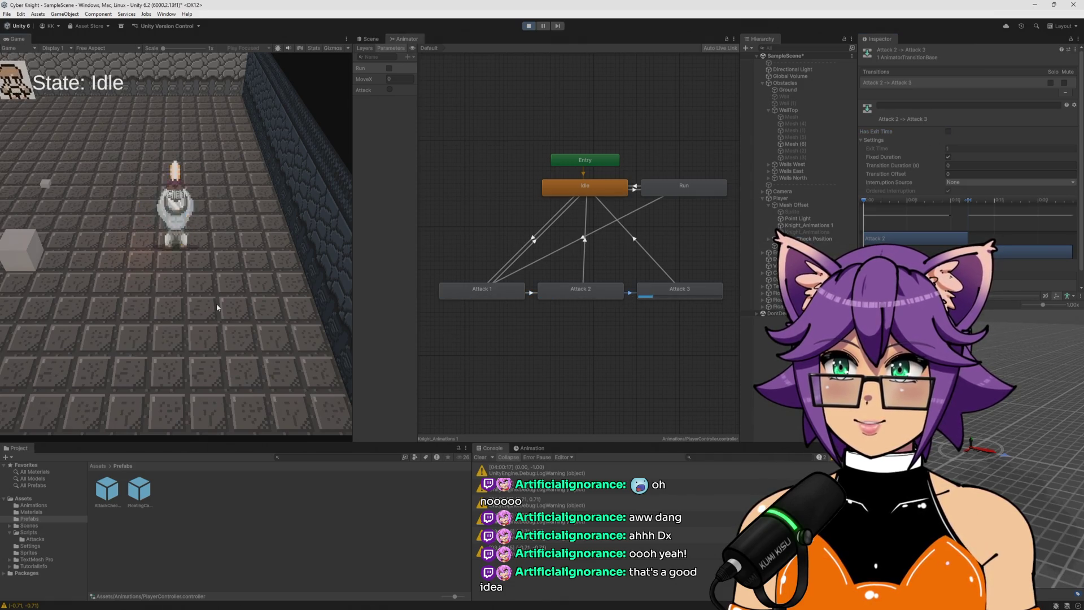
left_click(217, 297)
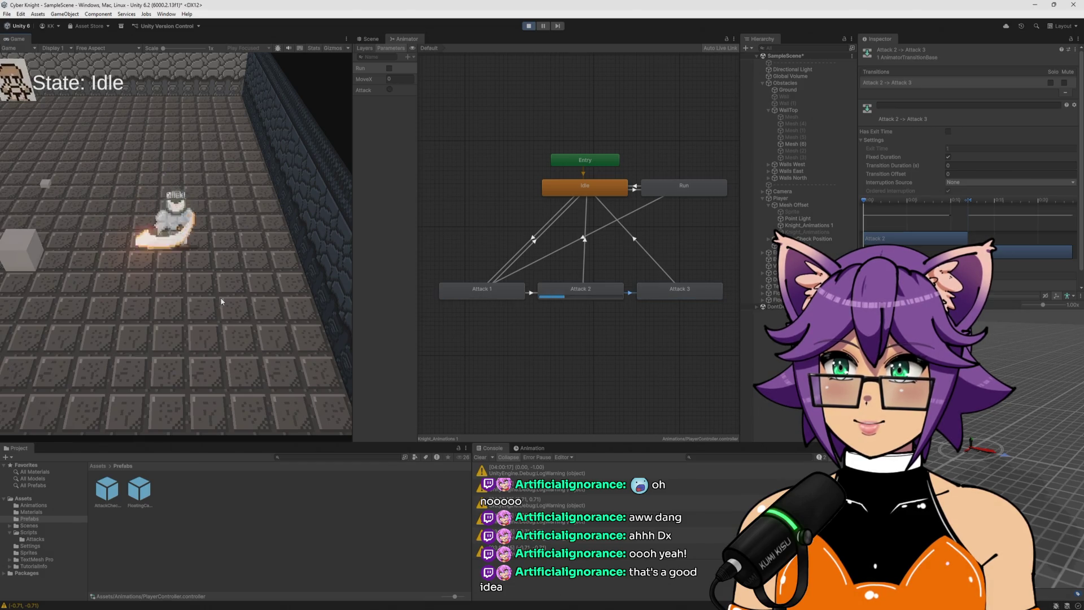
left_click(221, 298)
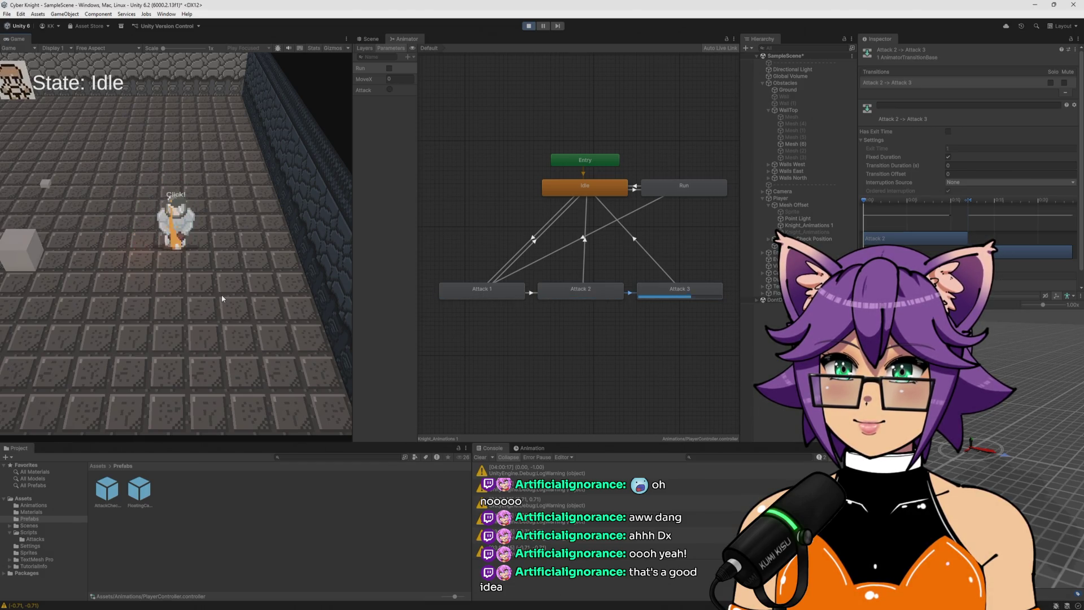
left_click(222, 296)
left_click(222, 294)
left_click(225, 293)
Replay the combo several more times, pushing attacks on toward Attack 3
left_click(226, 296)
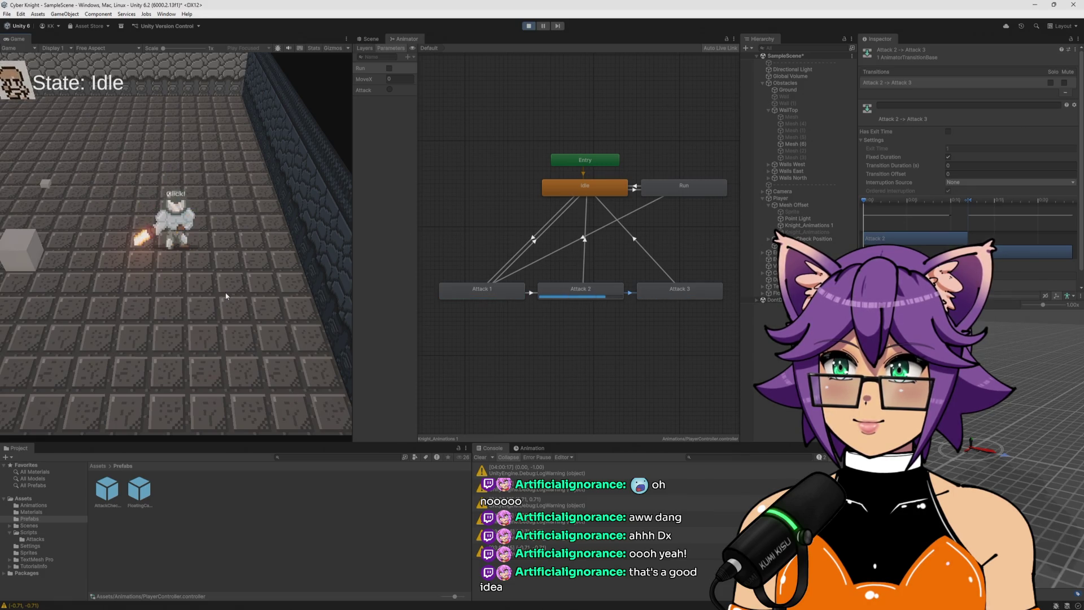
left_click(225, 296)
left_click(226, 295)
left_click(226, 294)
left_click(224, 294)
left_click(223, 293)
left_click(223, 294)
left_click(223, 293)
left_click(224, 294)
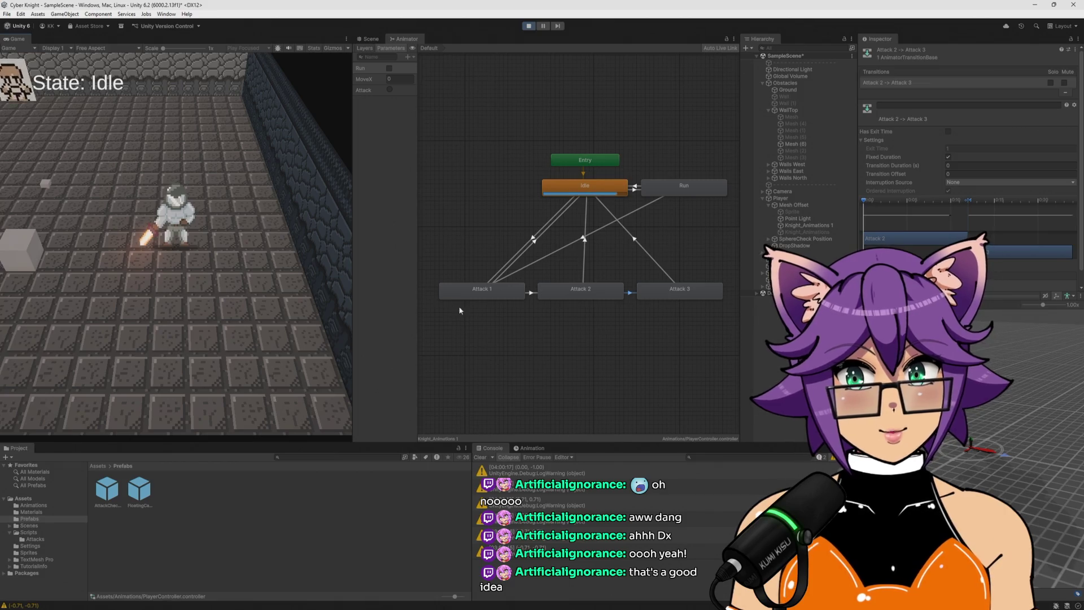
Review the three Attack→Idle transitions and give Attack 3→Idle an Exit Time of 2.5
left_click(531, 244)
left_click(968, 147)
type("2.5")
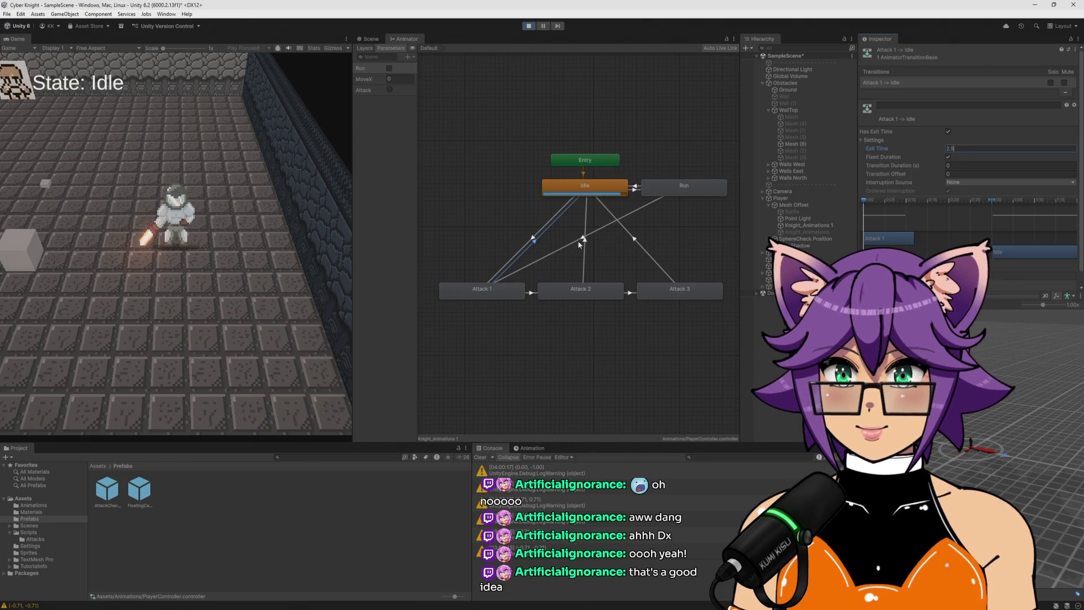
left_click(584, 243)
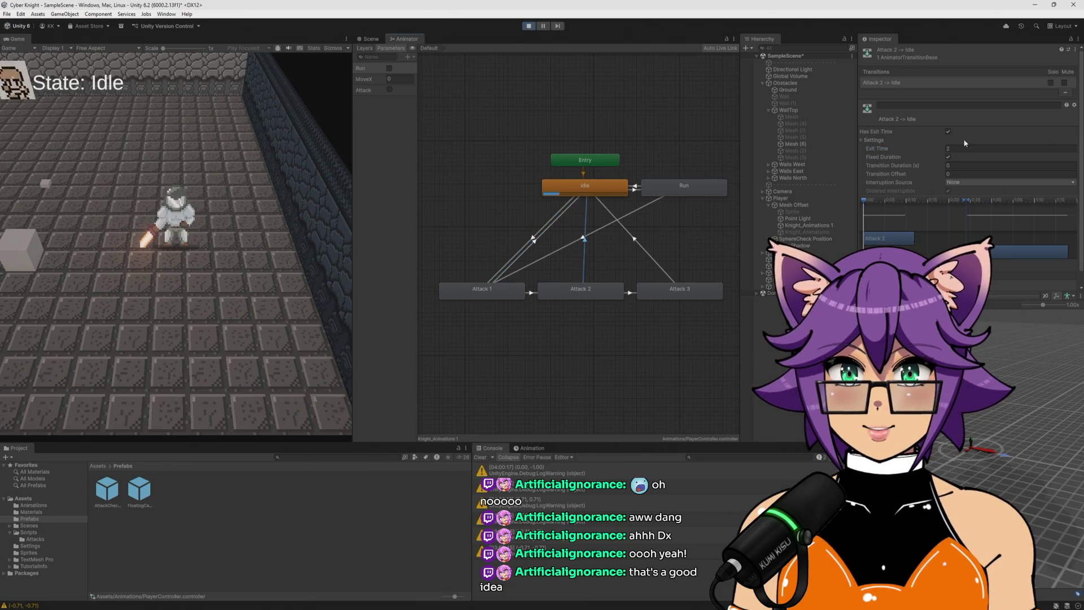
left_click(638, 242)
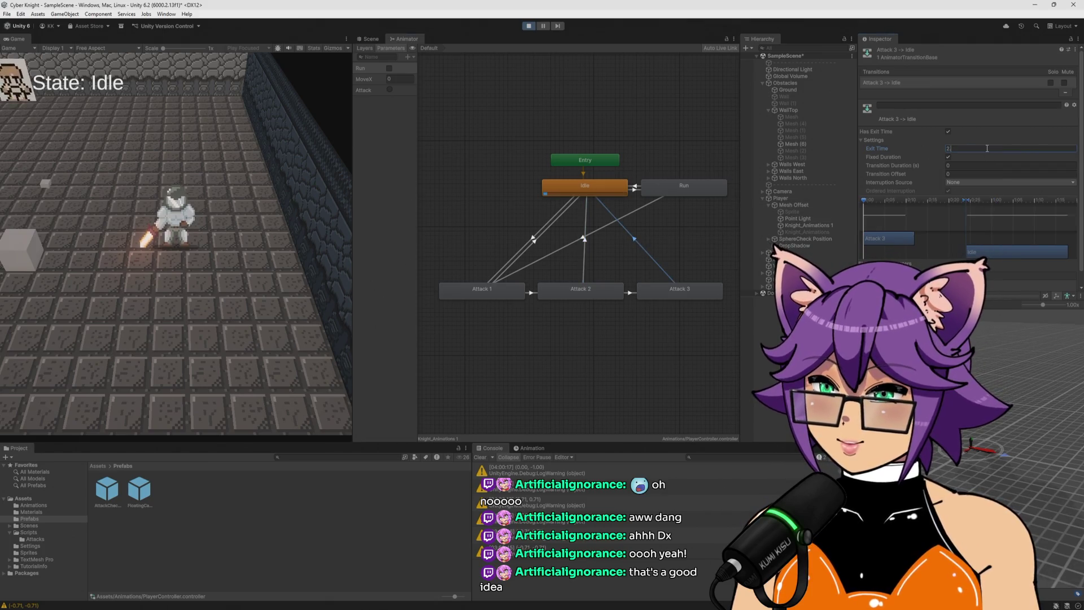
left_click(164, 271)
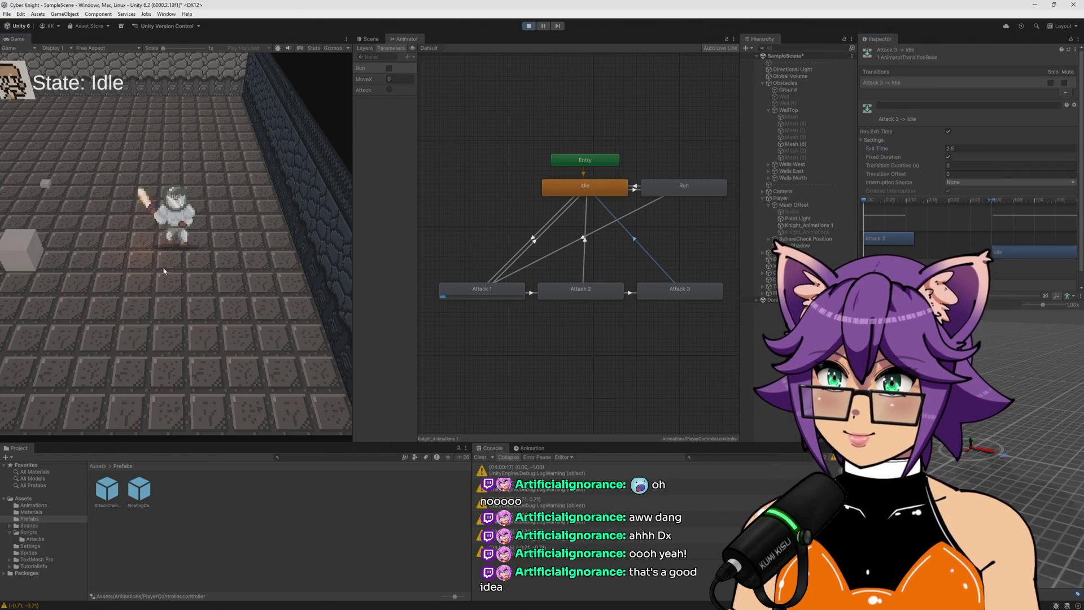
Play-test the combo, chaining attacks through all three hits to Attack 3
left_click(253, 275)
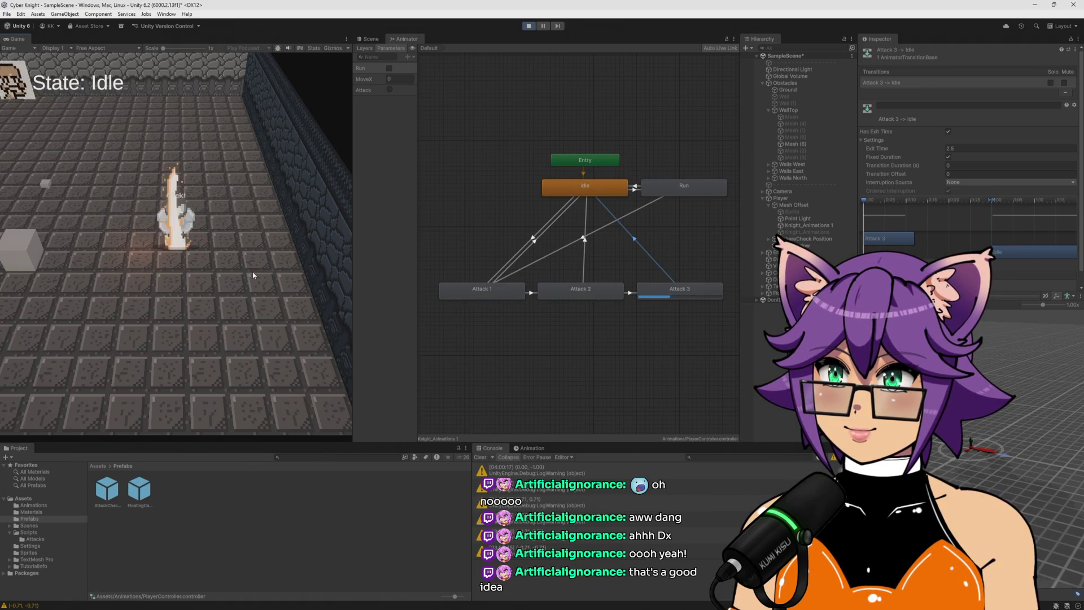
left_click(253, 276)
left_click(252, 276)
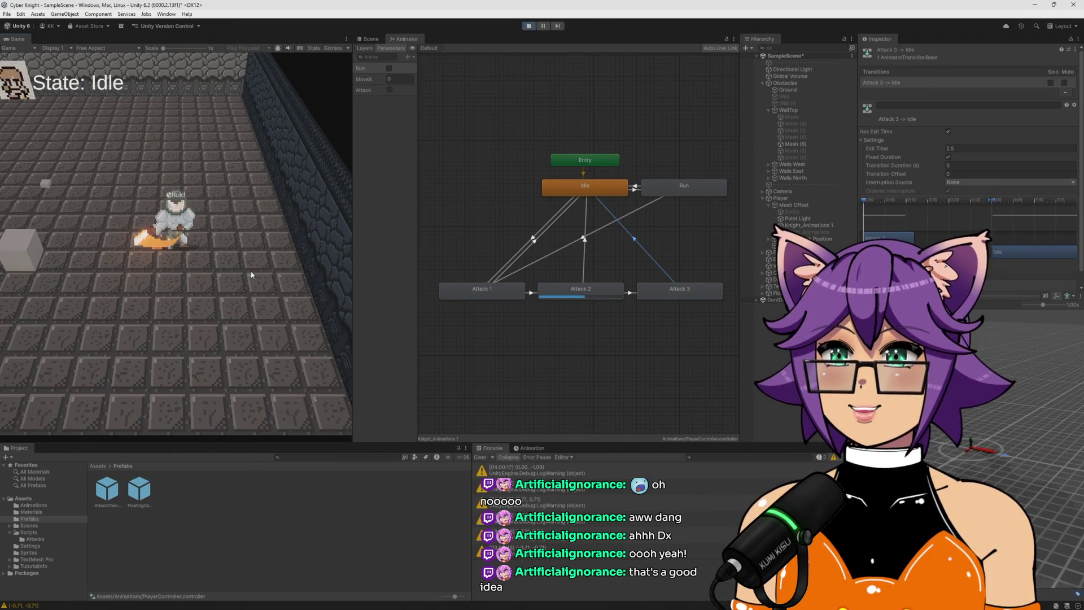
left_click(251, 275)
left_click(249, 274)
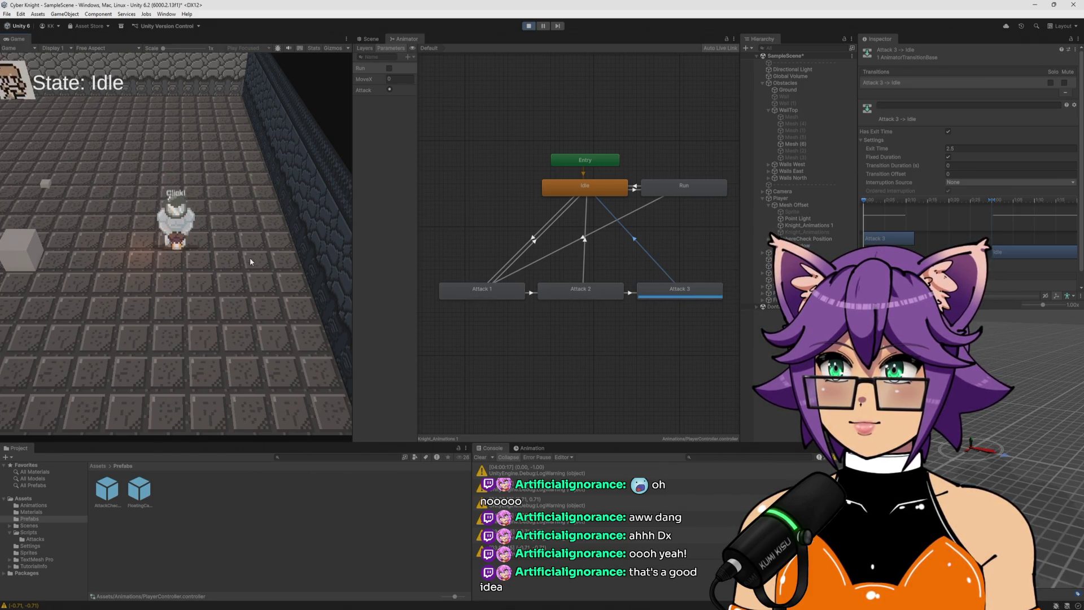
left_click(233, 274)
left_click(231, 273)
left_click(254, 276)
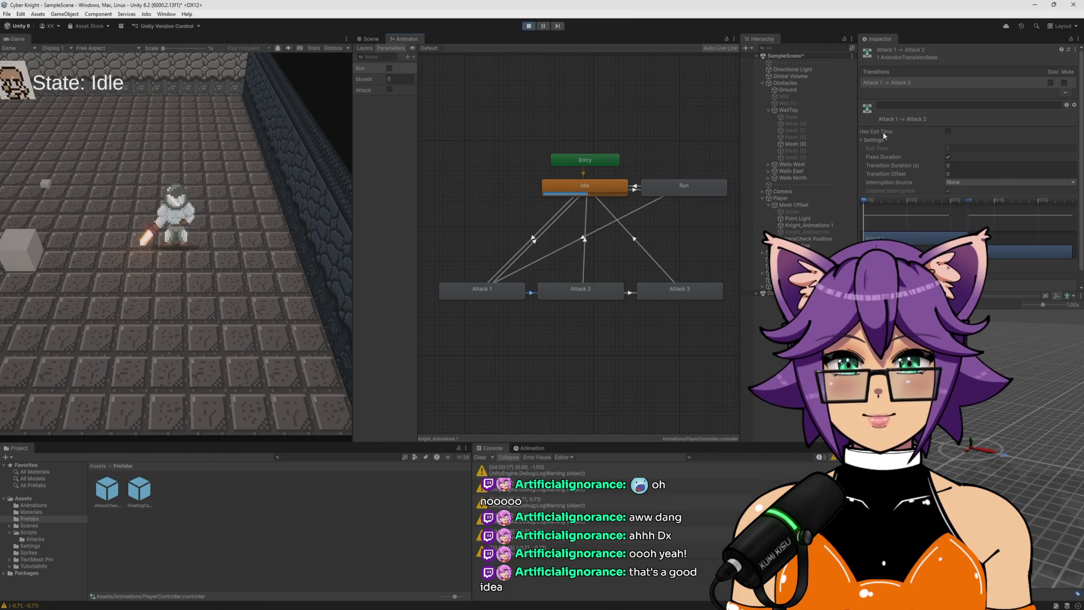
Re-enable Has Exit Time on Attack 1→Attack 2 and test the combo with several attacks
left_click(947, 131)
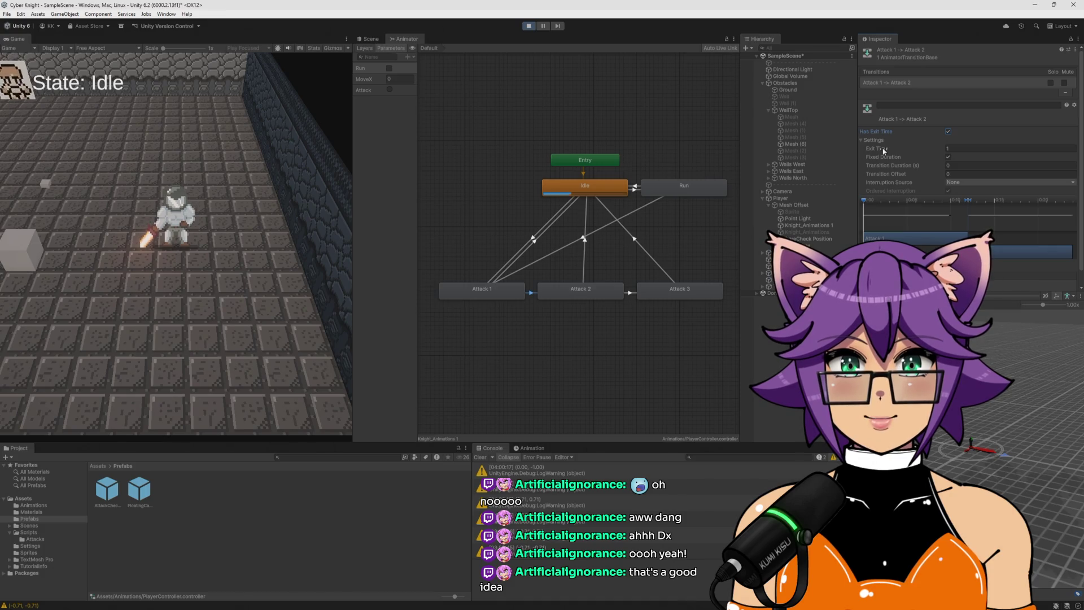
left_click(198, 301)
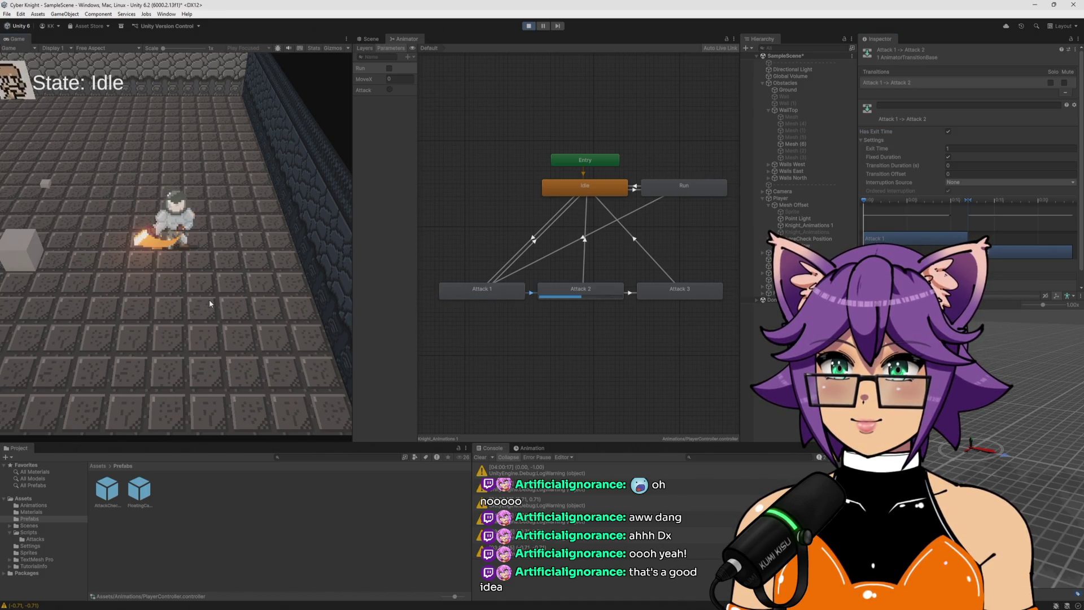
left_click(209, 303)
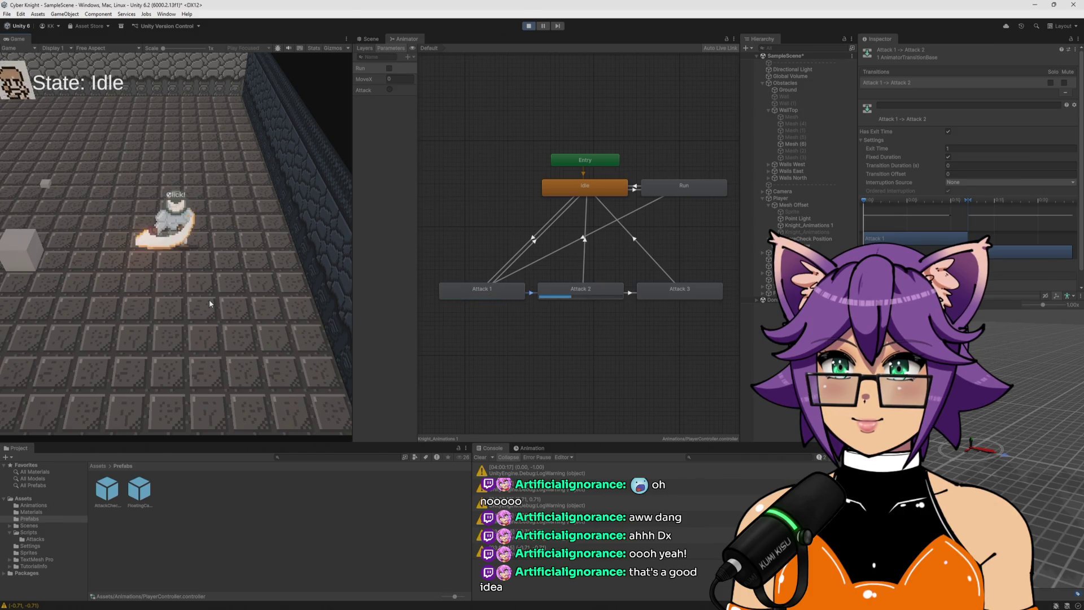
left_click(210, 301)
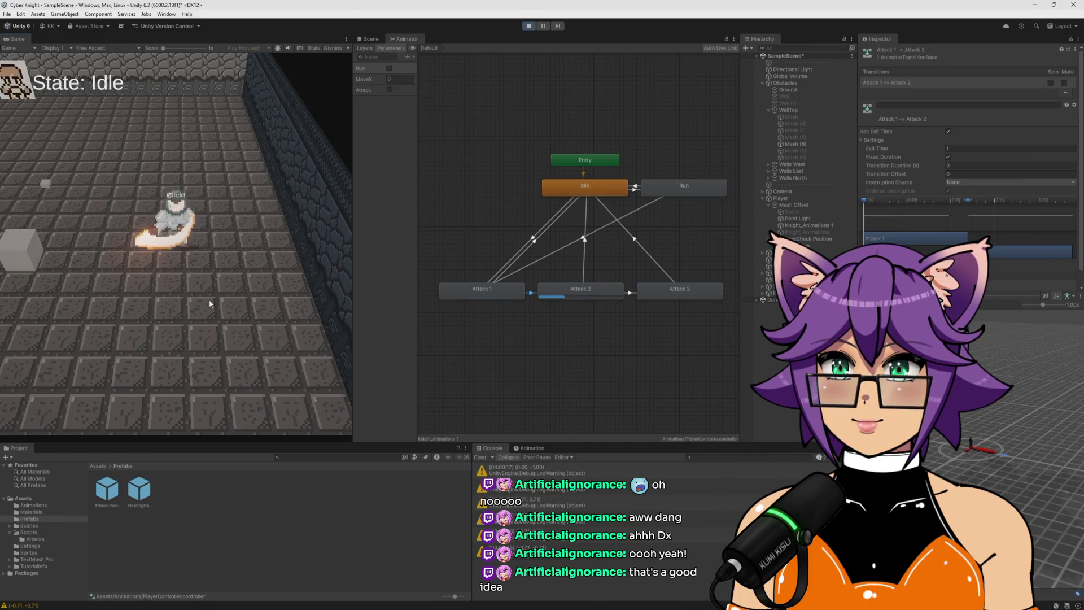
left_click(208, 300)
left_click(212, 303)
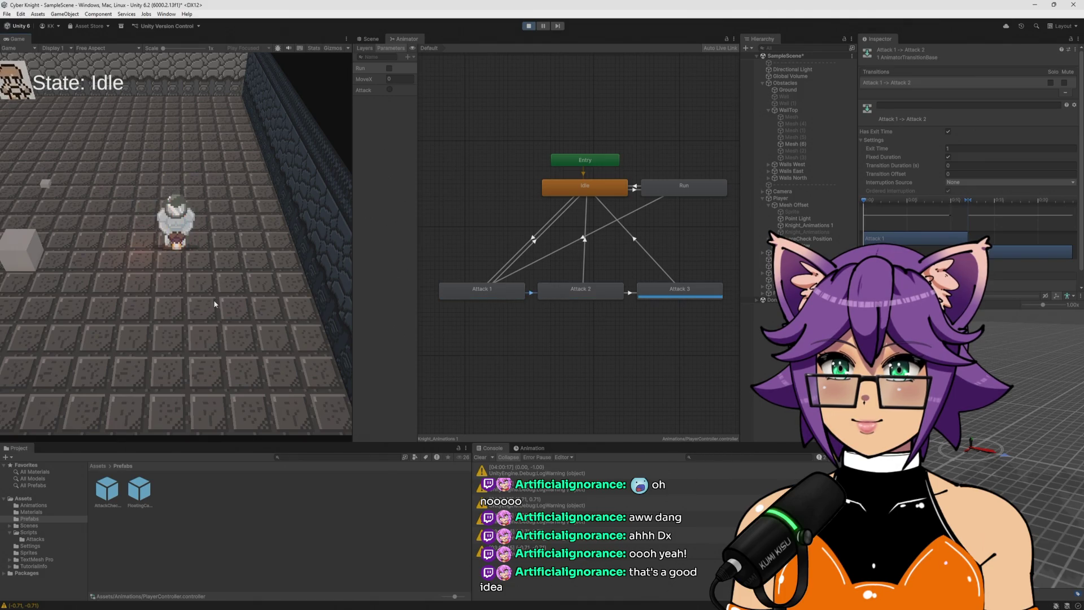
left_click(214, 303)
left_click(215, 302)
Enlarge the Game view and test attacking while moving the knight left and right
left_click_drag(355, 256, 666, 237)
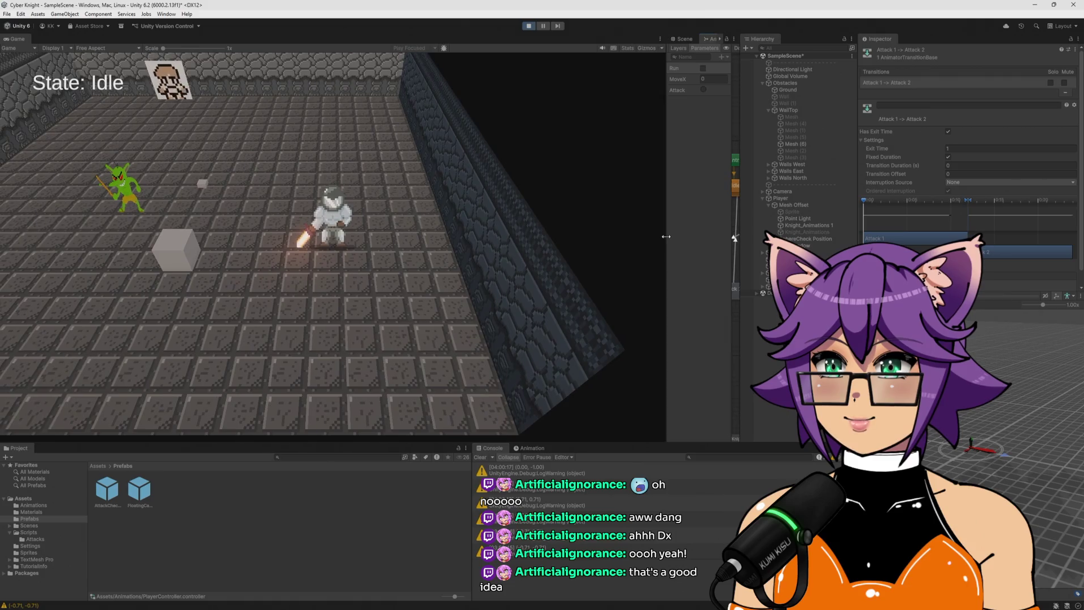
left_click(394, 234)
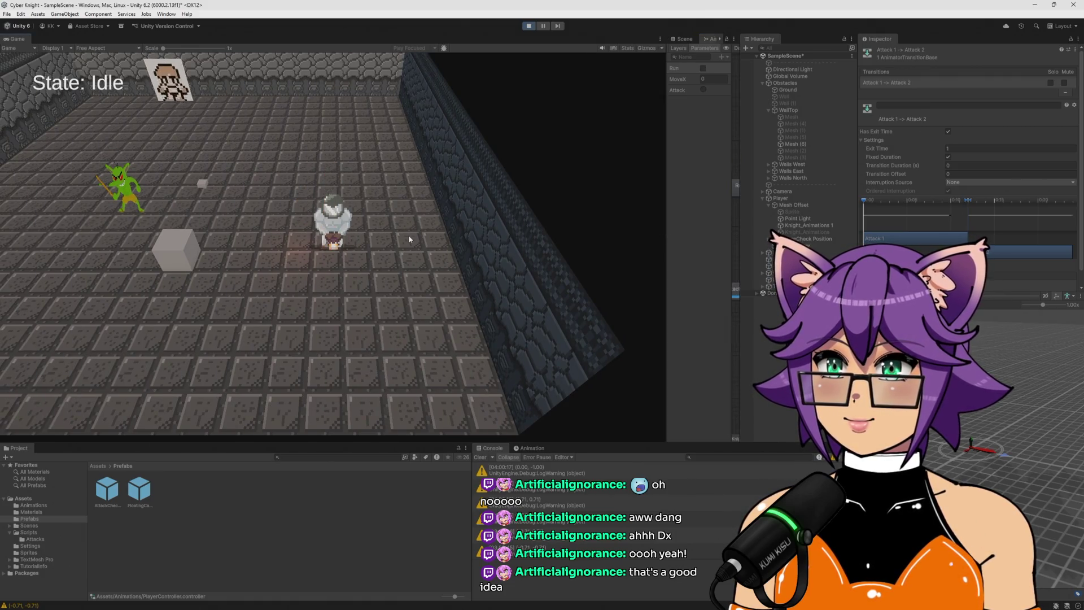
key("a")
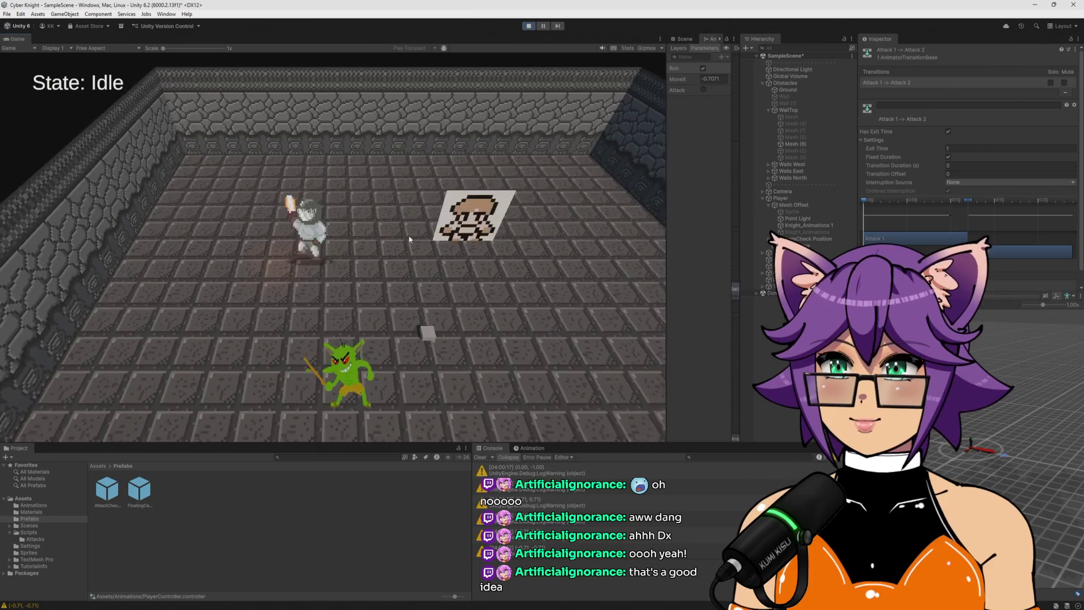
left_click(410, 240)
key("d")
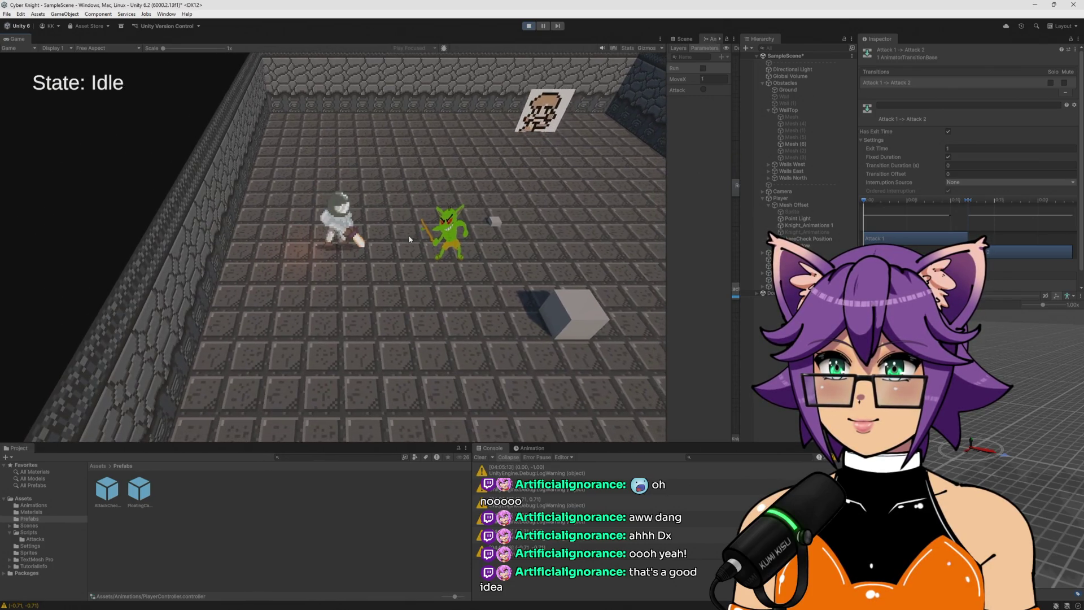
Chain several more attacks, then widen the Animator graph beside a narrower Game view
left_click(409, 239)
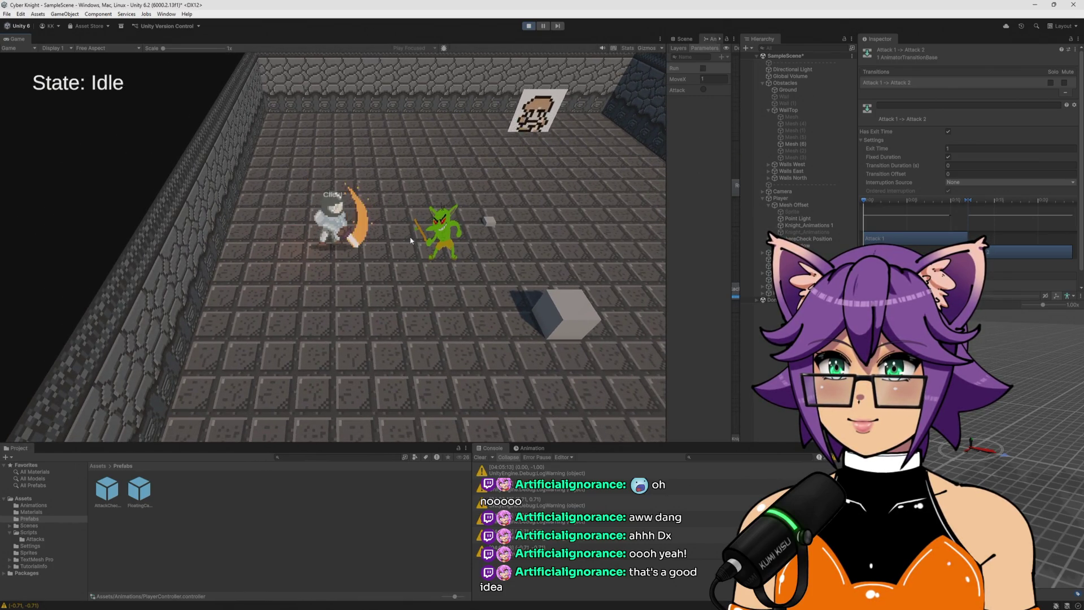
left_click(410, 240)
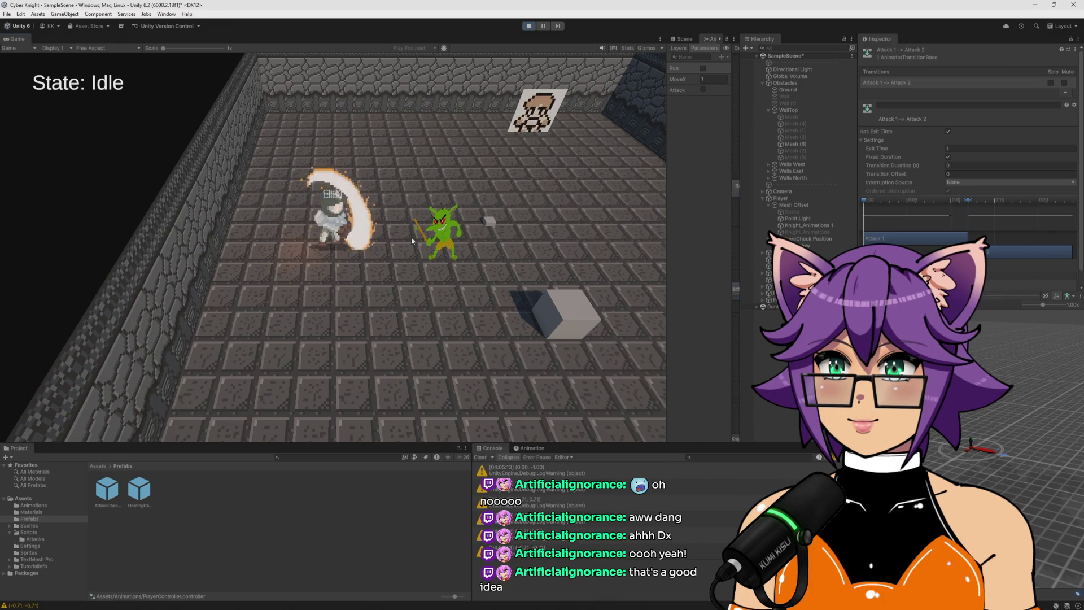
left_click(411, 241)
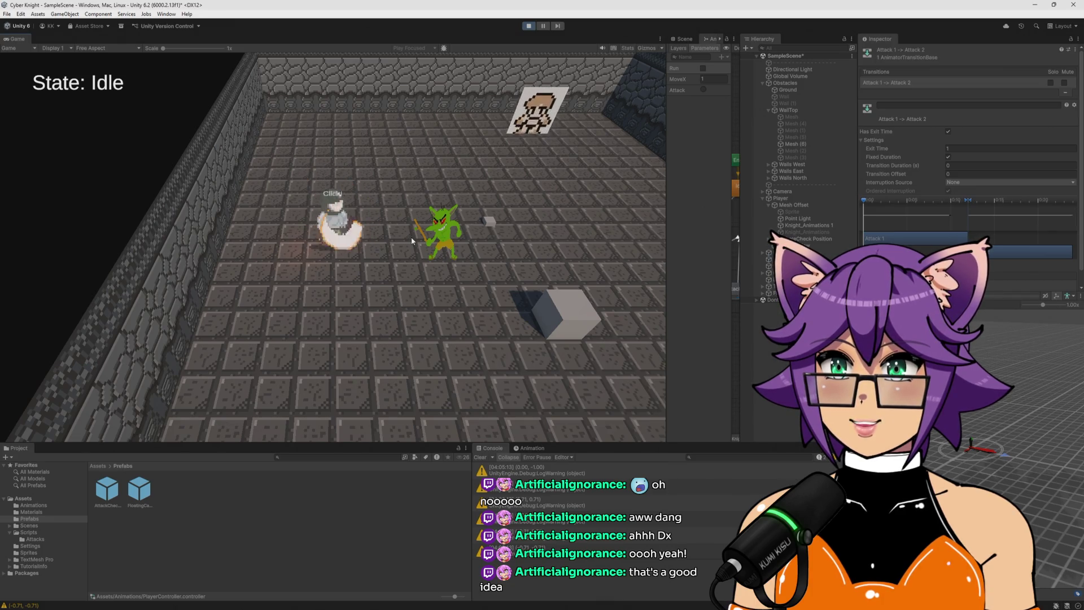
left_click(412, 240)
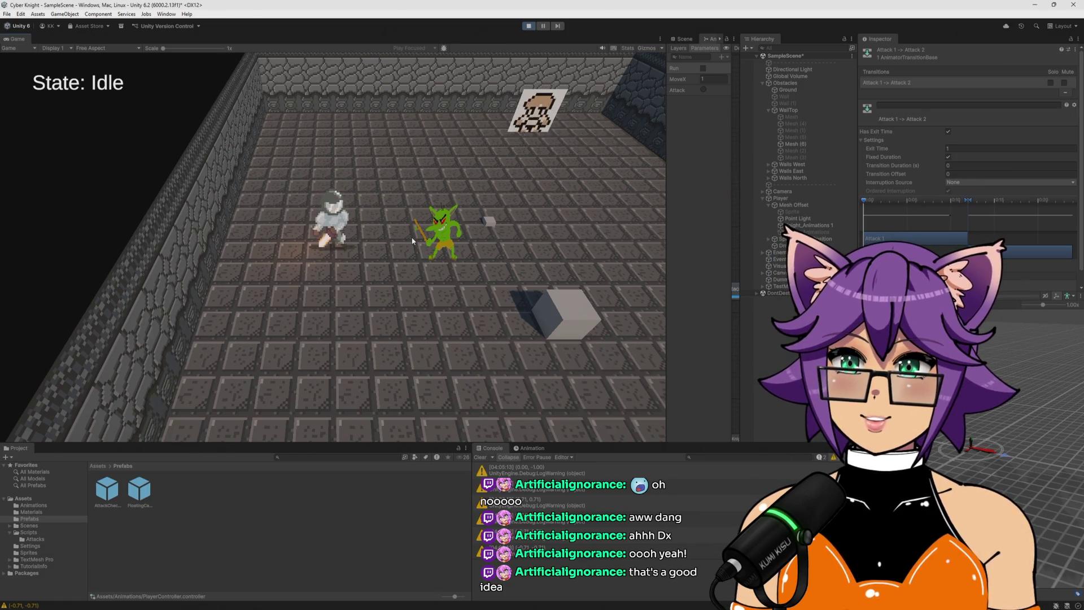
left_click(409, 236)
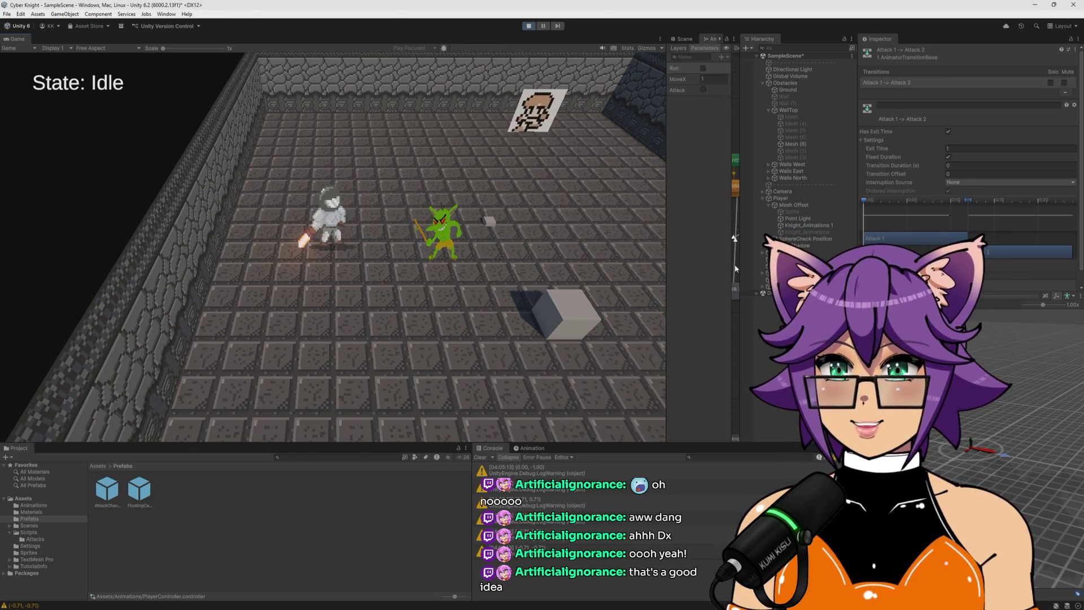
left_click_drag(666, 269, 310, 276)
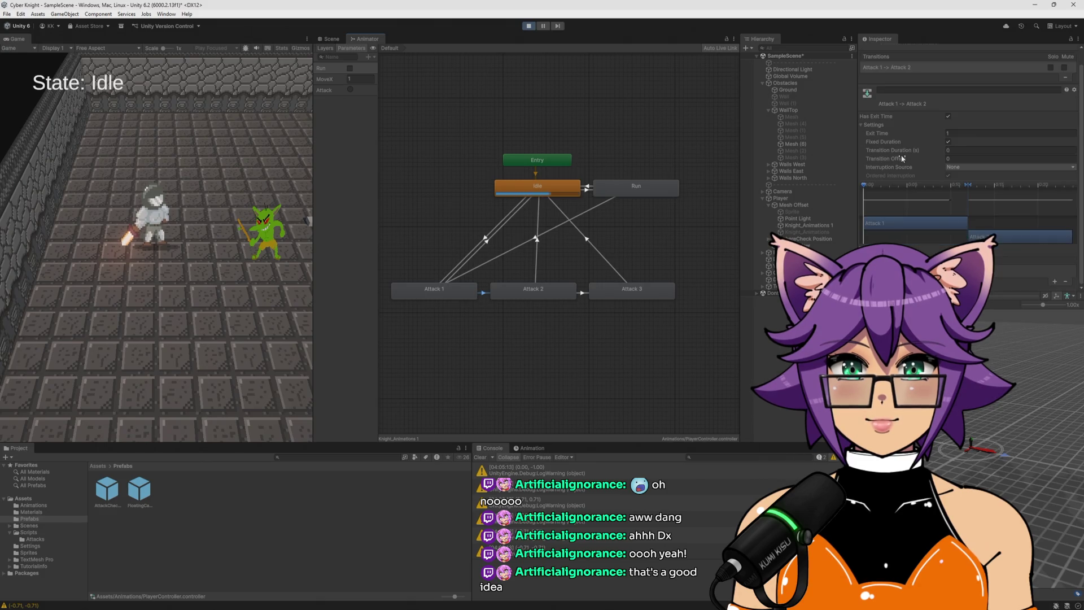
left_click(968, 182)
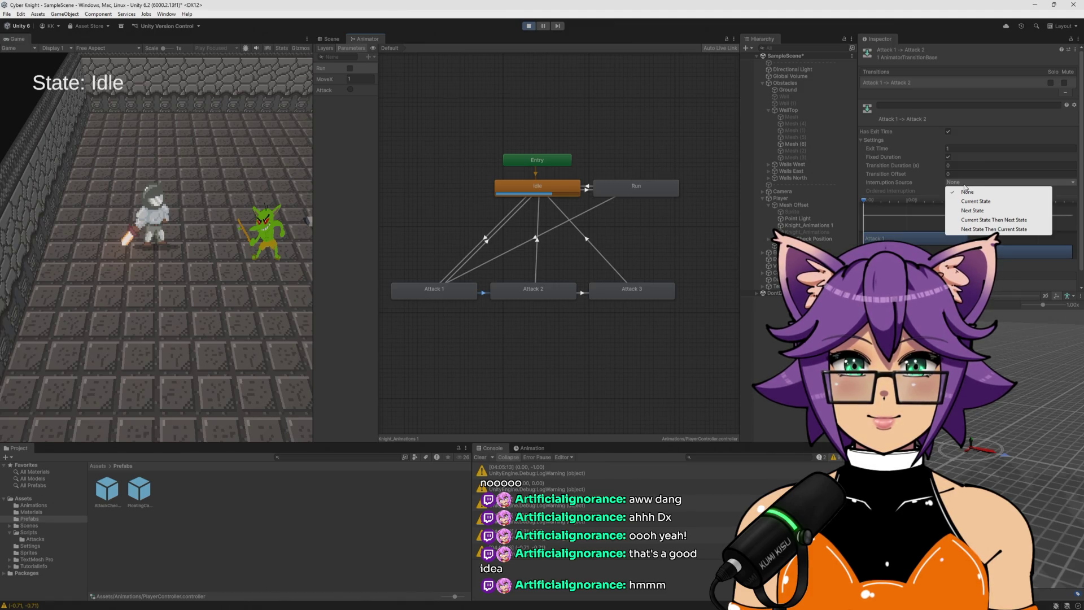
key("Escape")
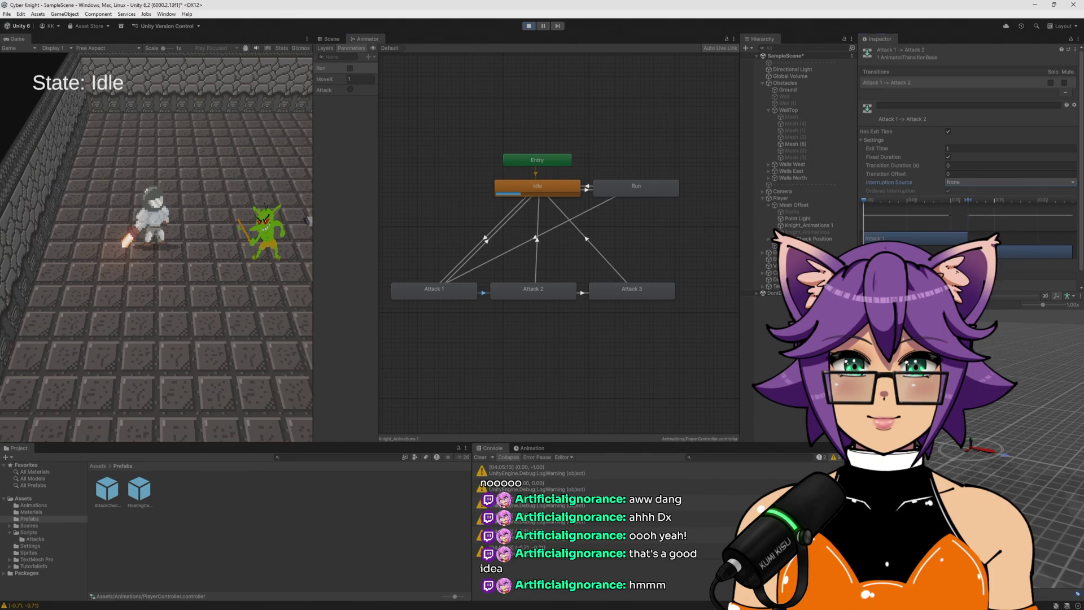
scroll(1052, 282, "down", 1)
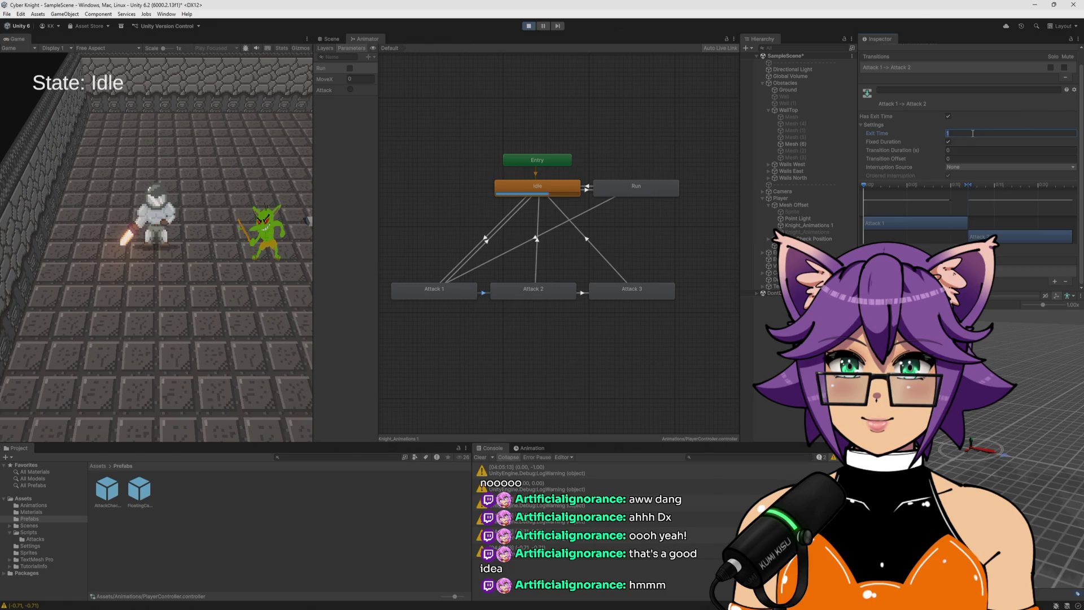
Set the Attack 1→Attack 2 Exit Time to 0 and test the combo with several attacks
type("0")
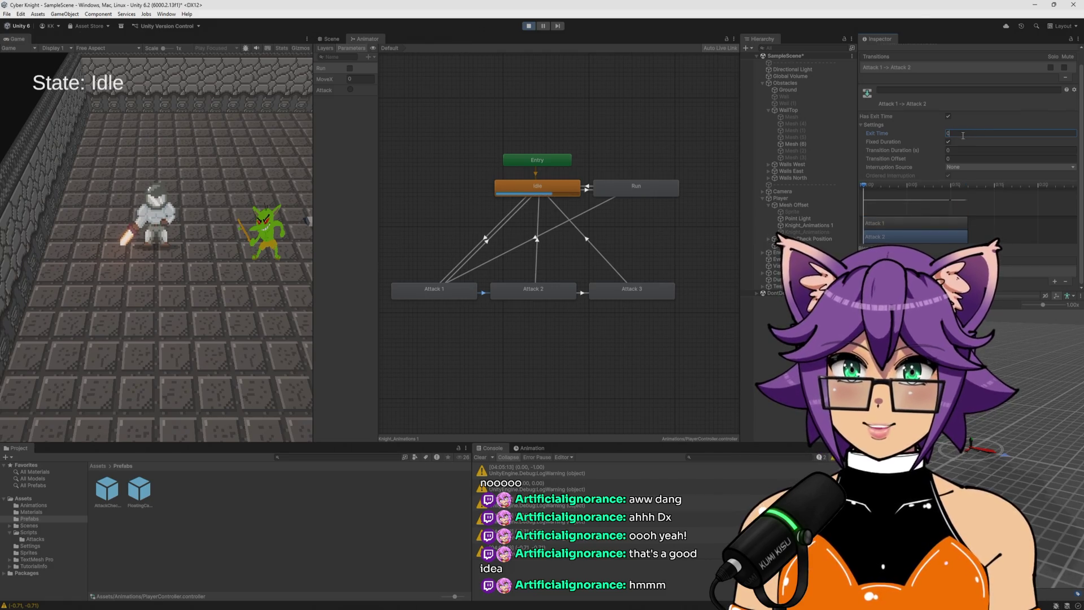
left_click(266, 326)
left_click(269, 327)
left_click(266, 315)
left_click(265, 317)
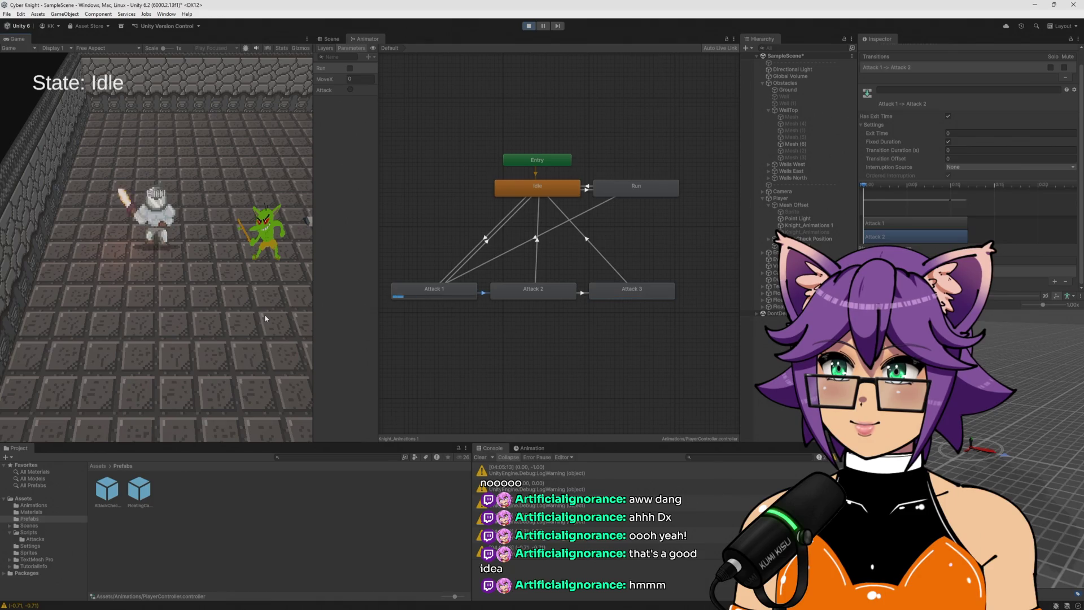
left_click(265, 317)
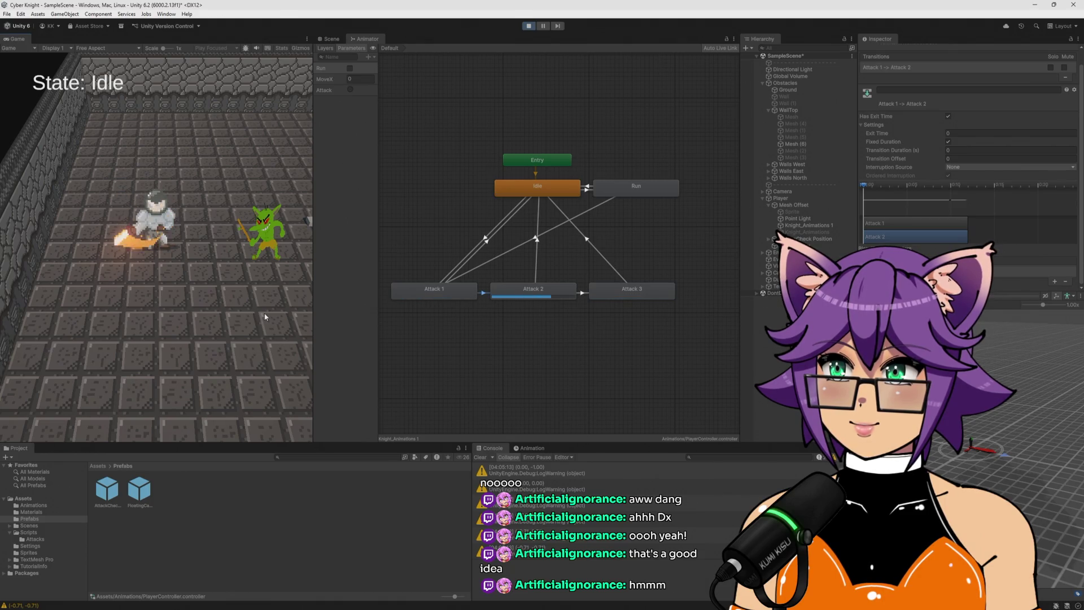
left_click(269, 300)
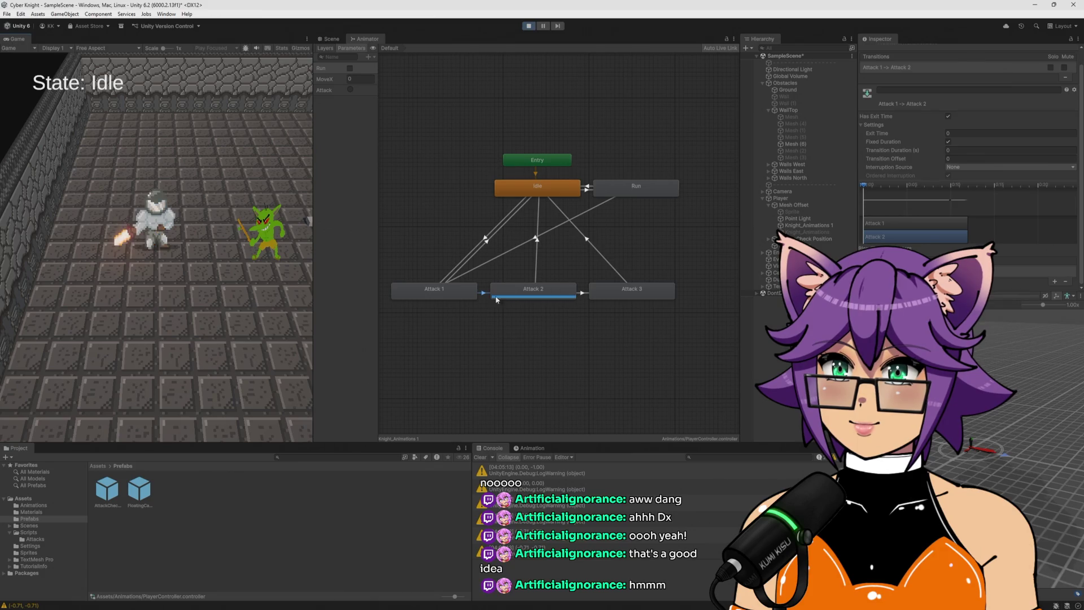
Select the Attack 2→Attack 3 transition, enable Has Exit Time and edit its Exit Time
left_click(581, 293)
left_click(949, 116)
left_click(956, 132)
Set the Attack 2→Attack 3 Exit Time to 0 and start attacking, moving the knight right
type("0")
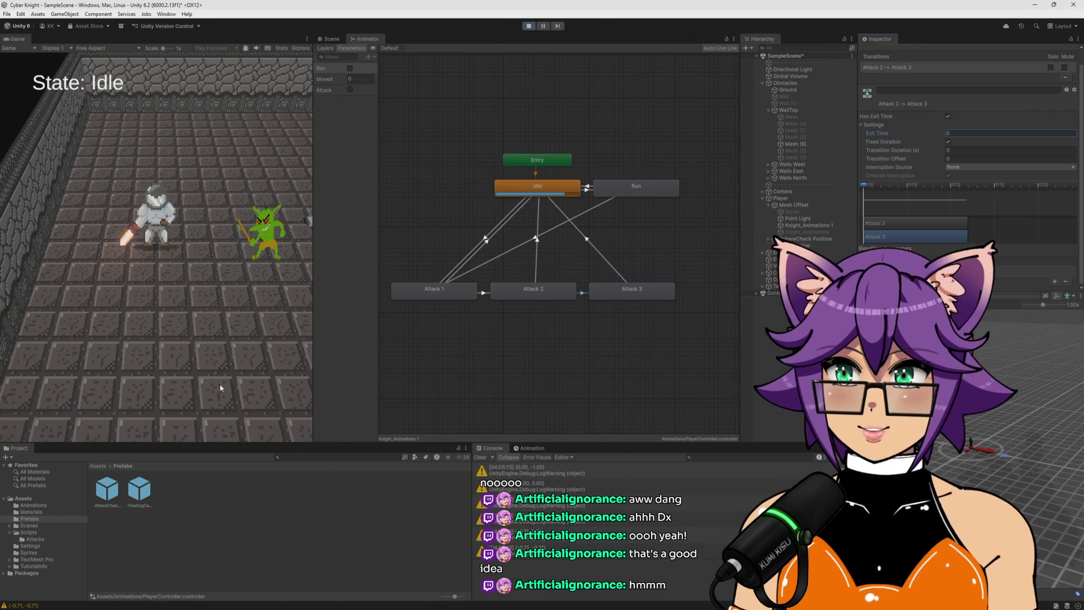
left_click(220, 385)
left_click(223, 347)
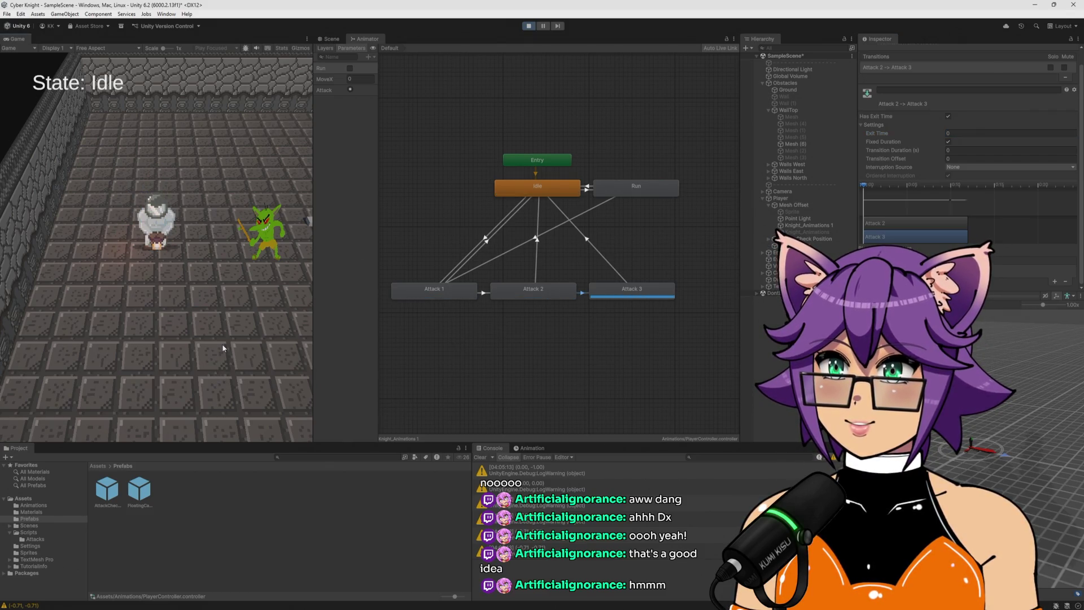
key("d")
left_click(221, 347)
left_click(222, 347)
left_click(222, 346)
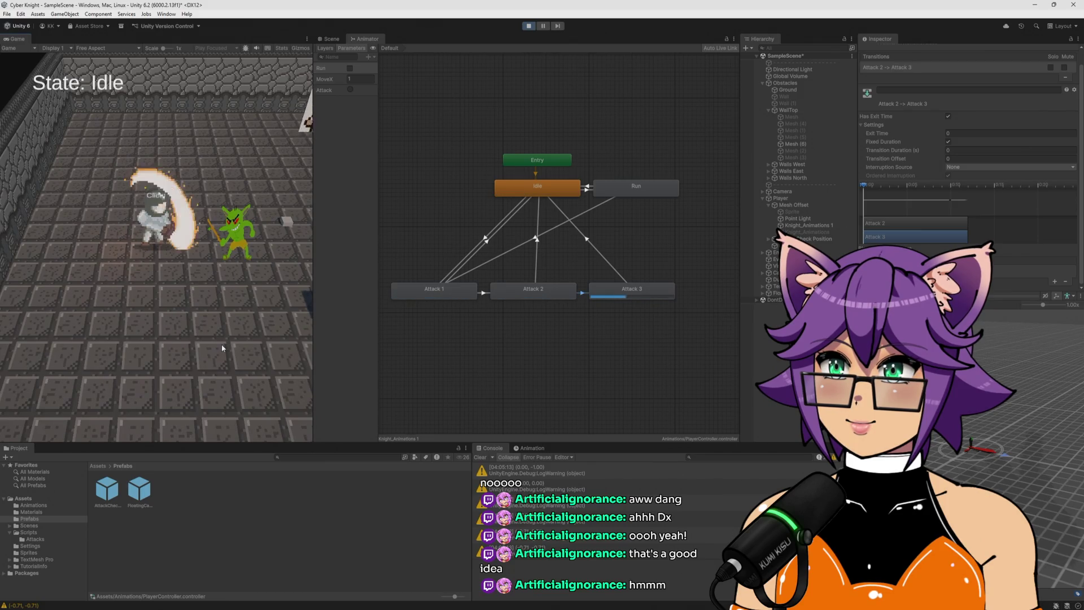
Chain repeated attacks to cycle the knight through Attack 1, 2 and 3
left_click(222, 347)
left_click(222, 347)
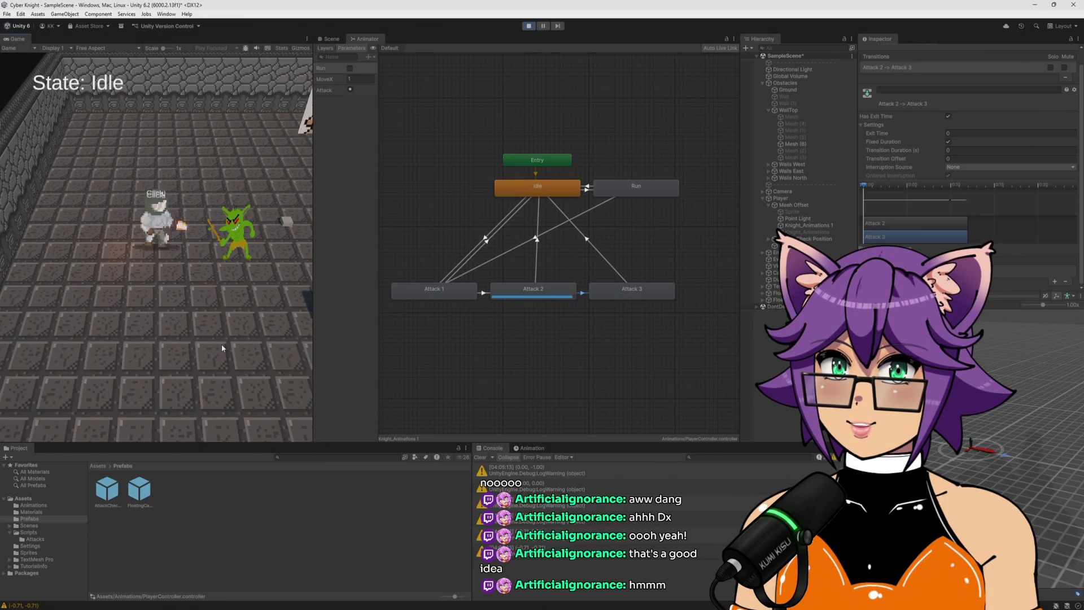
left_click(222, 348)
left_click(221, 348)
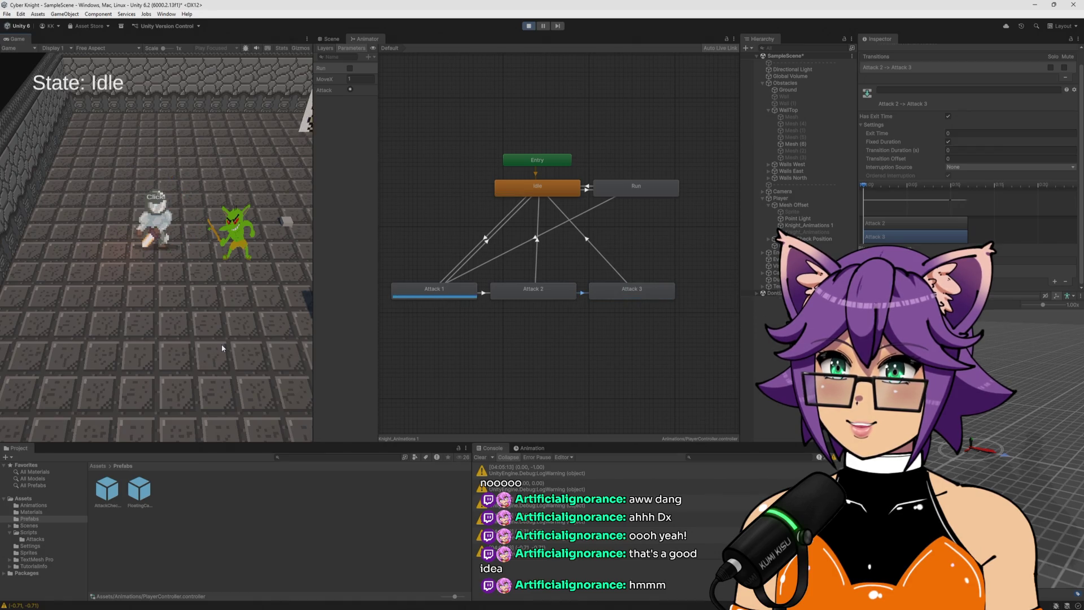
left_click(221, 348)
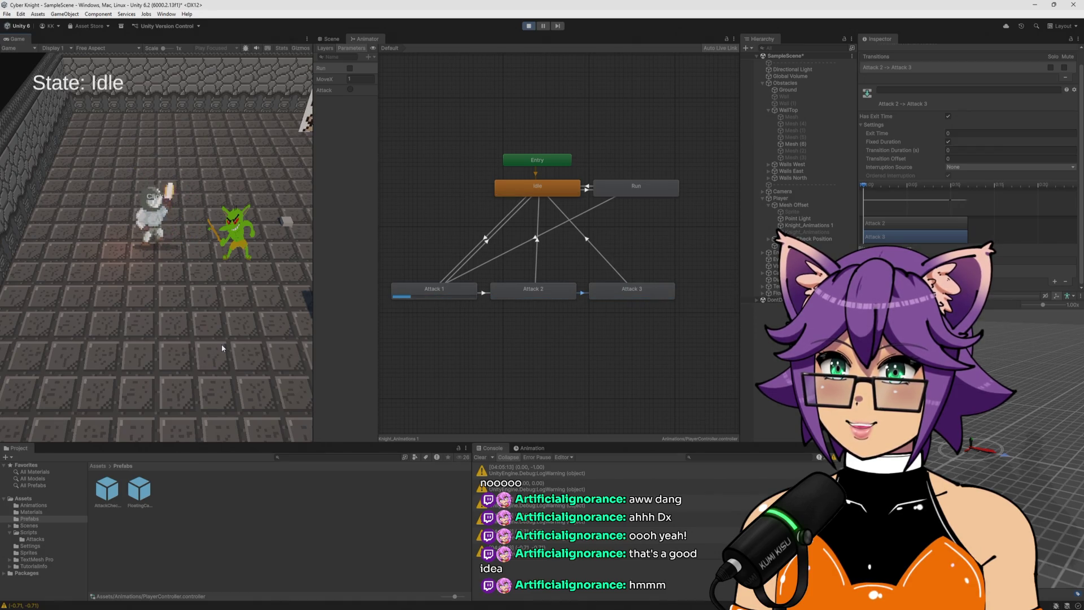
left_click(221, 348)
left_click(221, 348)
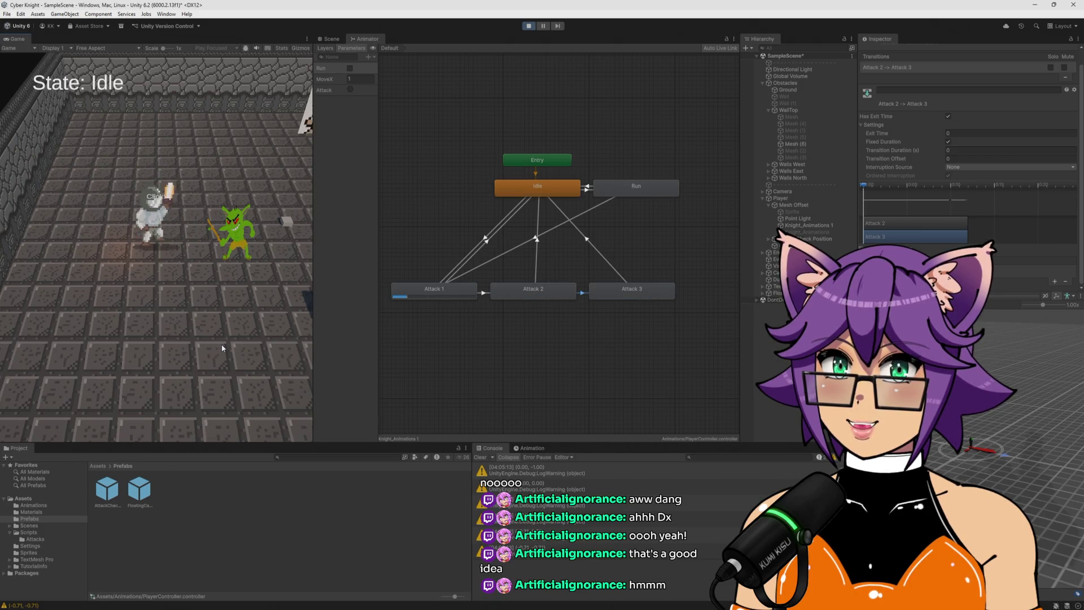
left_click(222, 345)
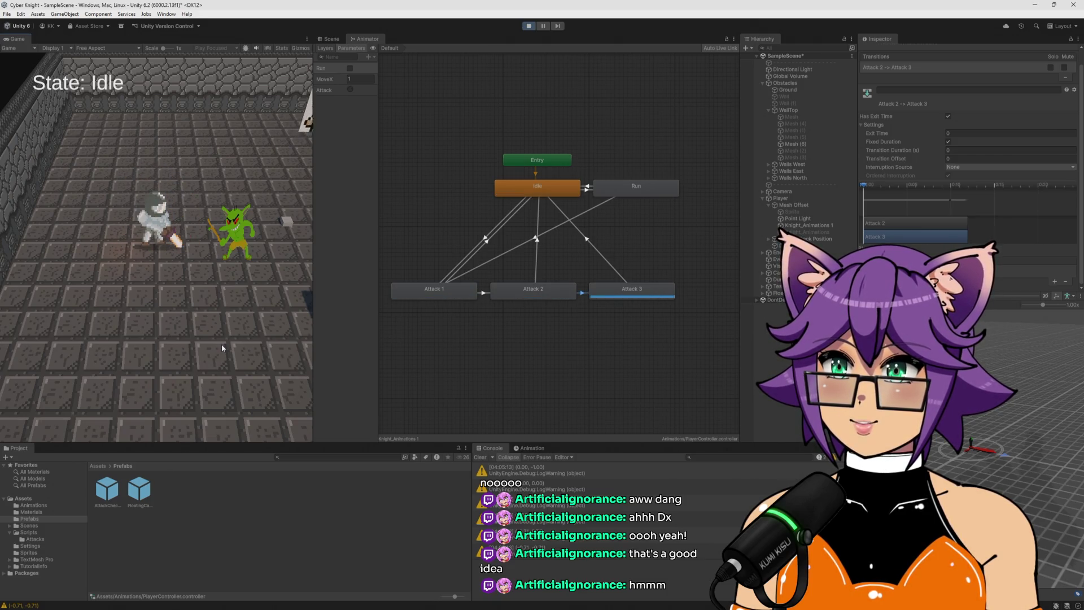
left_click(222, 346)
left_click(222, 346)
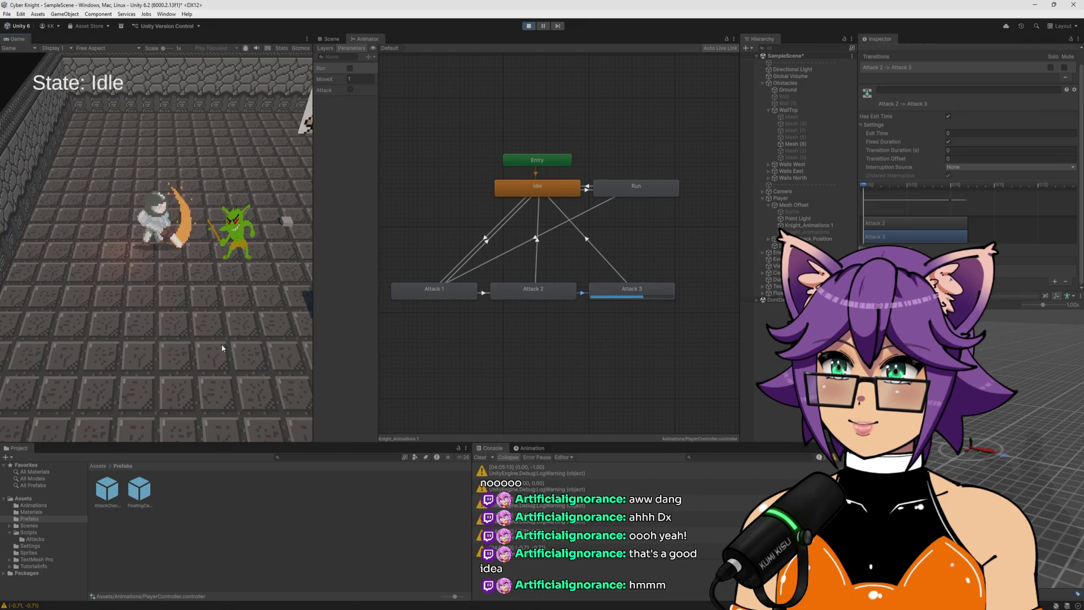
Spam attacks rapidly to restart and chain the combo several times
left_click(195, 354)
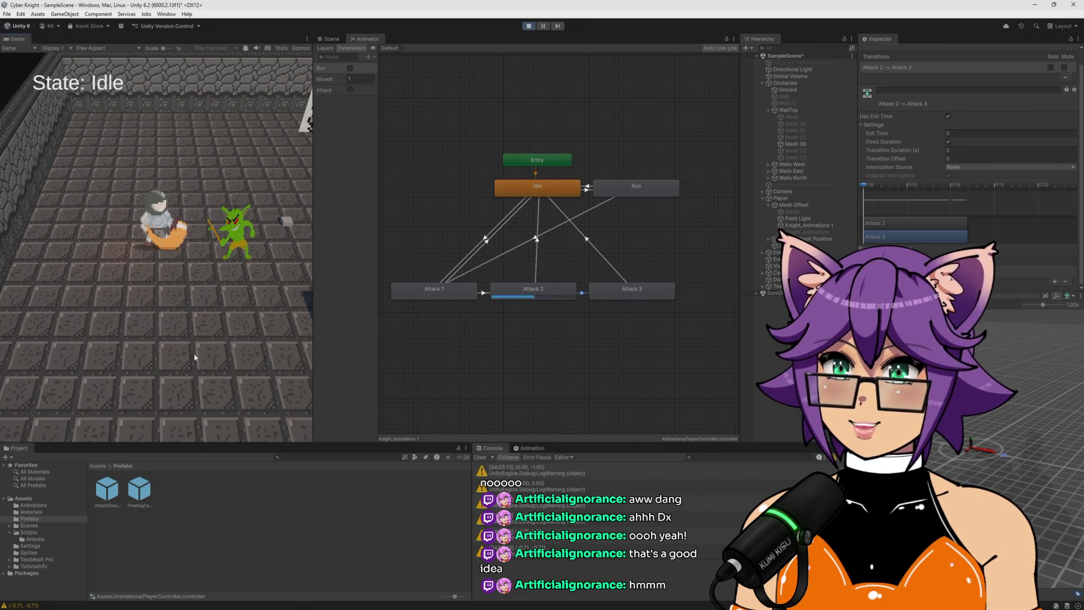
left_click(195, 353)
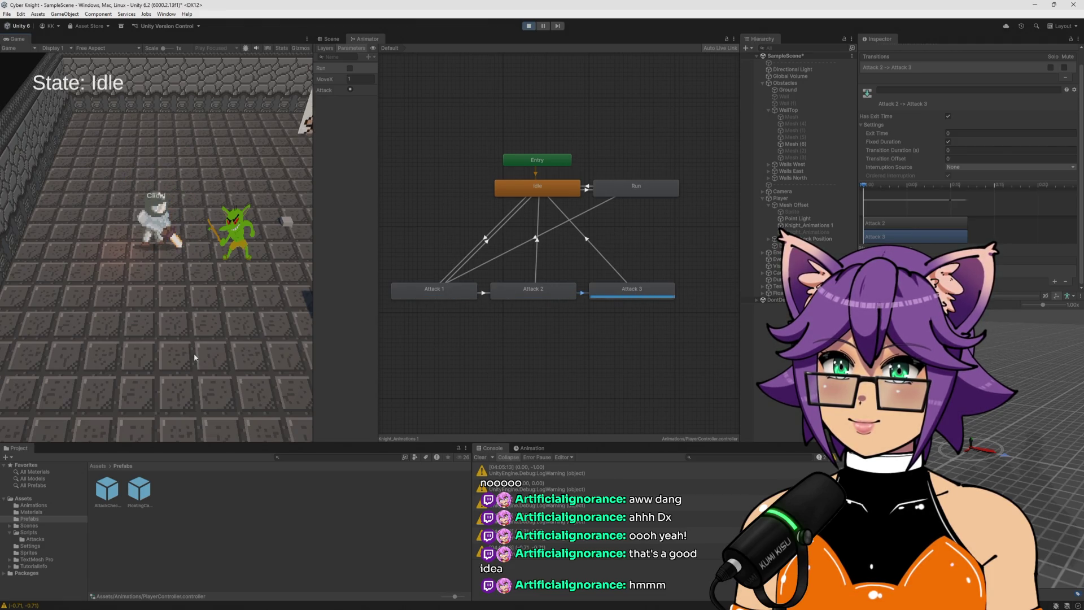
left_click(194, 354)
left_click(194, 353)
left_click(194, 352)
left_click(194, 353)
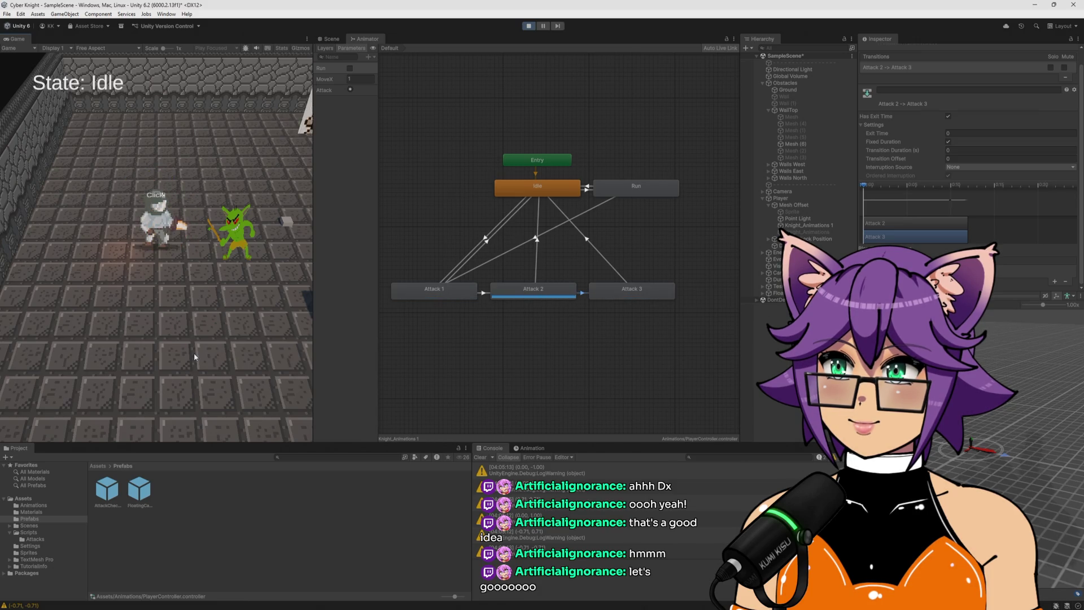
left_click(194, 352)
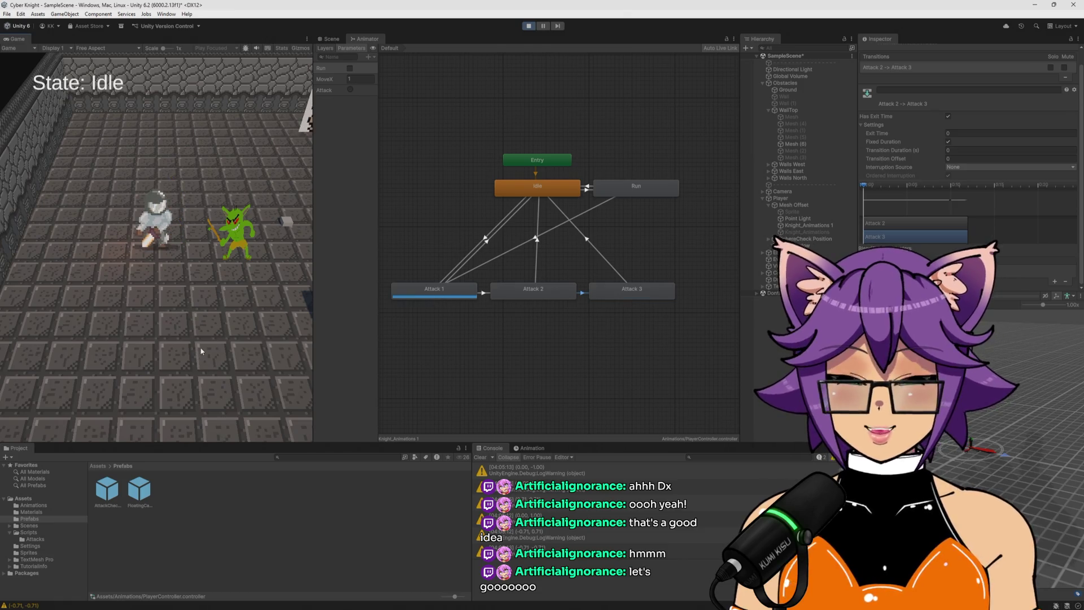
Run the knight right, then stop and fire a rapid three-hit attack combo
key("d")
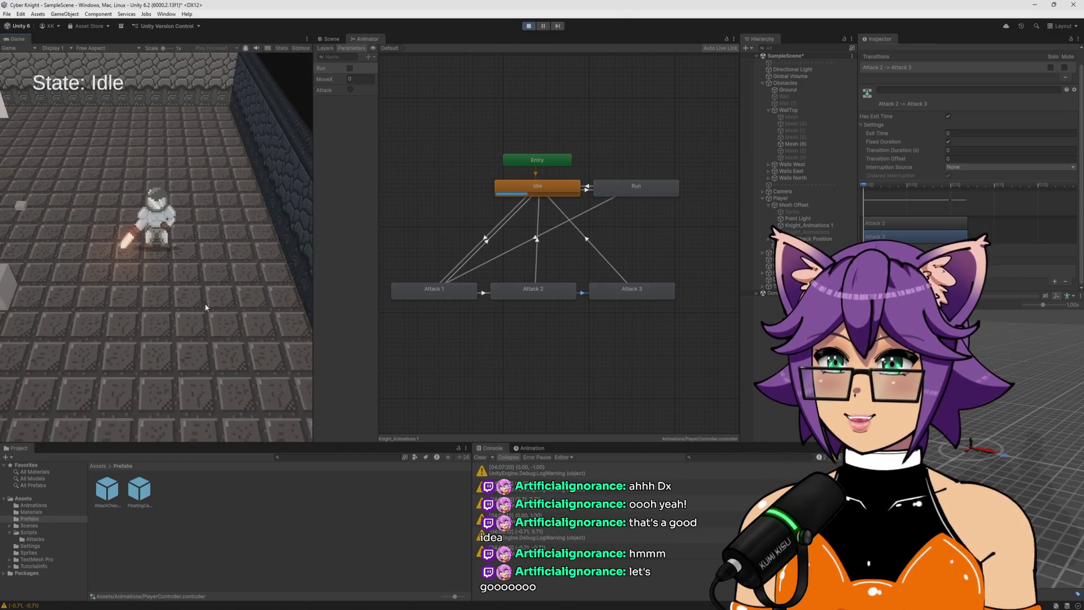
left_click(207, 296)
left_click(208, 295)
left_click(208, 296)
left_click(207, 295)
left_click(208, 295)
left_click(208, 294)
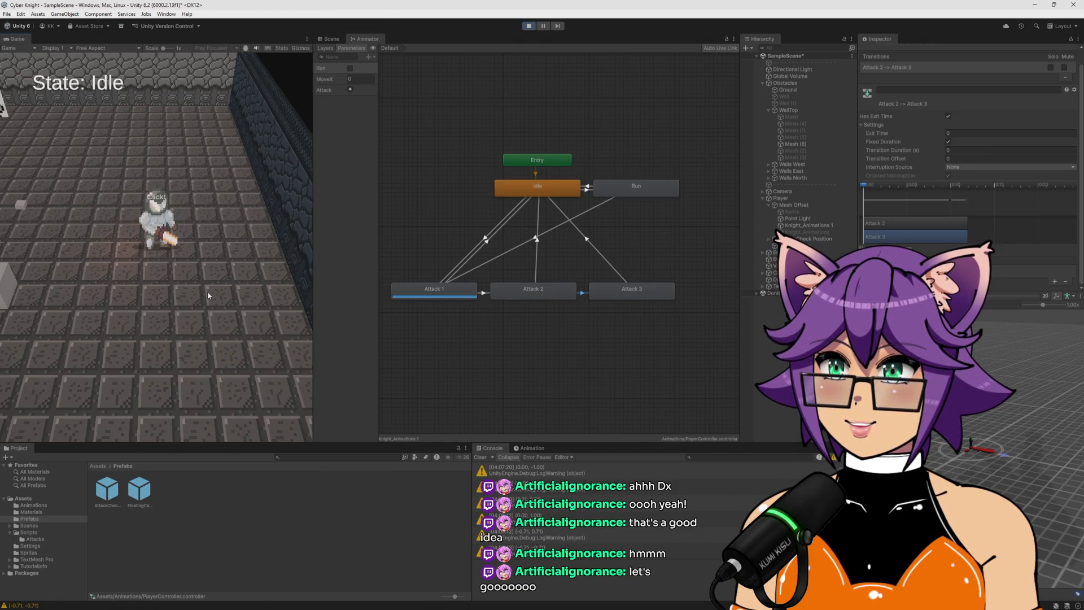
left_click(208, 293)
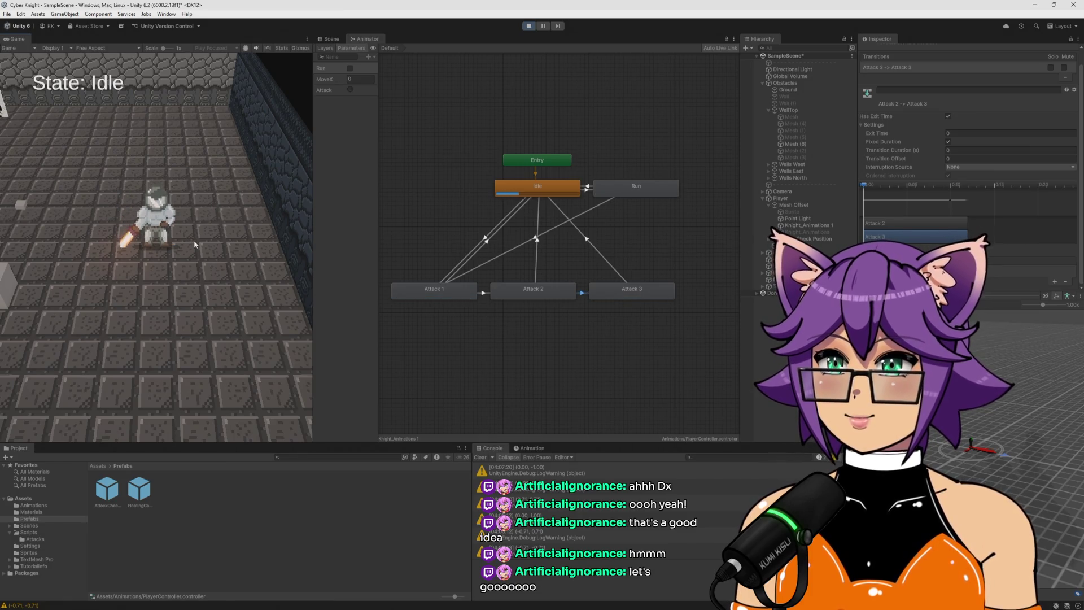
Trigger a few more attacks, then select the Attack 2 state to view its settings
left_click(204, 281)
left_click(205, 282)
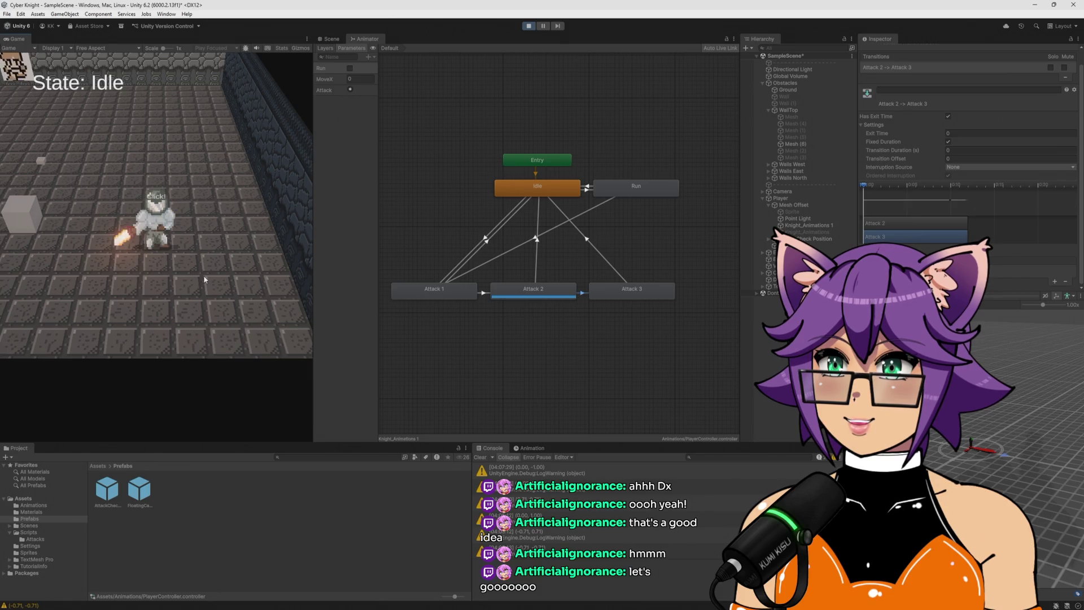
left_click(204, 280)
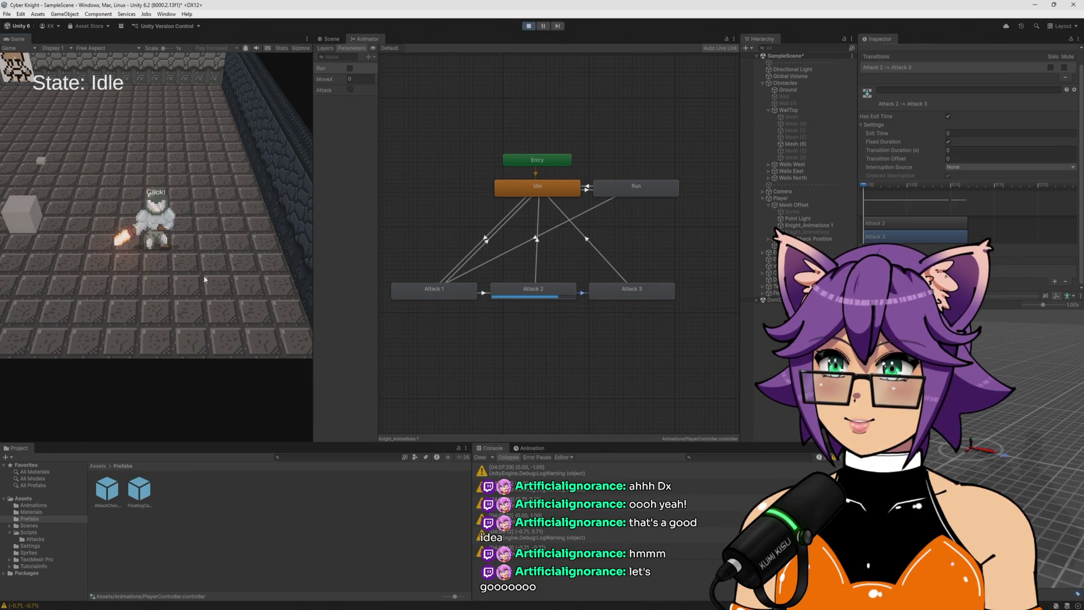
left_click(205, 280)
left_click(205, 278)
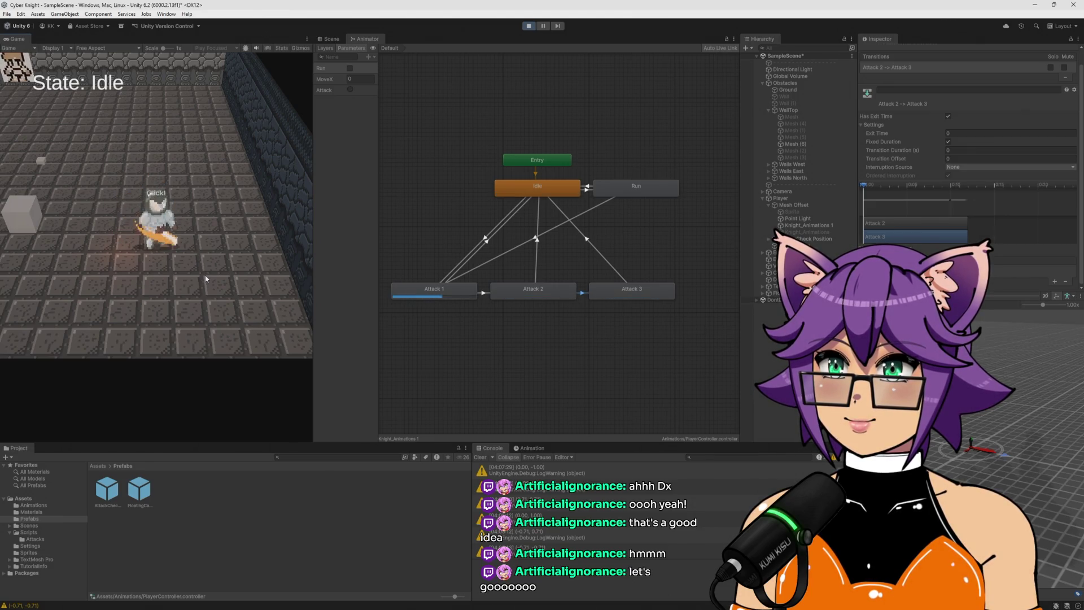
left_click(204, 273)
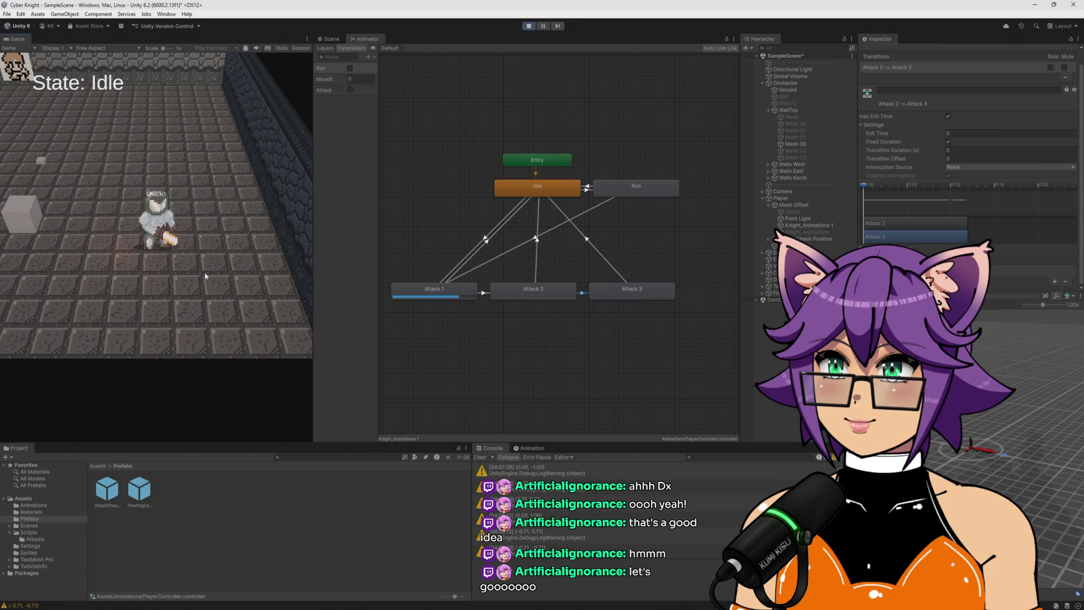
left_click(205, 270)
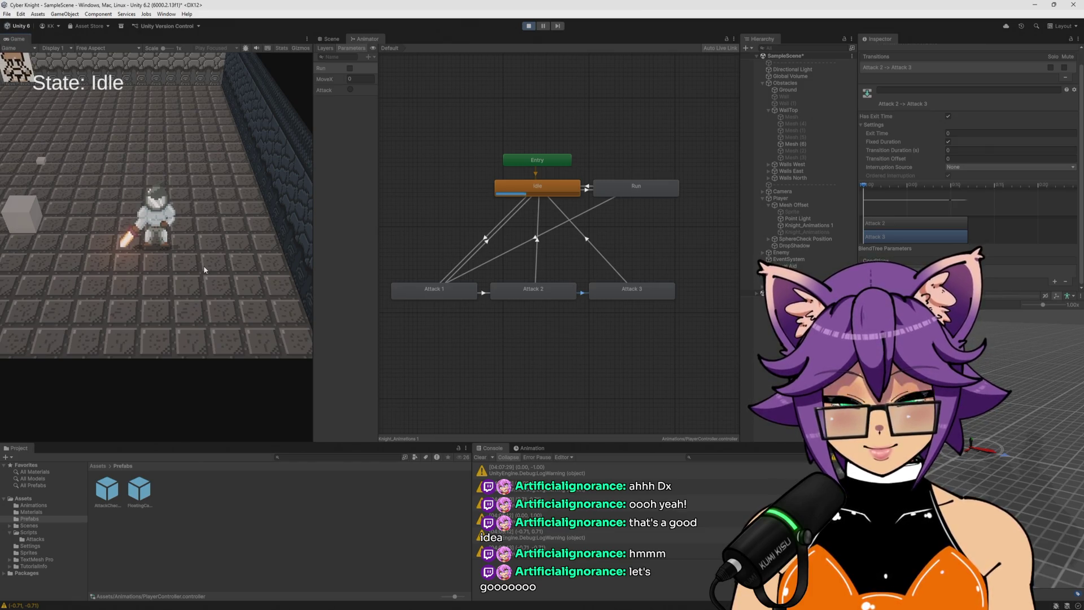
left_click(535, 294)
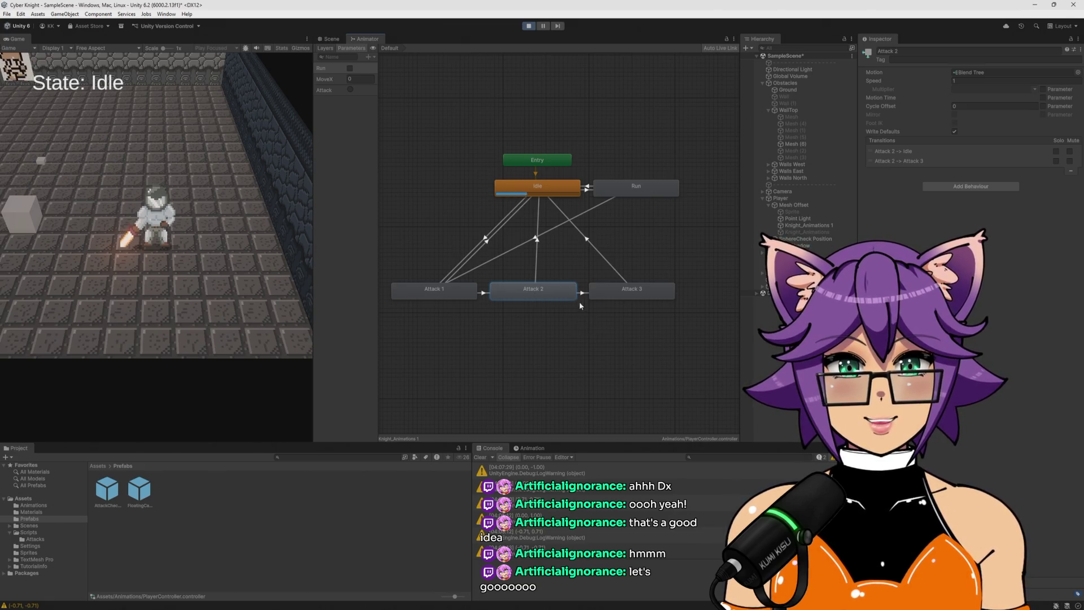
Set Exit Time to 0.5 on both the Attack 1→Attack 2 and Attack 2→Attack 3 transitions
left_click(484, 294)
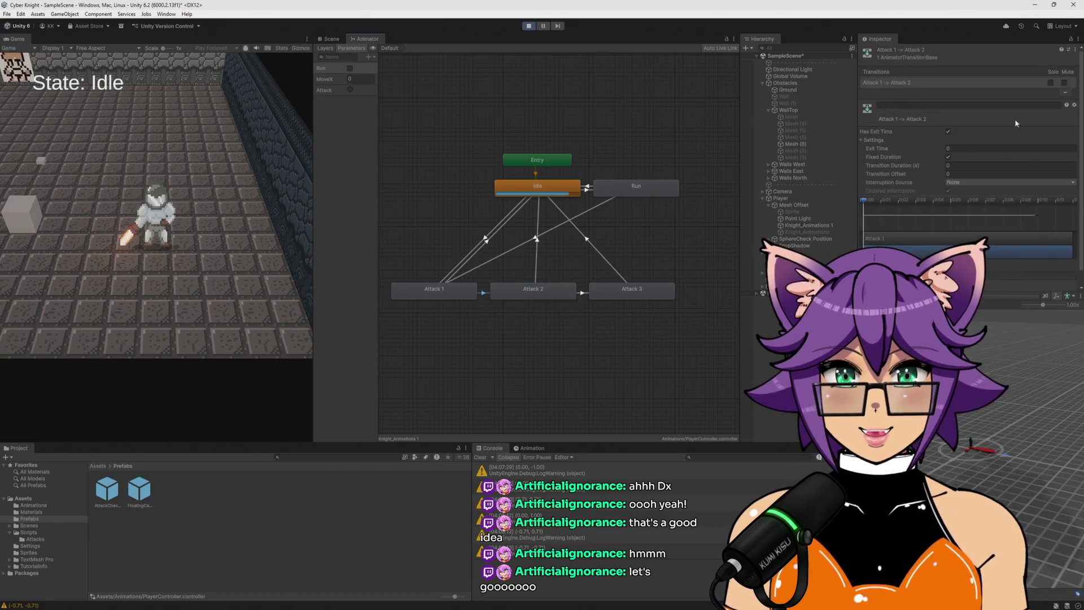
left_click(975, 142)
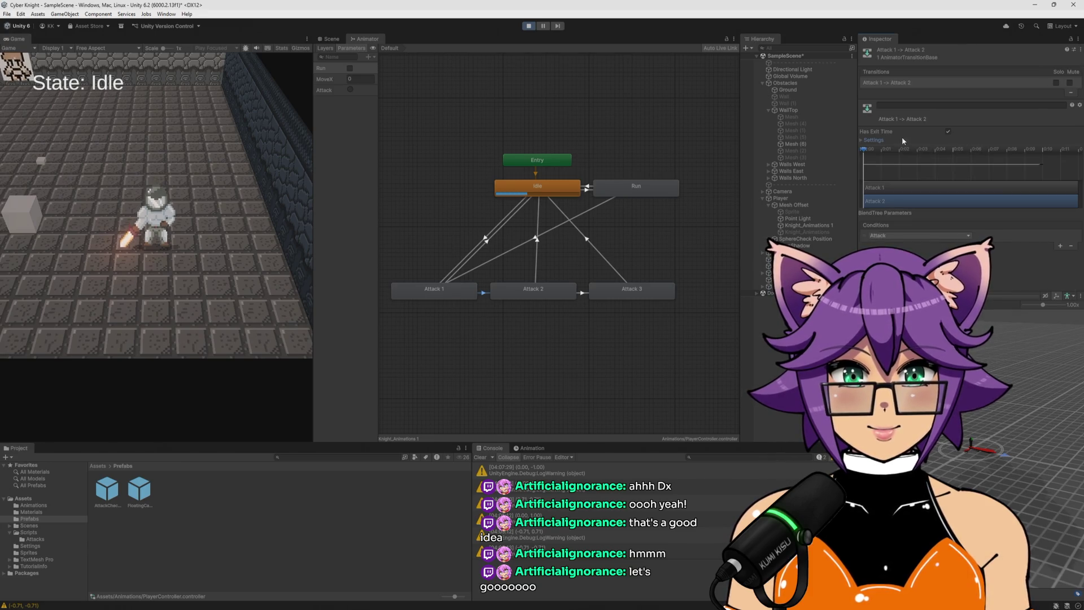
left_click(881, 141)
type("1")
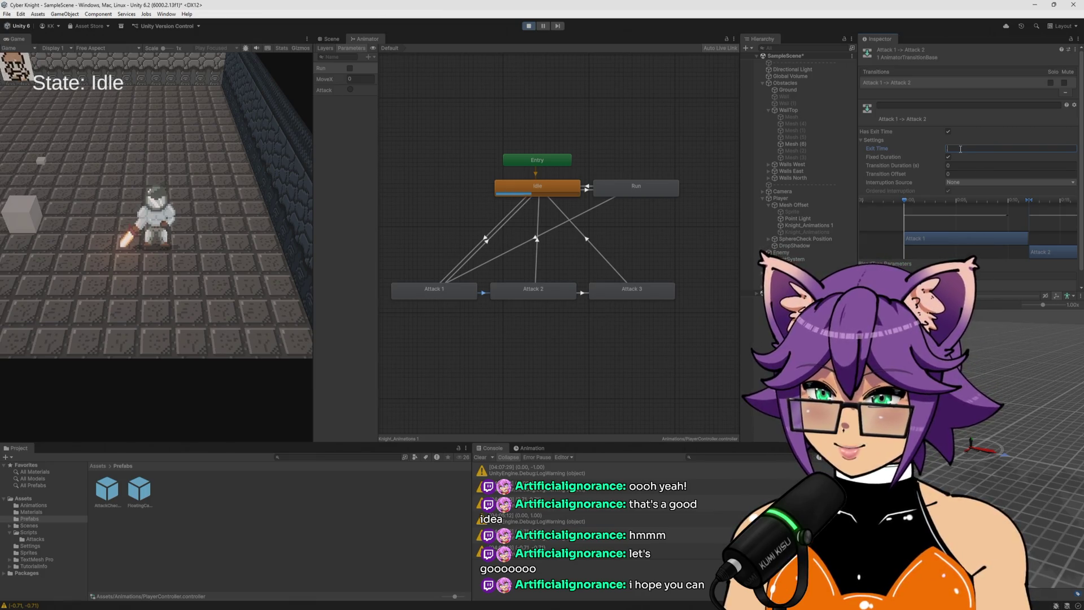
type("0.5")
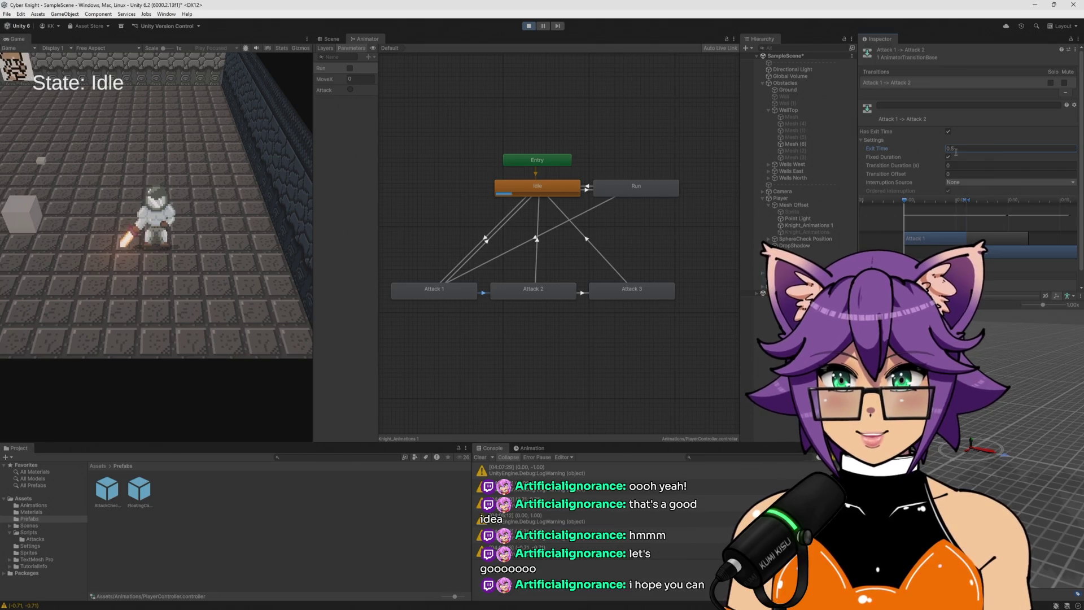
left_click(583, 294)
left_click(1006, 148)
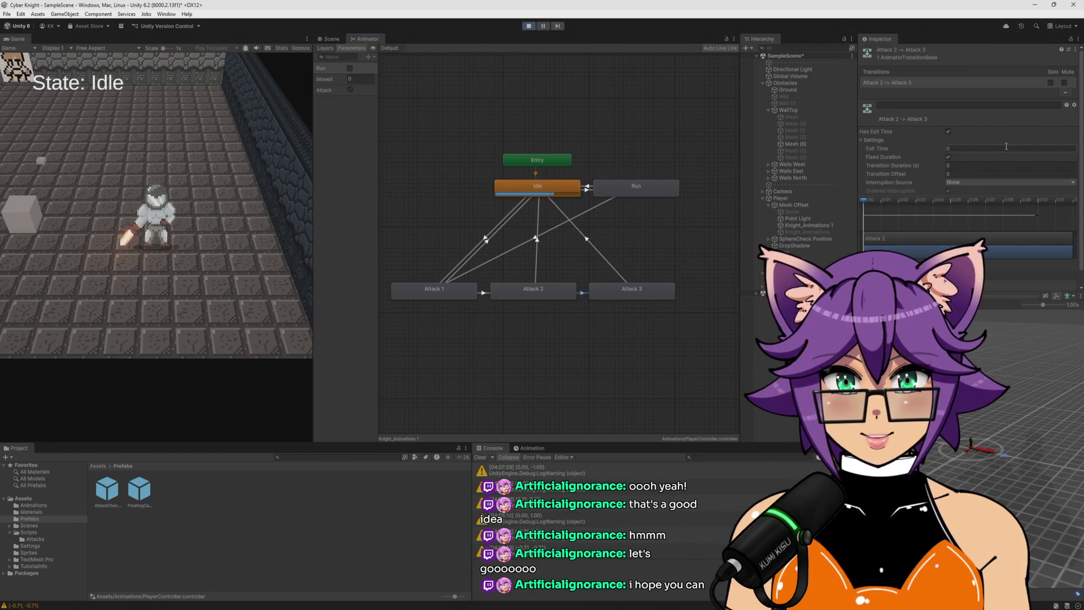
type("0.5")
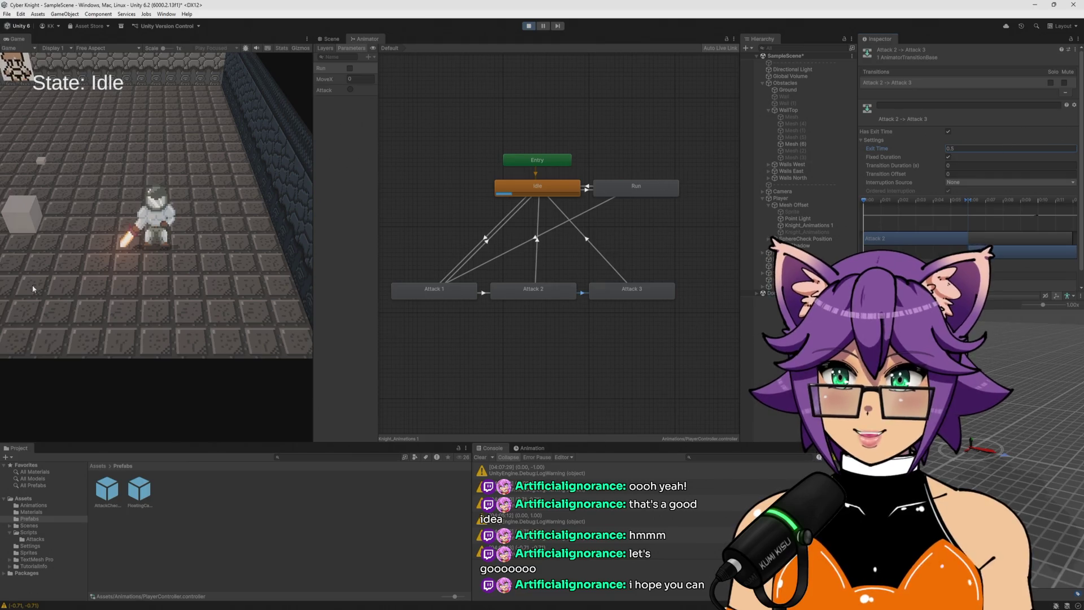
left_click(179, 258)
Test the faster combo by repeatedly triggering the knight's attacks
left_click(190, 267)
left_click(190, 267)
left_click(190, 268)
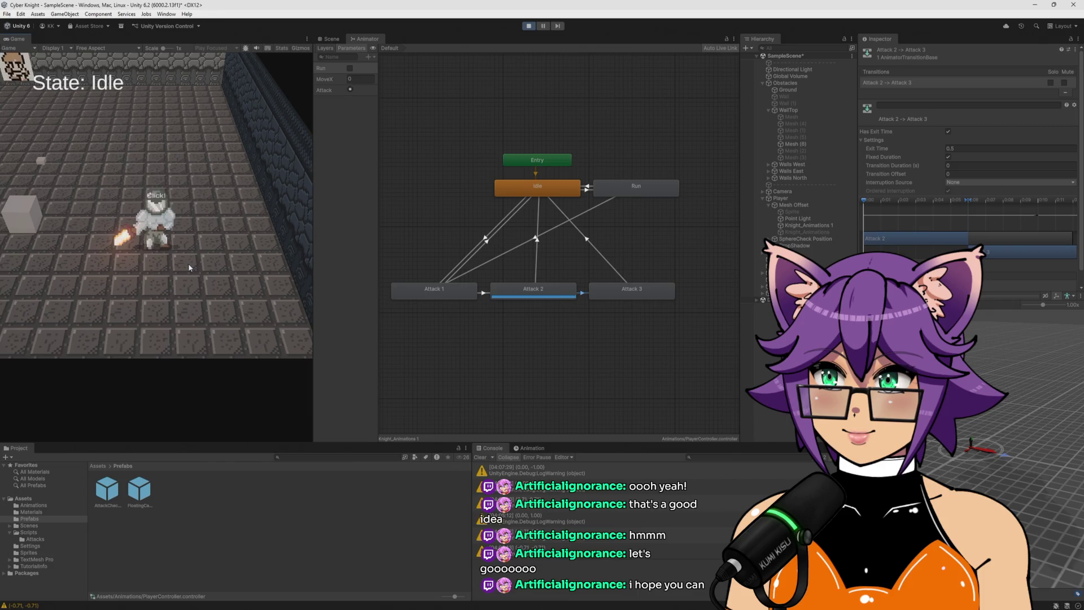
left_click(189, 267)
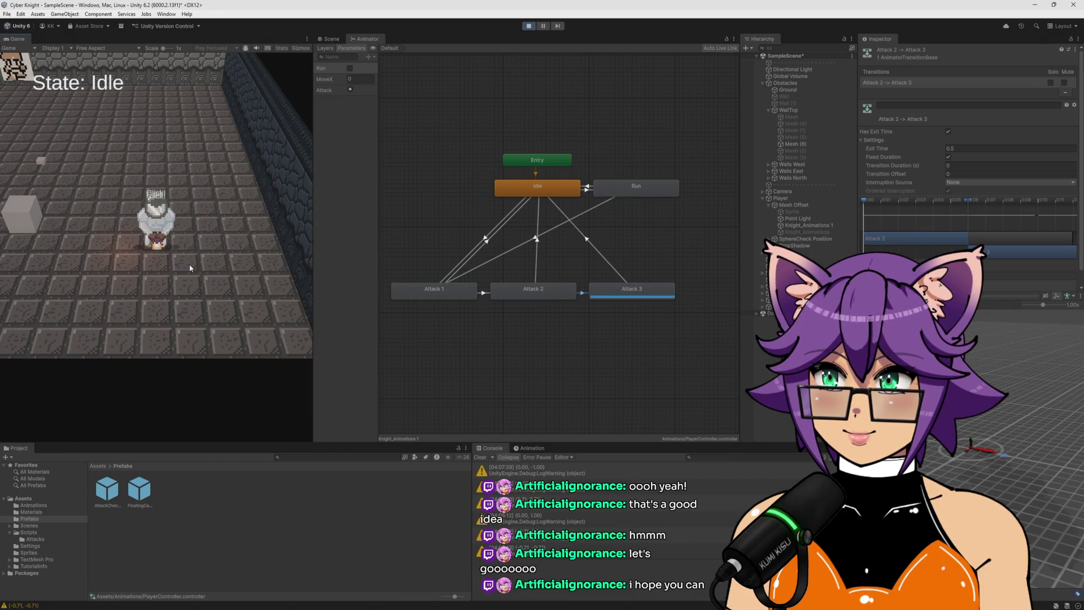
left_click(190, 267)
left_click(190, 268)
left_click(192, 268)
left_click(192, 270)
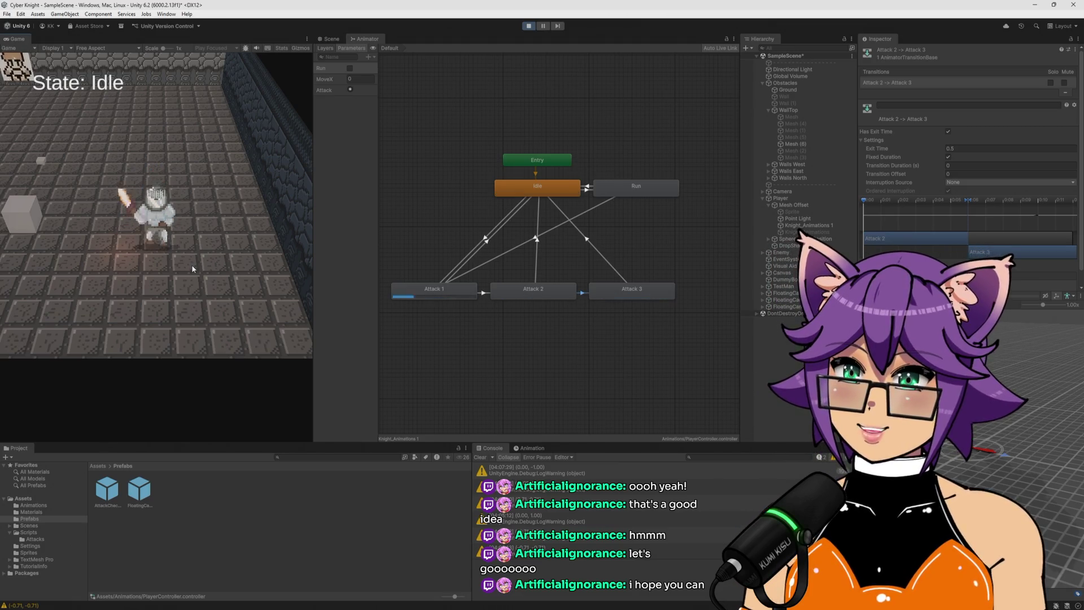
Keep chaining attacks rapidly to advance the combo through Attack 3
left_click(194, 269)
left_click(195, 269)
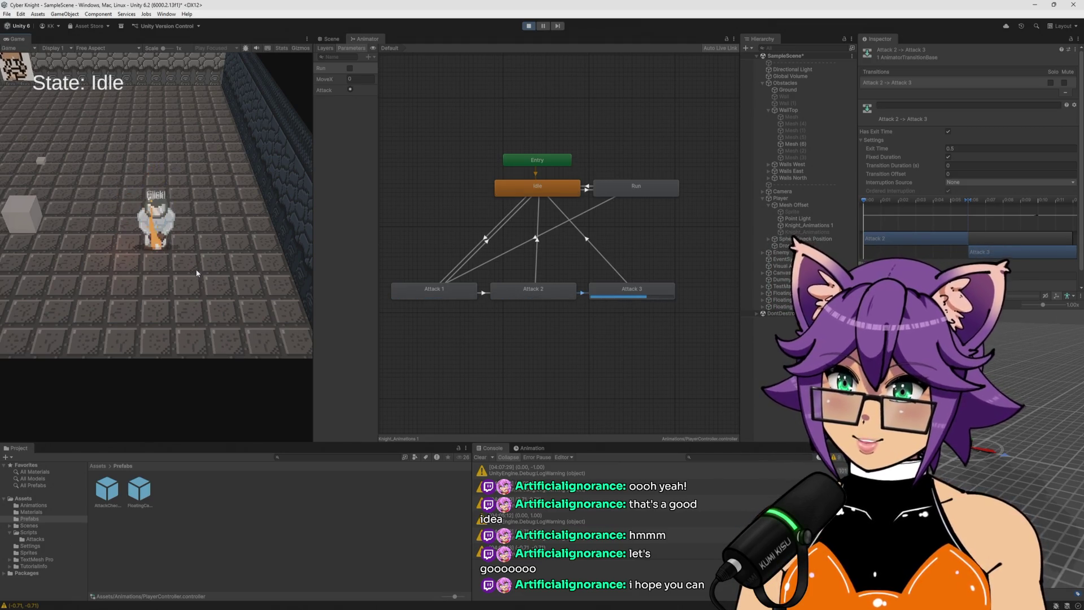
left_click(193, 274)
left_click(231, 279)
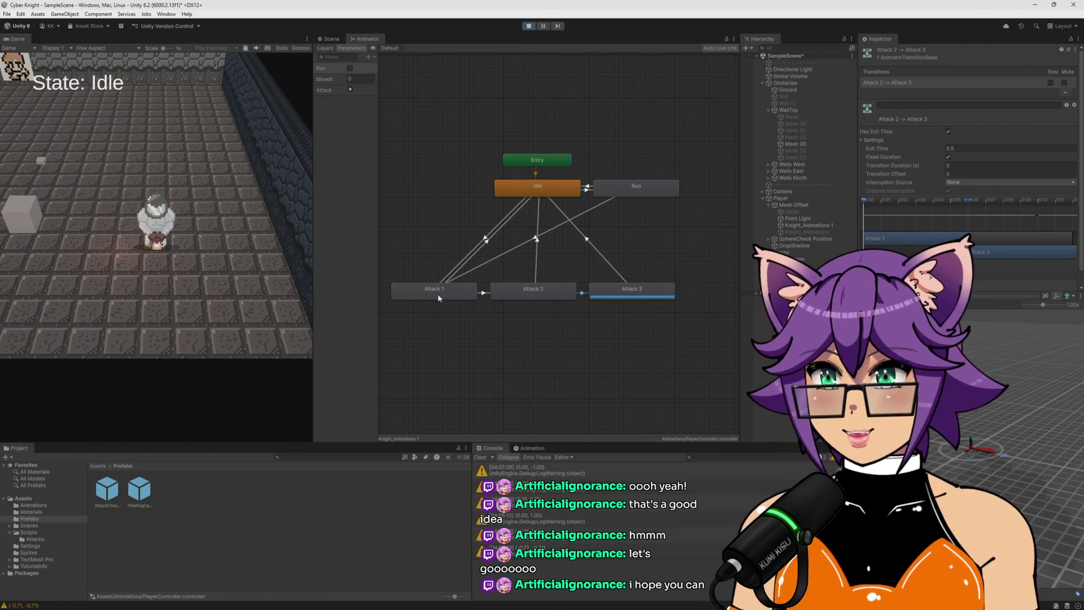
left_click(226, 298)
left_click(225, 302)
left_click(226, 303)
left_click(226, 302)
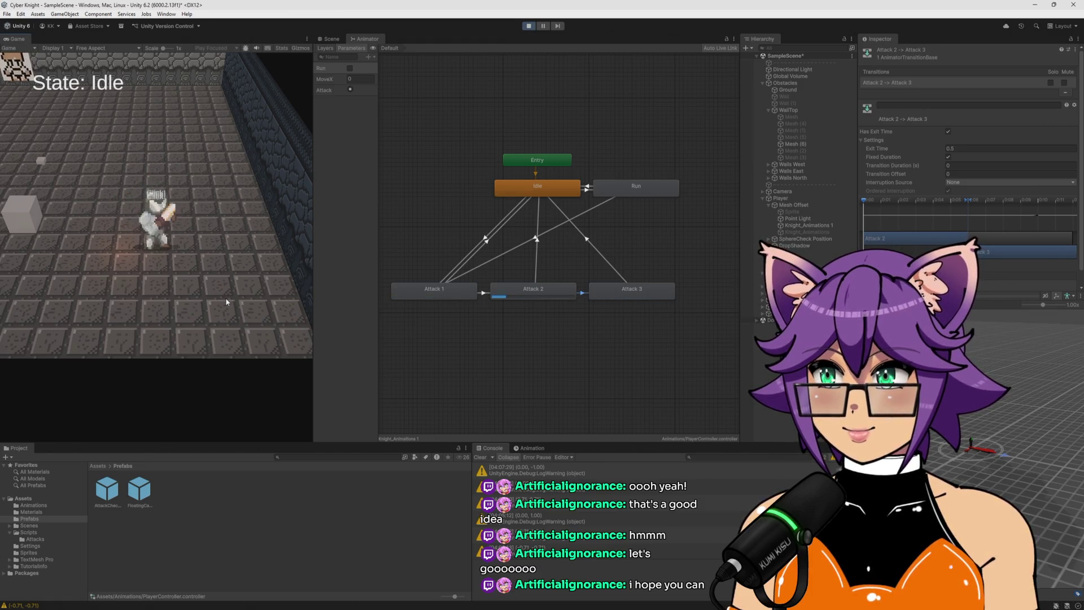
Run the full three-hit combo again from idle, then reselect the Attack 1→Attack 2 transition
left_click(231, 302)
left_click(232, 302)
left_click(232, 294)
left_click(231, 283)
left_click(231, 279)
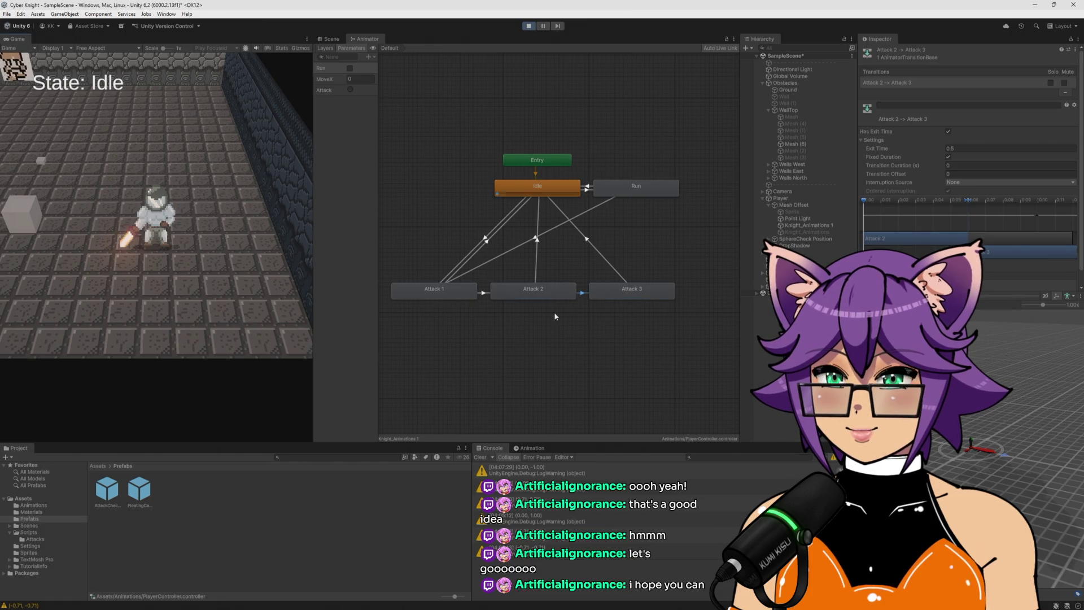
left_click(483, 293)
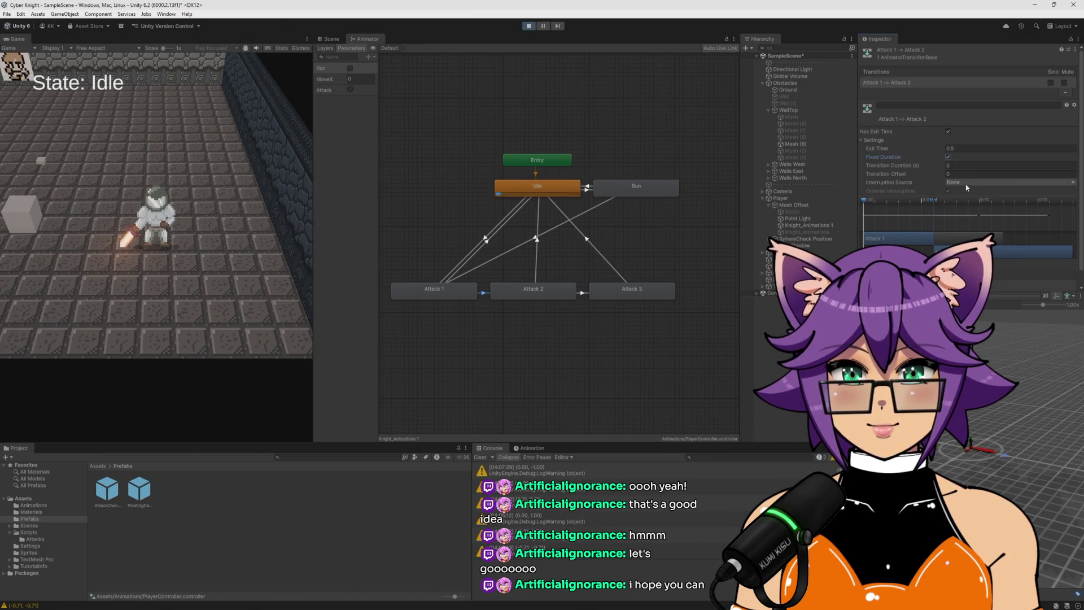
left_click(963, 183)
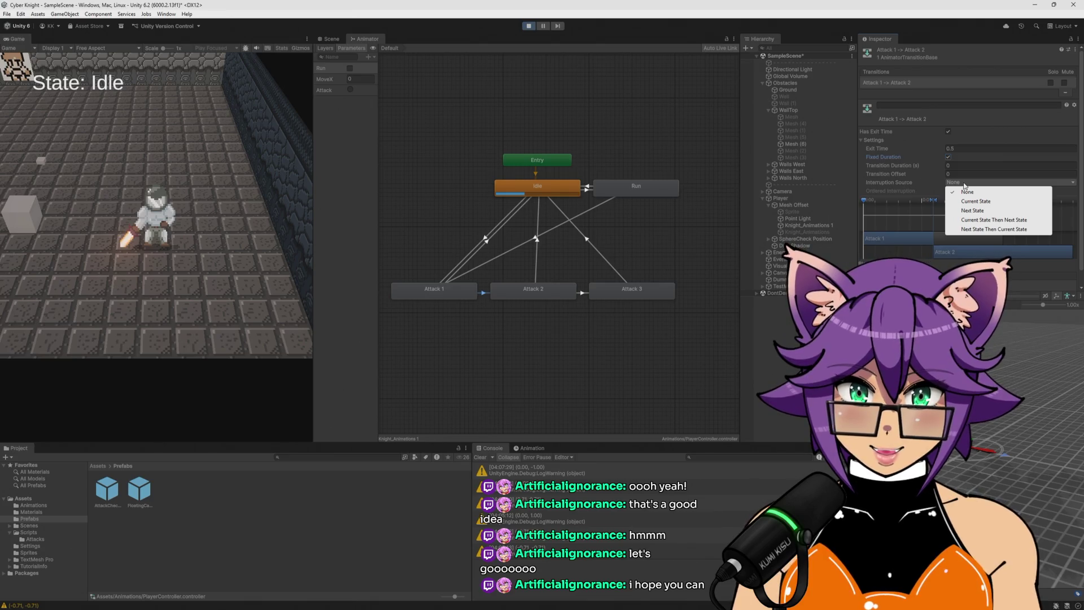
left_click(934, 181)
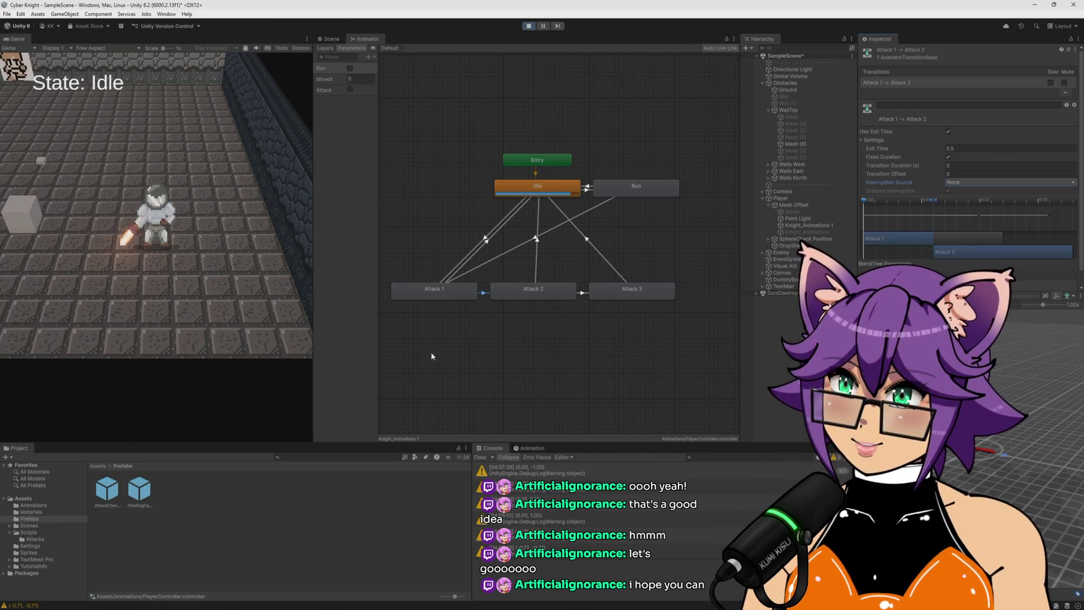
left_click(484, 293)
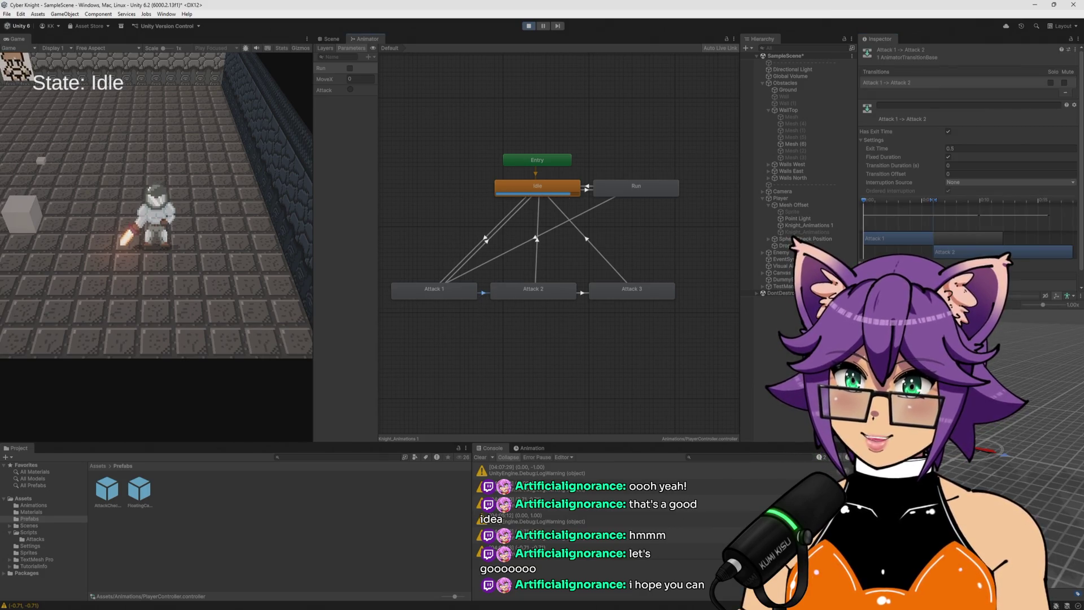
left_click(487, 242)
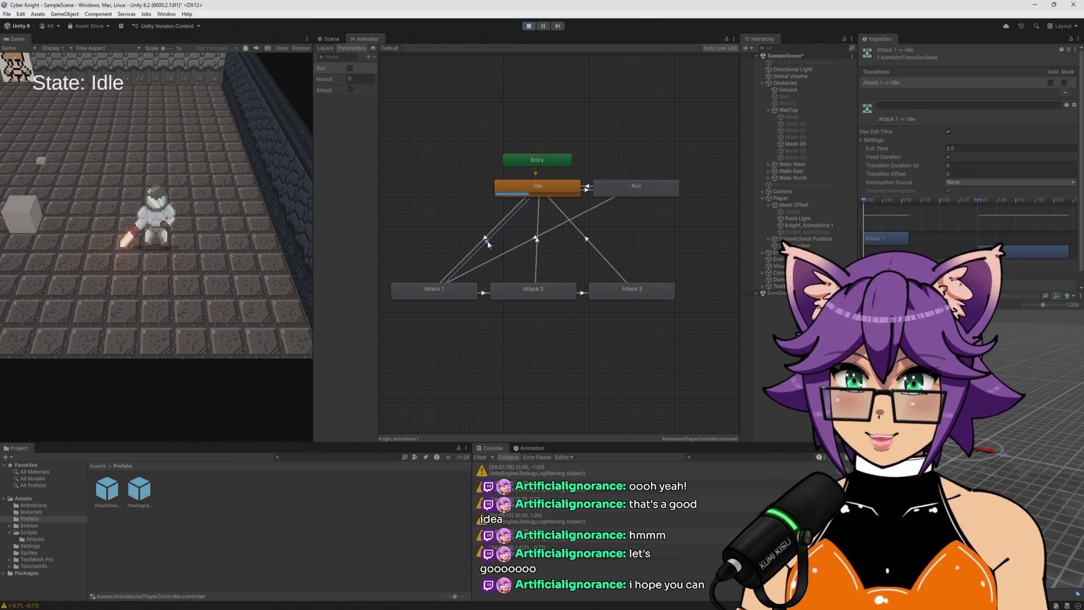
left_click(484, 293)
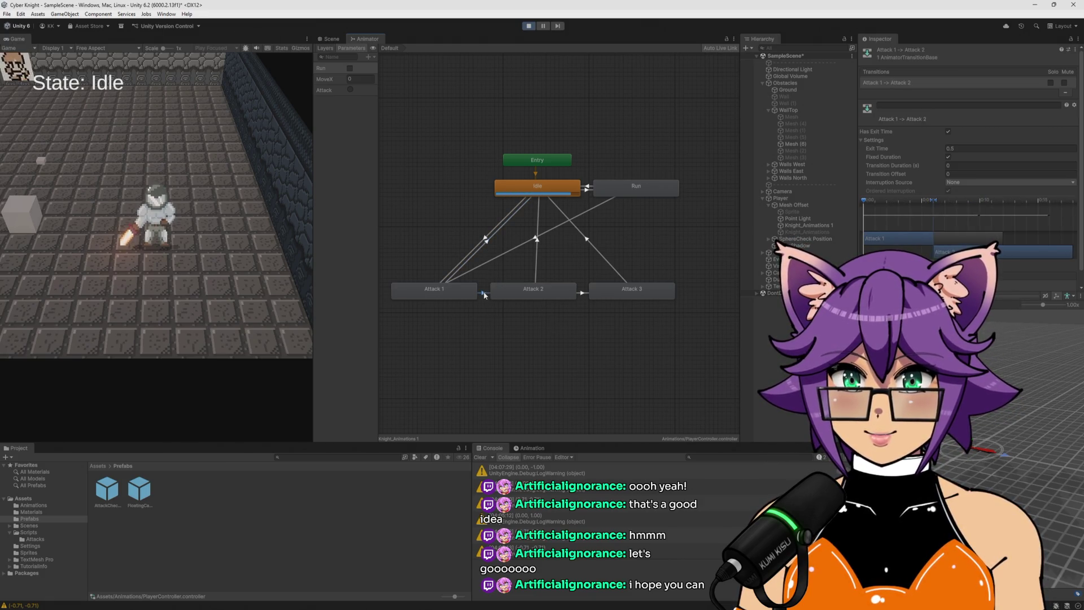
key("ctrl+z")
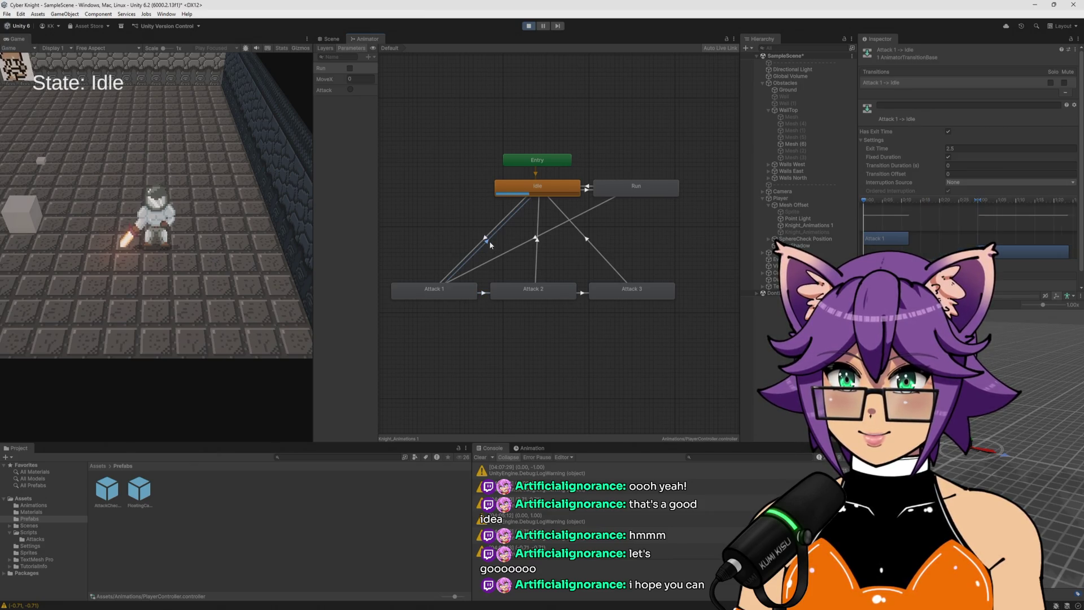
left_click(483, 292)
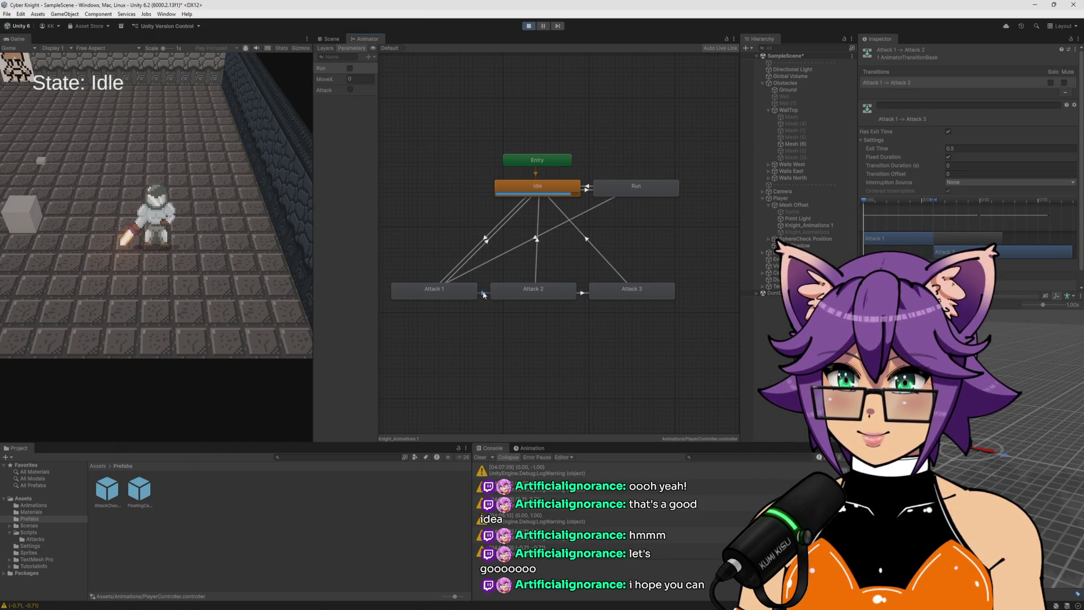
left_click(485, 239)
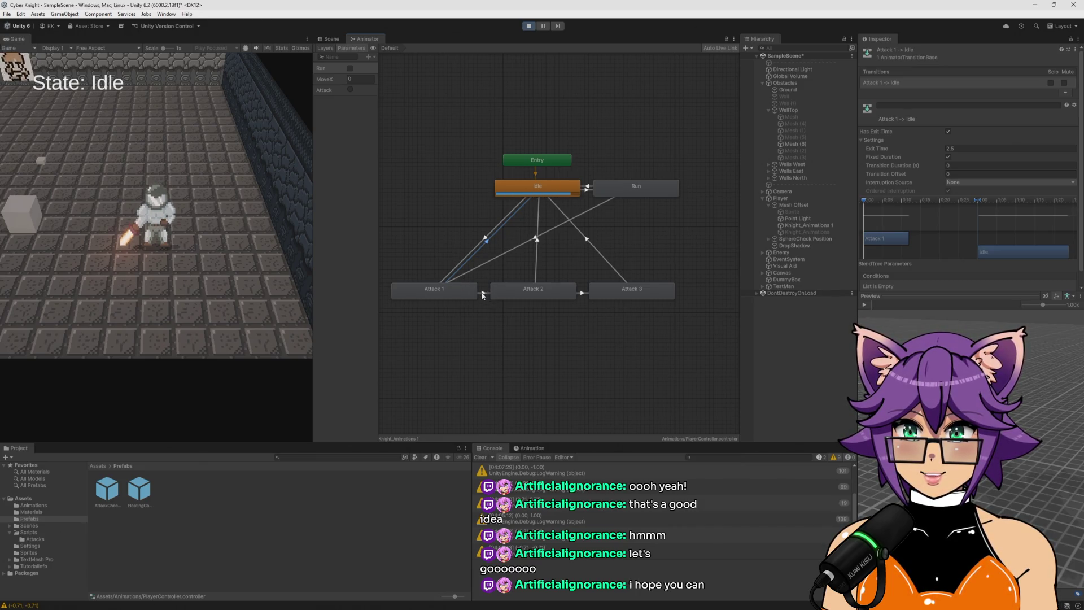
left_click(483, 293)
Try Attack 1 → Attack 2 exit time values 1 and 2, settling back on 1
left_click(973, 148)
type("1")
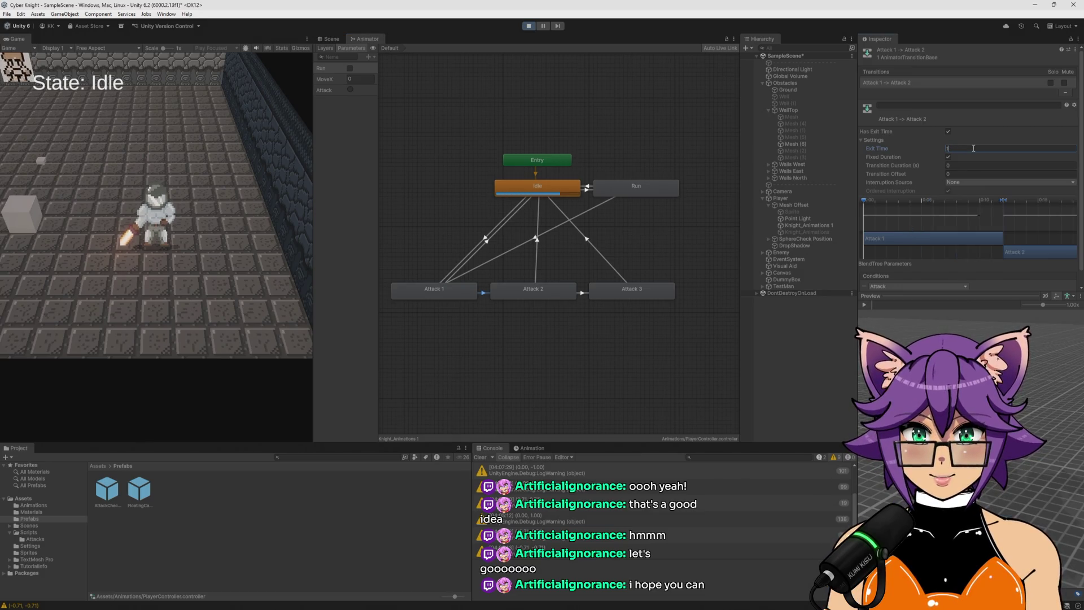
key("BackSpace")
type("2")
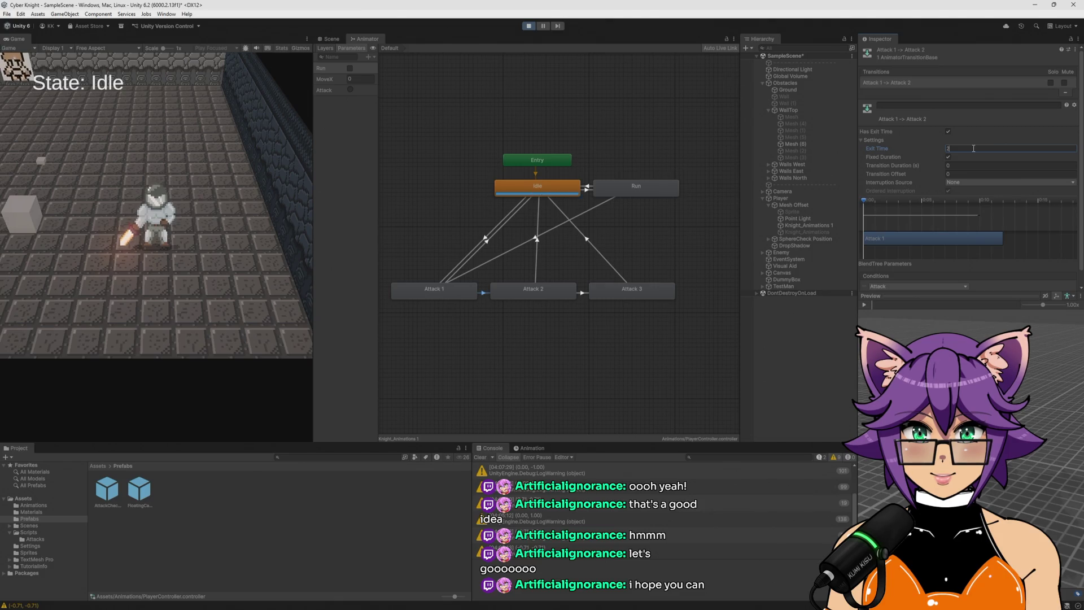
key("BackSpace")
type("1")
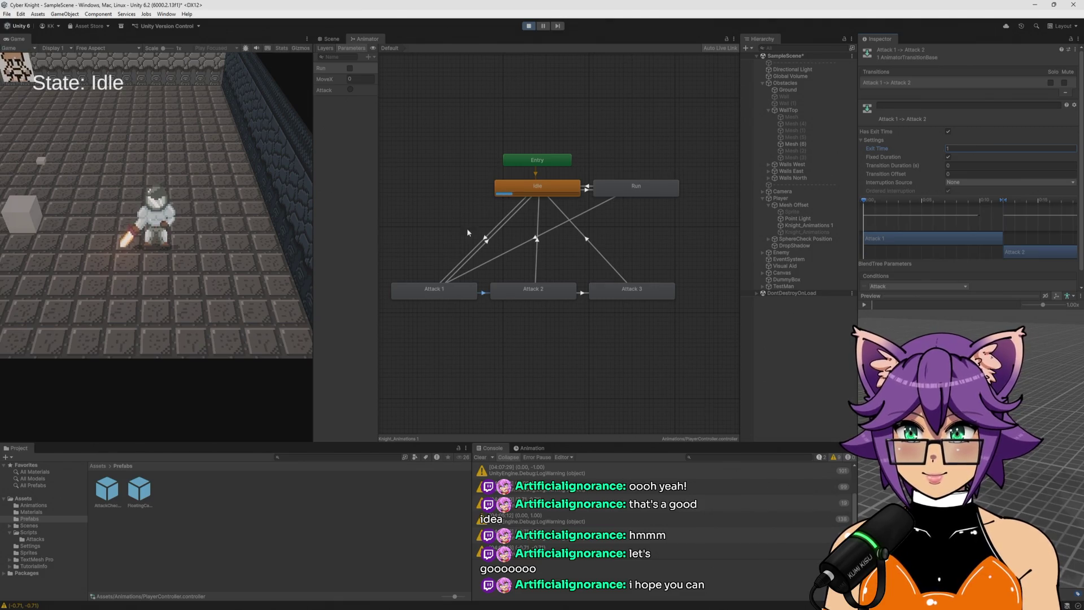
Check the Attack 1 → Idle transition, then try offsets 1 and 2 on Attack 1 → Attack 2, ending at 0
left_click(485, 244)
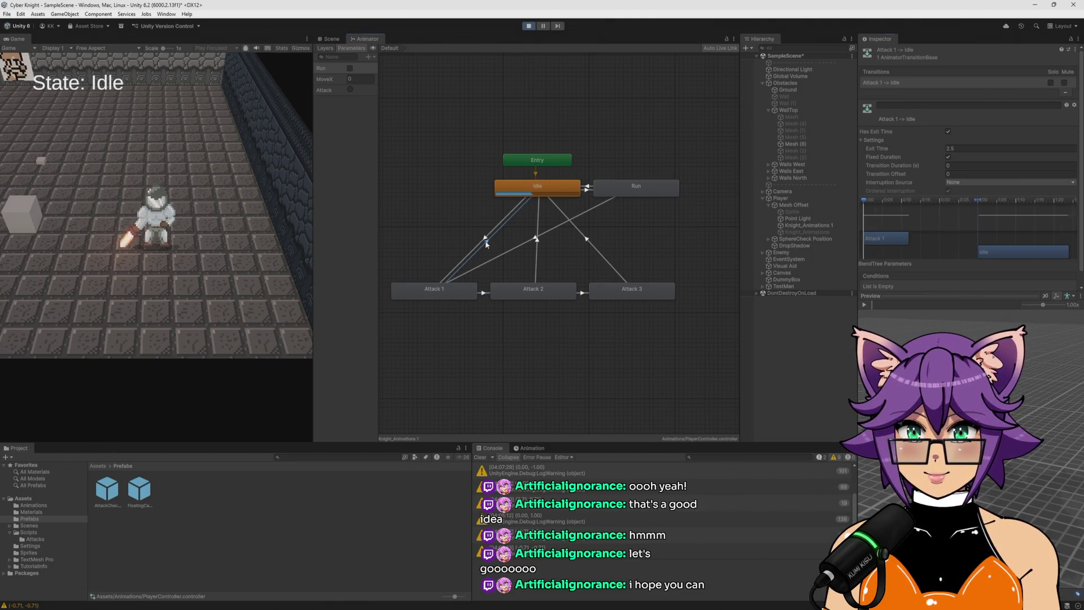
left_click(483, 294)
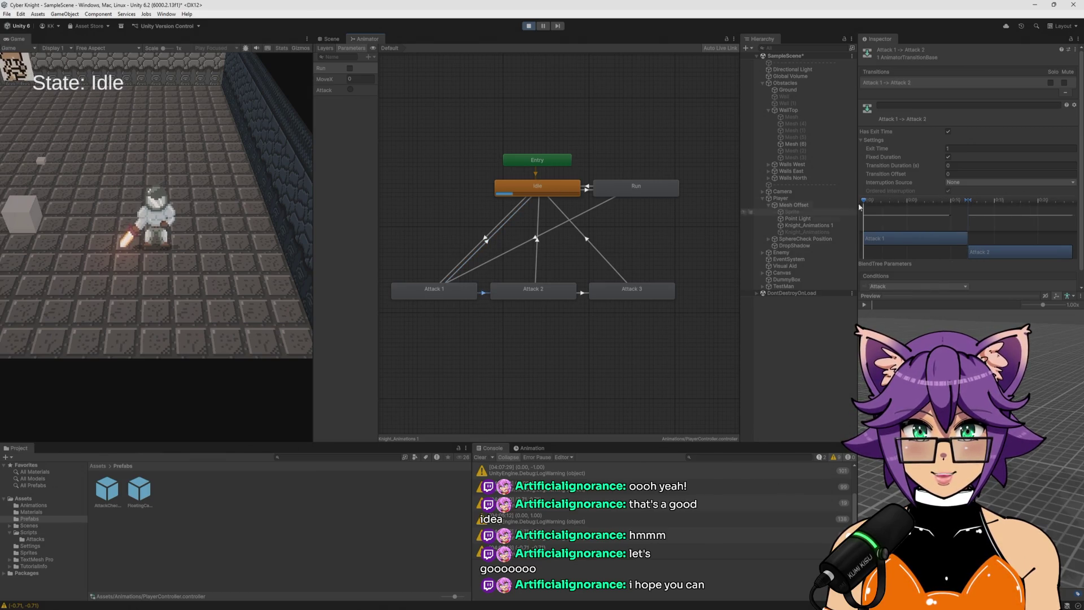
left_click(964, 173)
type("1")
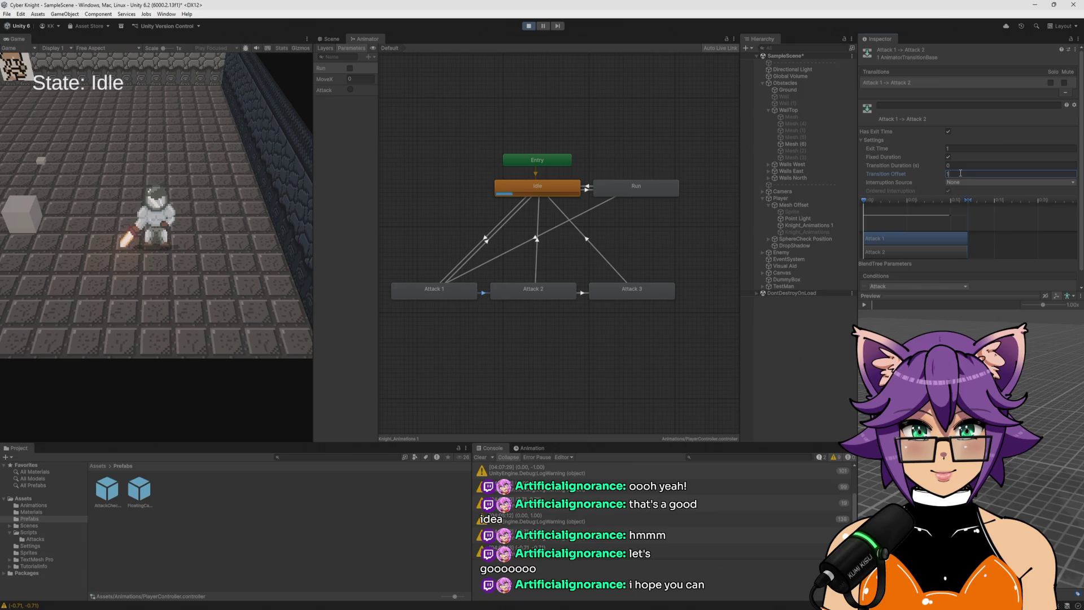
key("BackSpace")
type("2")
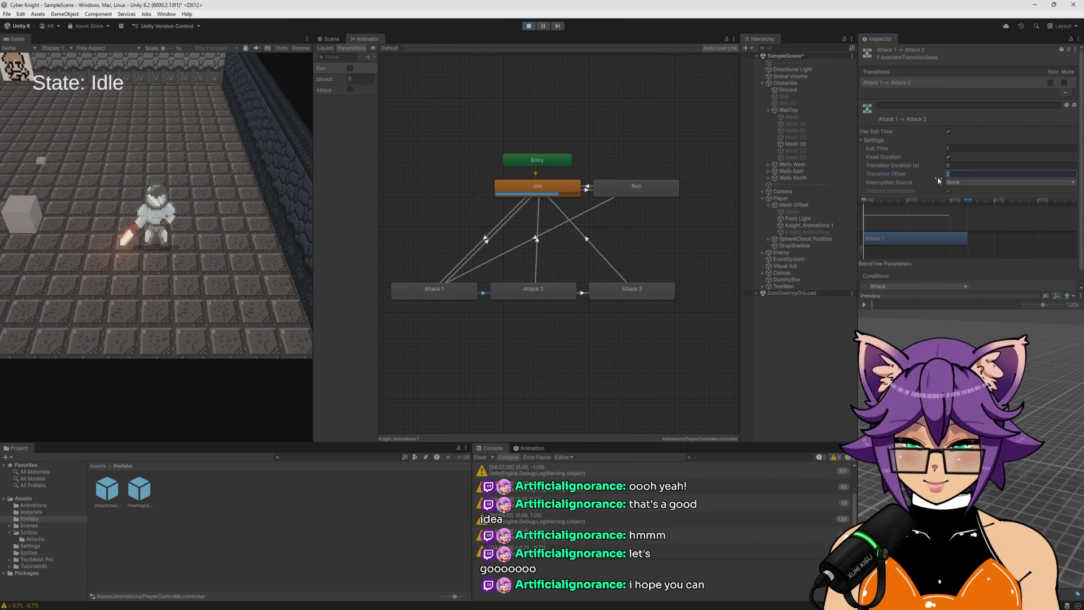
key("BackSpace")
type("0")
Set Transition Duration to 1 and drag the Attack 2 bar earlier on the timeline
left_click(962, 165)
type("1")
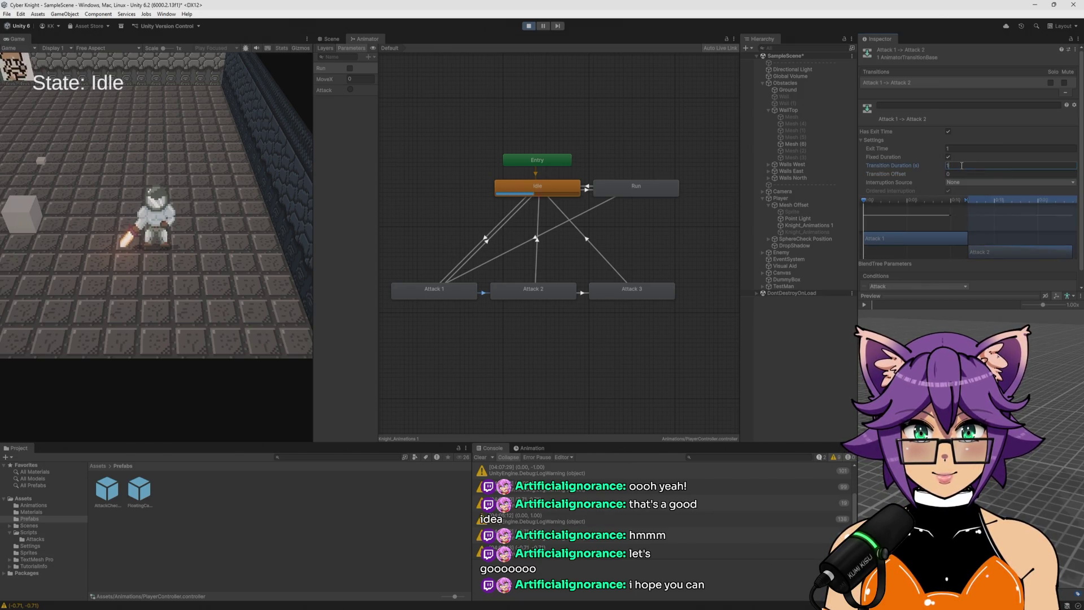
left_click(972, 233)
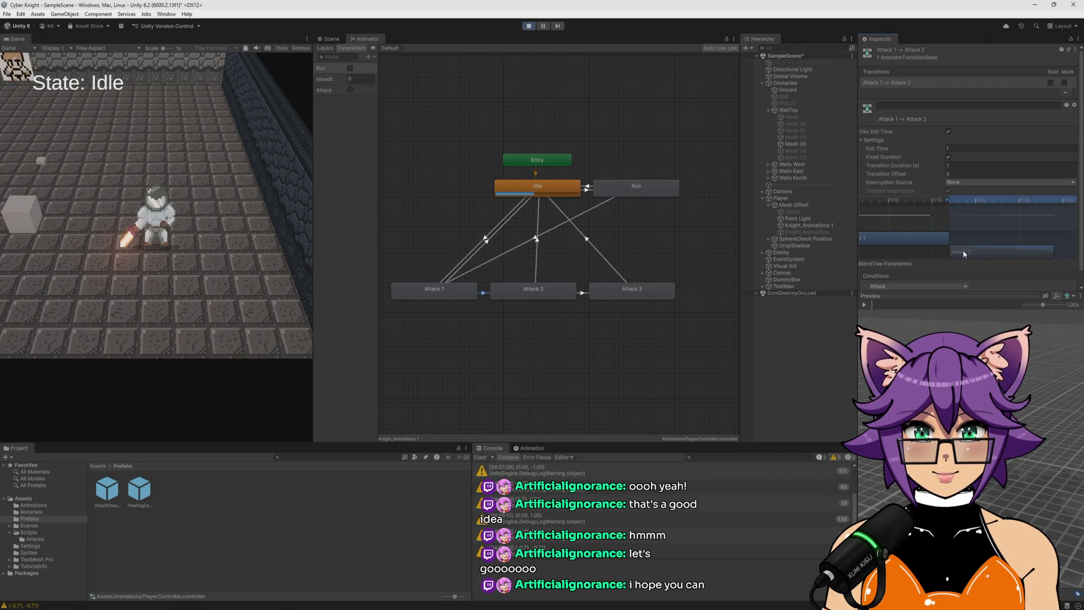
left_click_drag(1032, 252, 1003, 241)
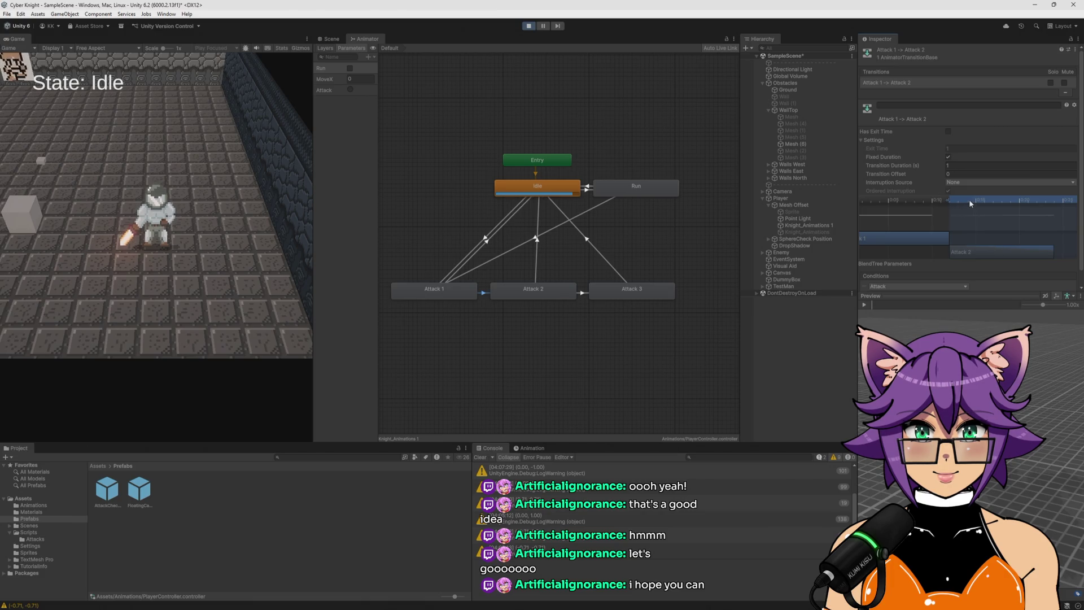
Set the Attack 1 → Attack 2 Transition Duration to 0
left_click(965, 166)
type("0")
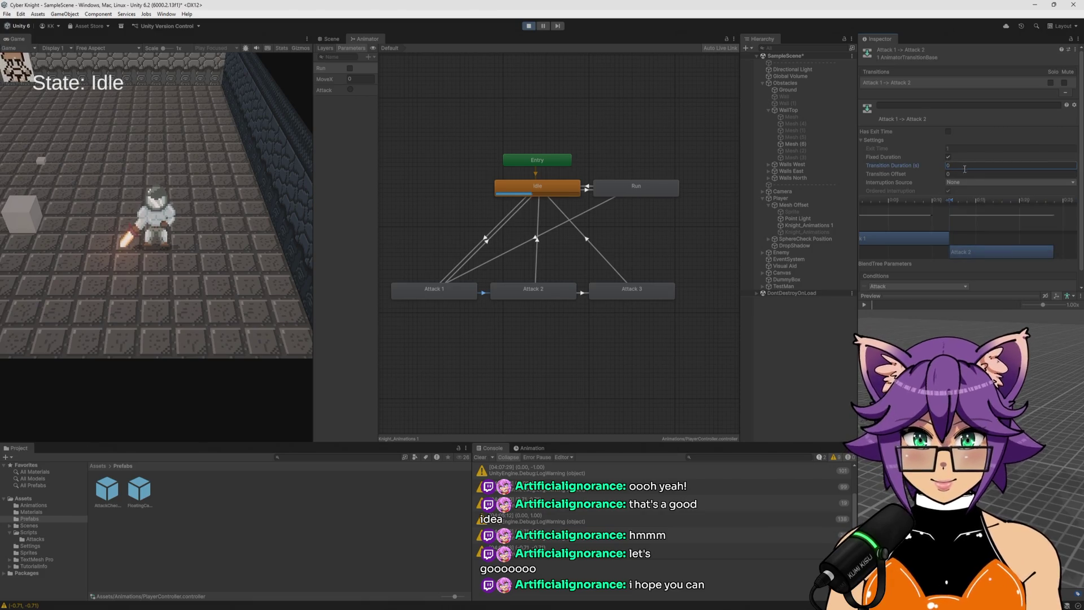
left_click(985, 252)
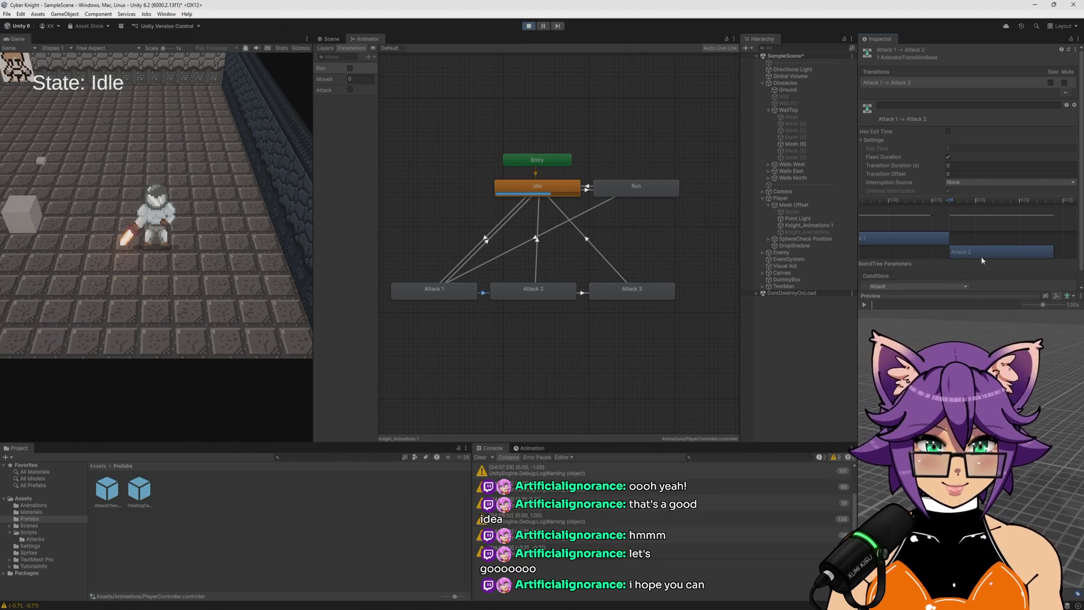
Drag the timeline handles to a roughly 0.17 s blend with offset 0, then trigger a test attack
mouse_move(955, 201)
left_mouse_down()
mouse_move(965, 199)
mouse_move(958, 206)
left_mouse_up()
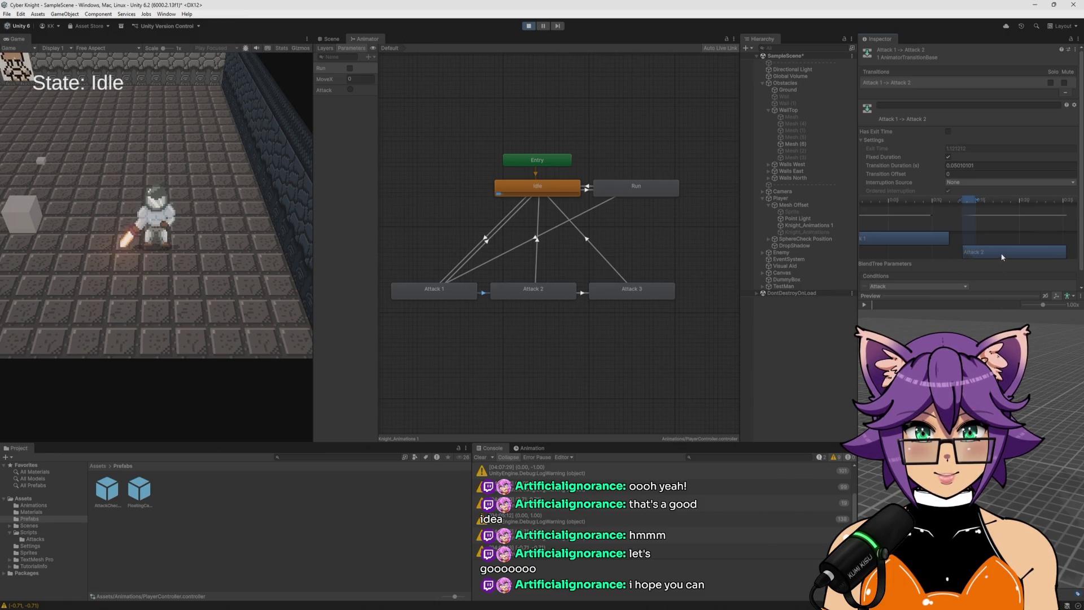
left_click_drag(978, 199, 1001, 206)
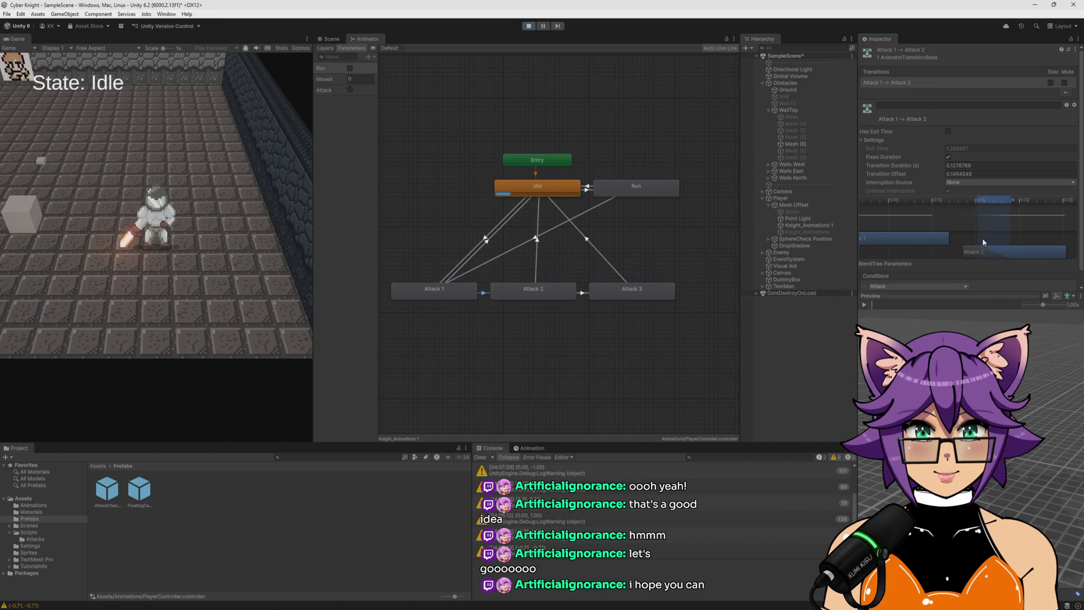
left_click_drag(1008, 253, 1022, 198)
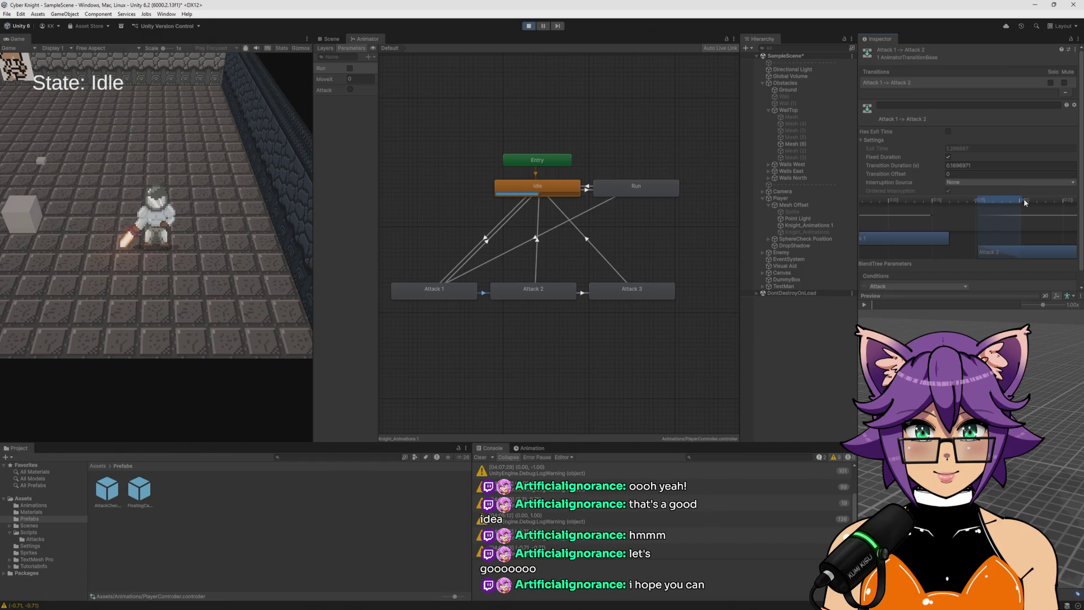
left_click(225, 290)
Play-test by clicking repeatedly in the Game view to chain Attack 1 into Attack 2
left_click(225, 290)
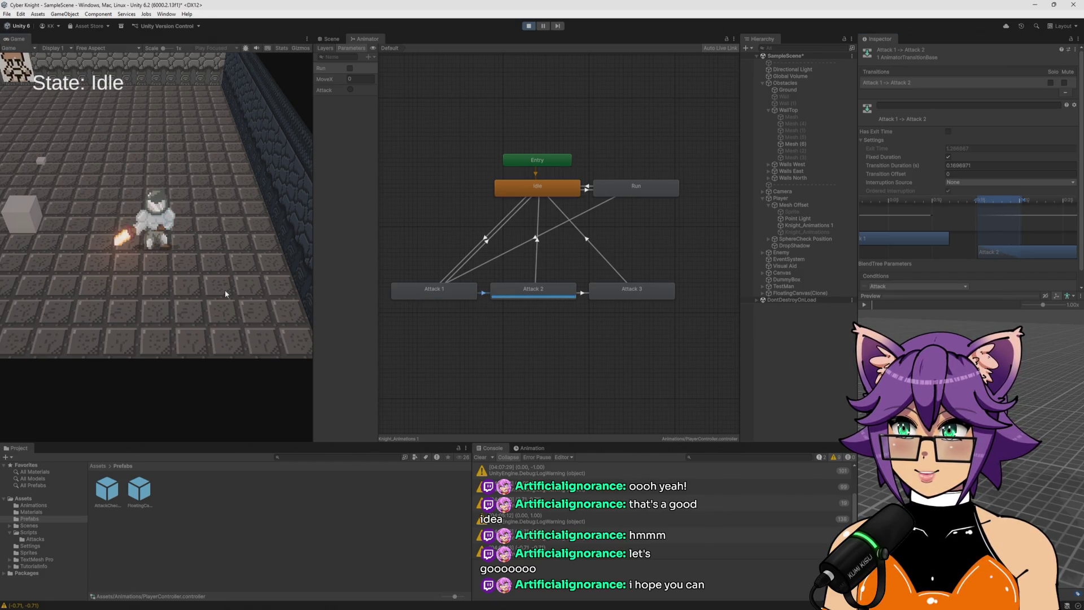
left_click(228, 290)
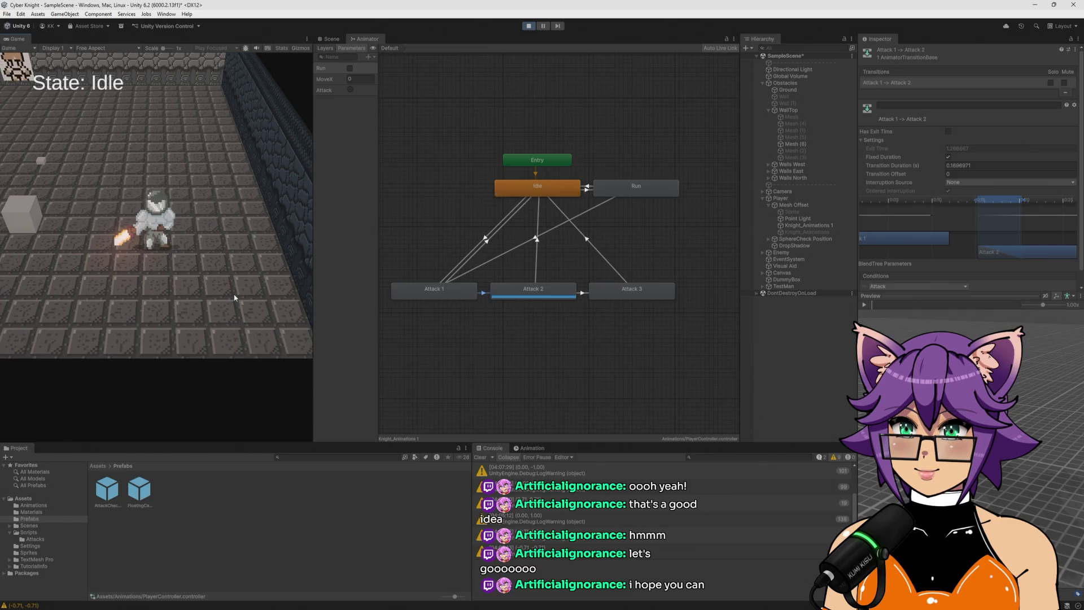
left_click(236, 298)
left_click(238, 297)
left_click(238, 298)
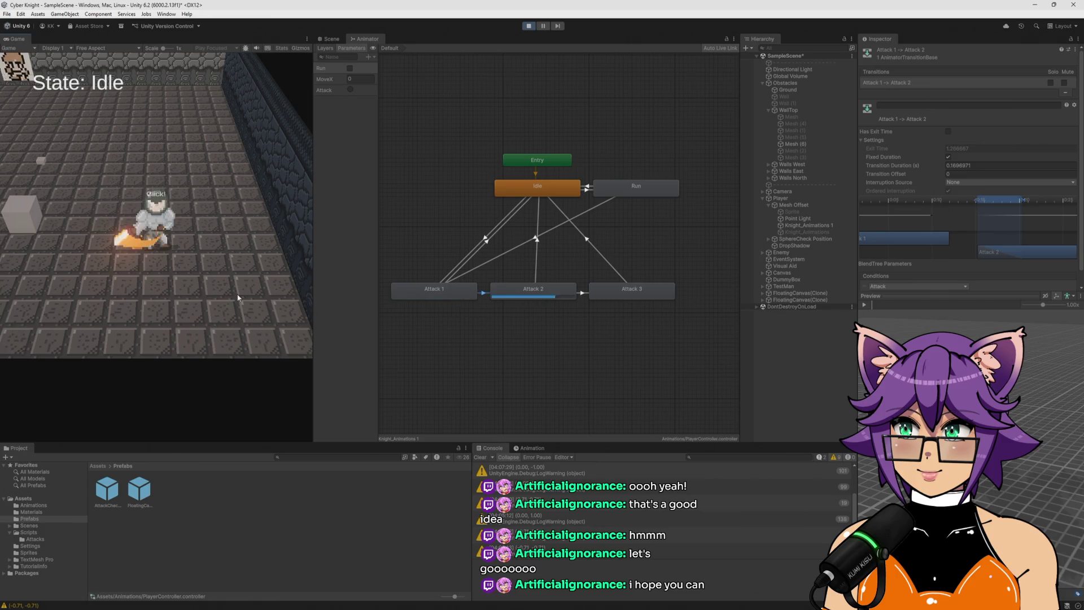
left_click(237, 297)
left_click(237, 298)
left_click(238, 297)
left_click(237, 298)
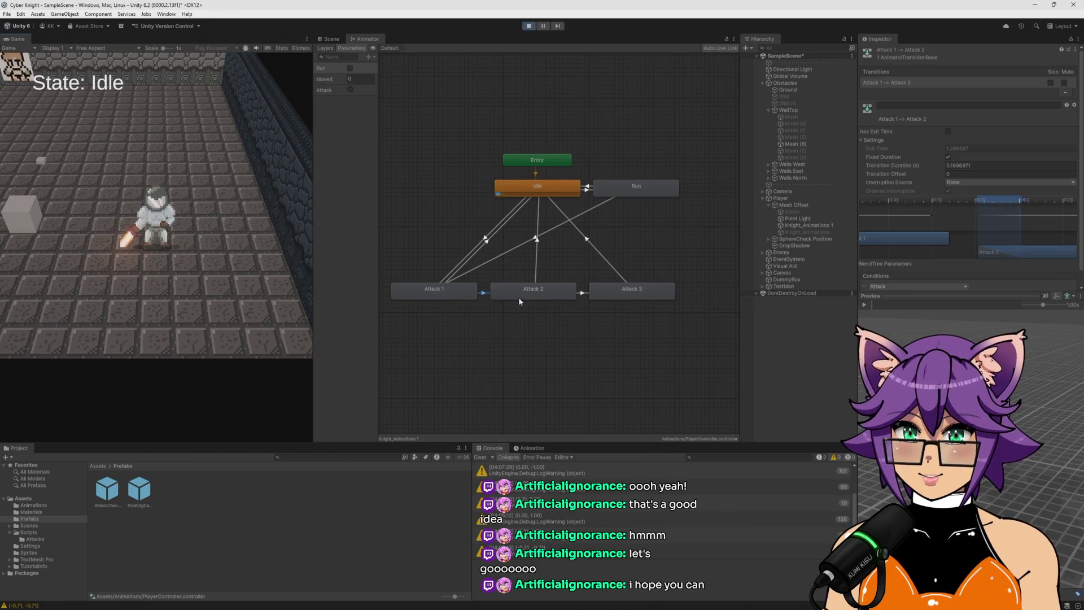
left_click(148, 257)
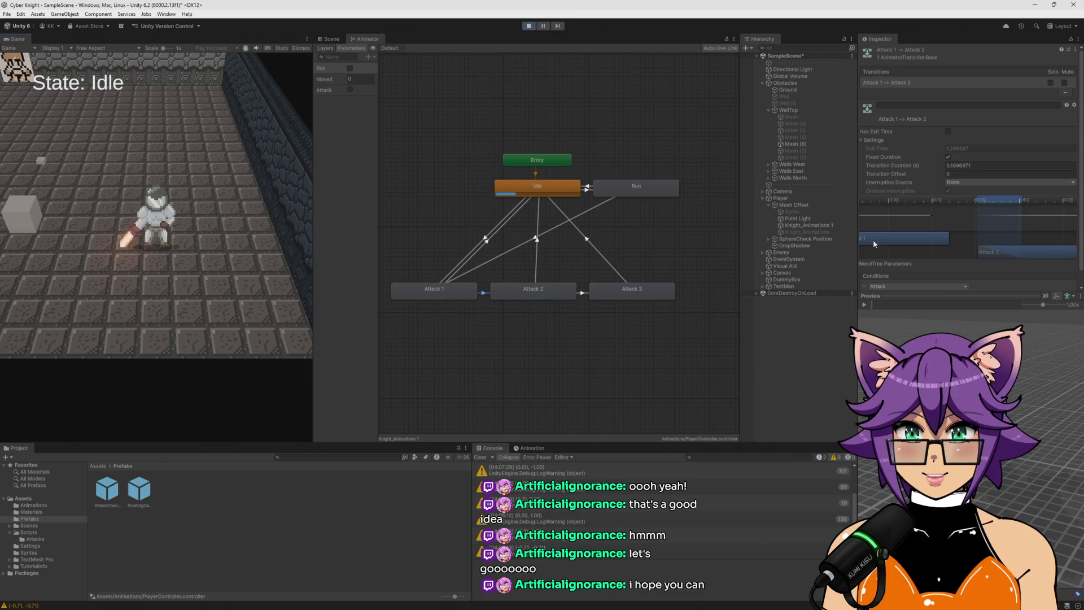
Set Transition Duration to 0 and test the instant Attack 1 → Attack 2 chain
left_click(982, 166)
type("0")
left_click(236, 232)
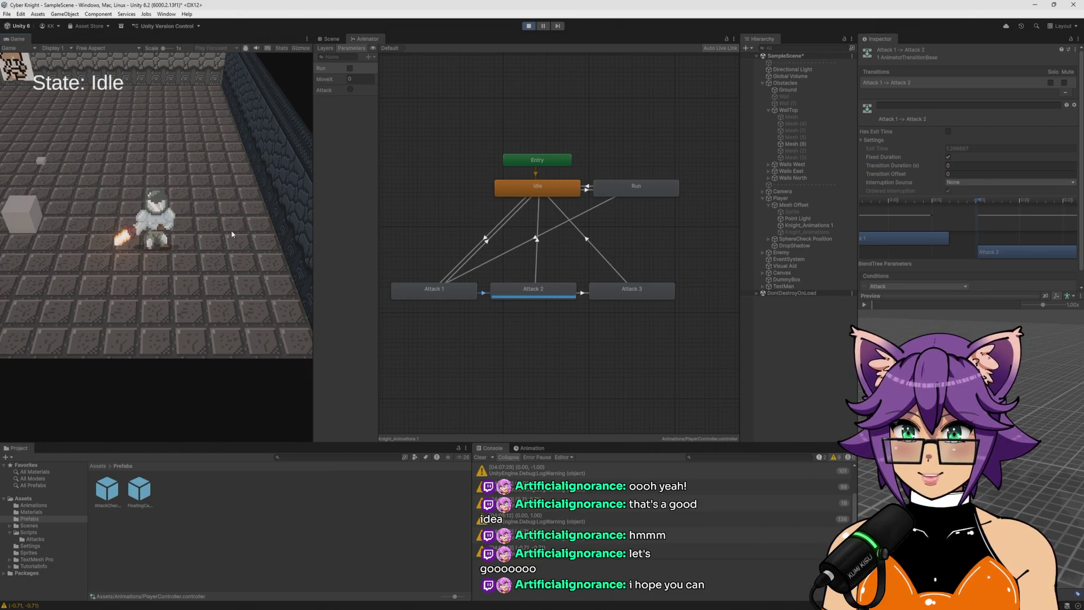
left_click(236, 232)
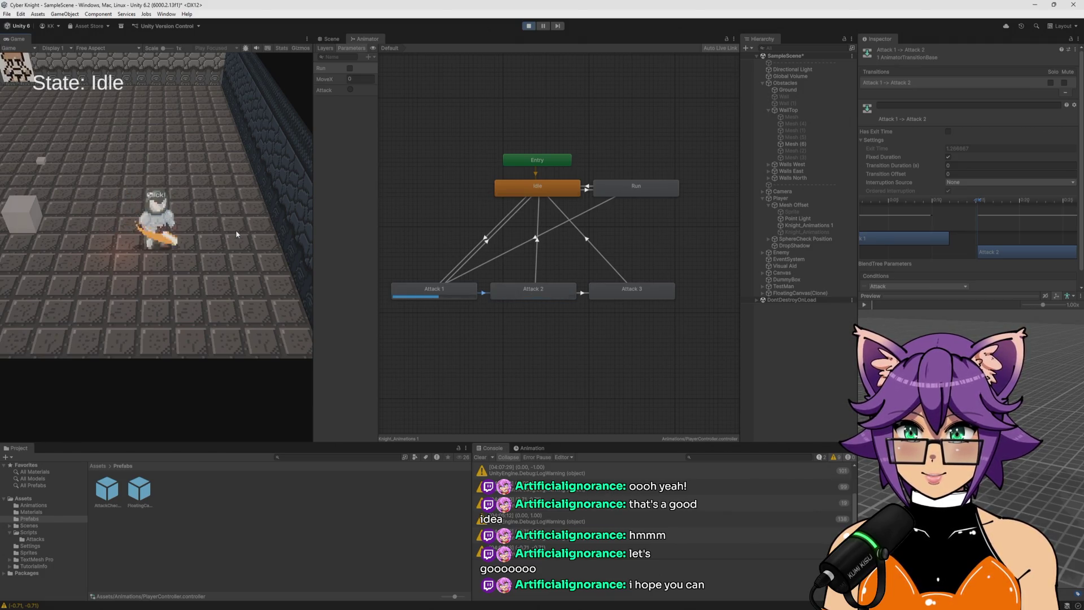
left_click(238, 232)
left_click(238, 232)
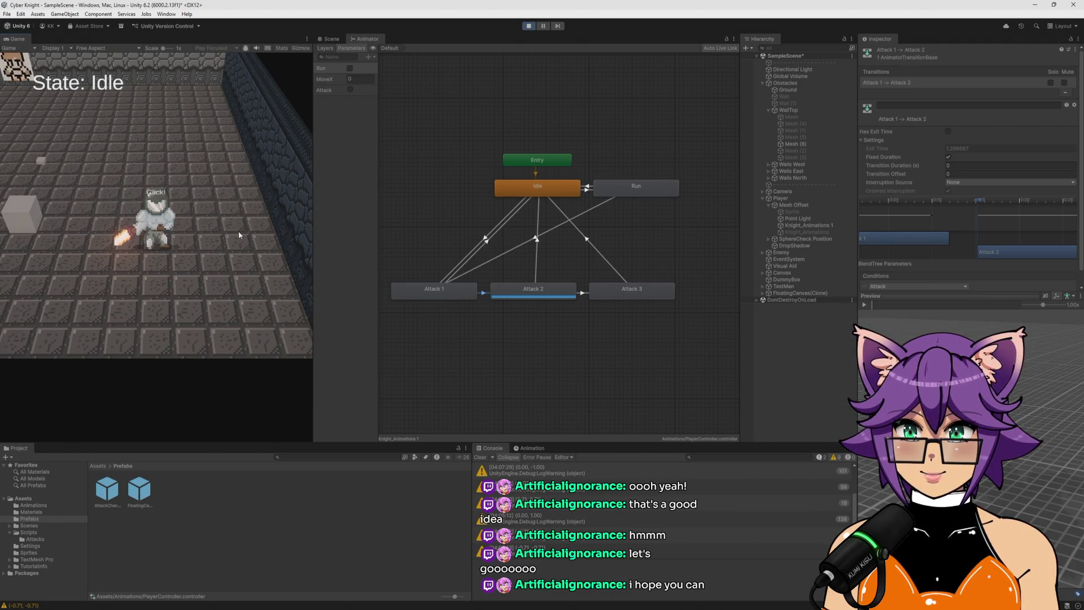
left_click(238, 232)
left_click(239, 232)
left_click(238, 232)
left_click(238, 232)
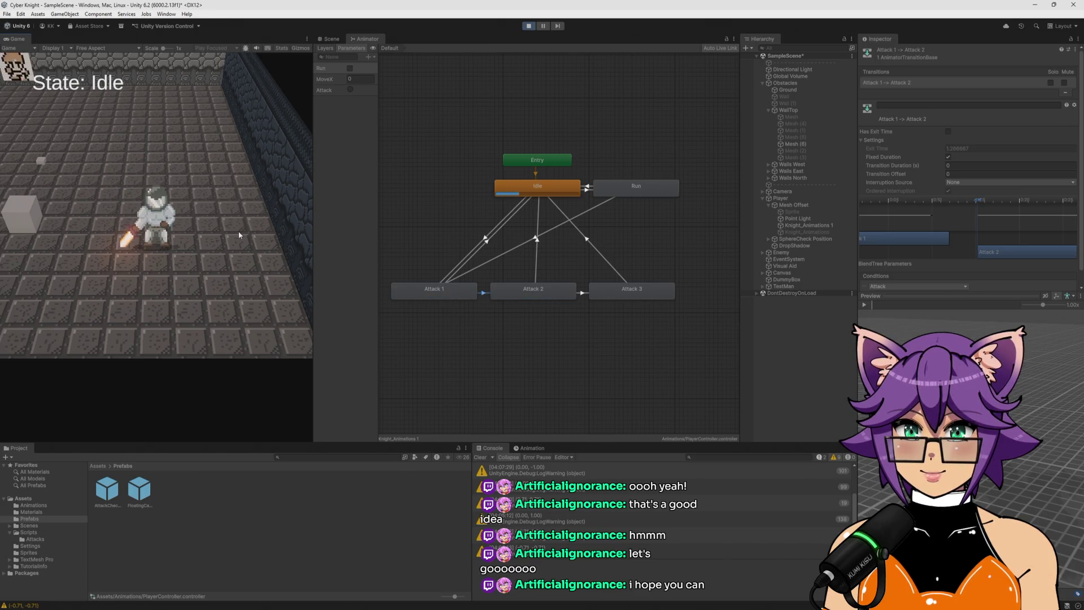
Keep chaining attacks in the running game, then toggle Fixed Duration on the transition
left_click(239, 233)
left_click(240, 236)
left_click(239, 235)
left_click(241, 237)
left_click(241, 241)
left_click(241, 241)
left_click(242, 242)
left_click(242, 242)
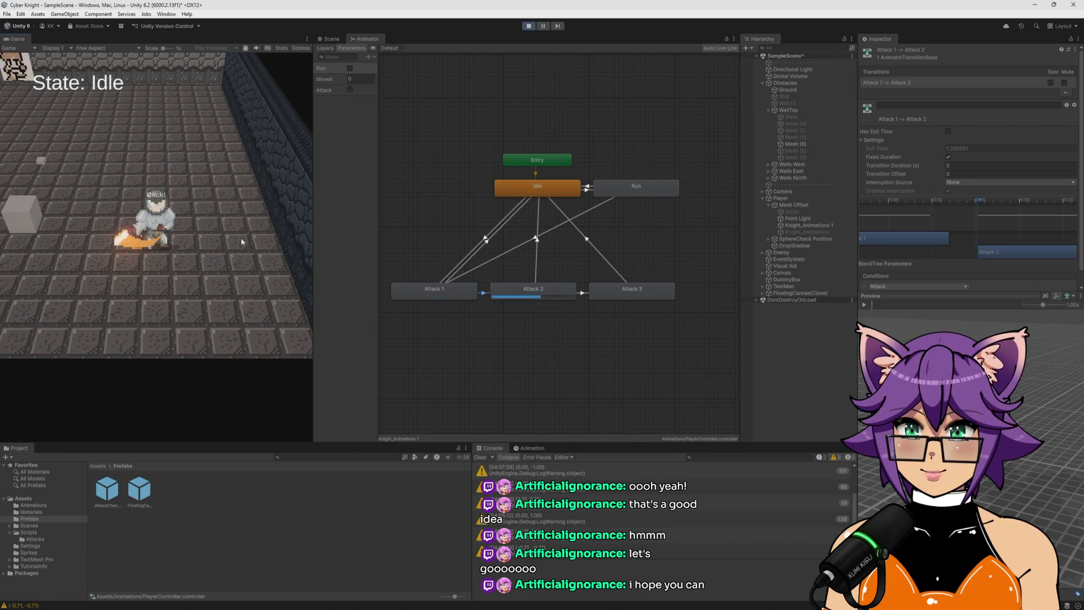
left_click(242, 241)
left_click(242, 242)
left_click(242, 241)
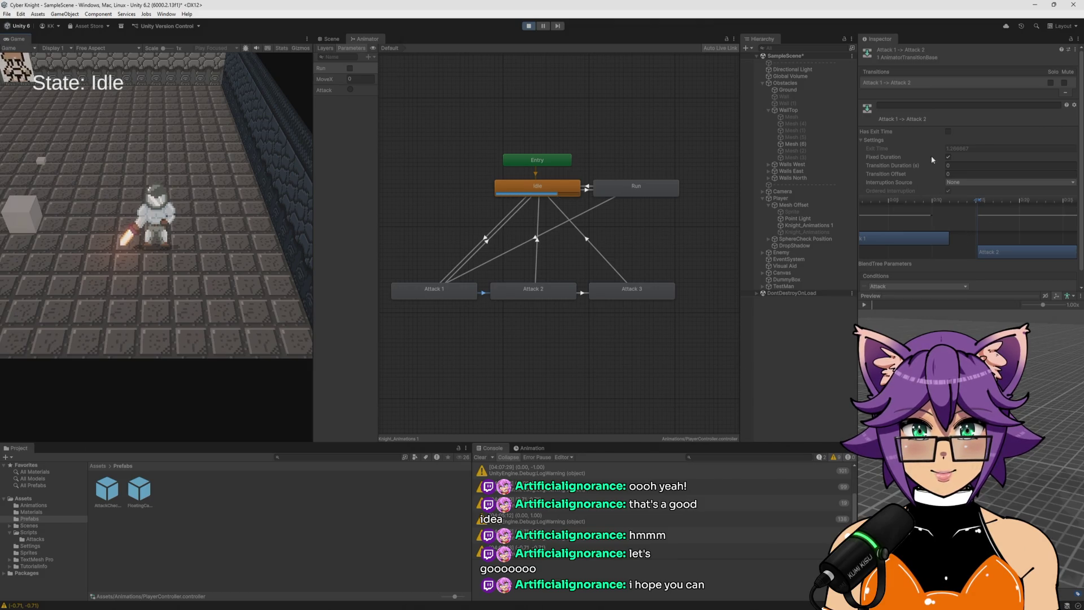
left_click(948, 156)
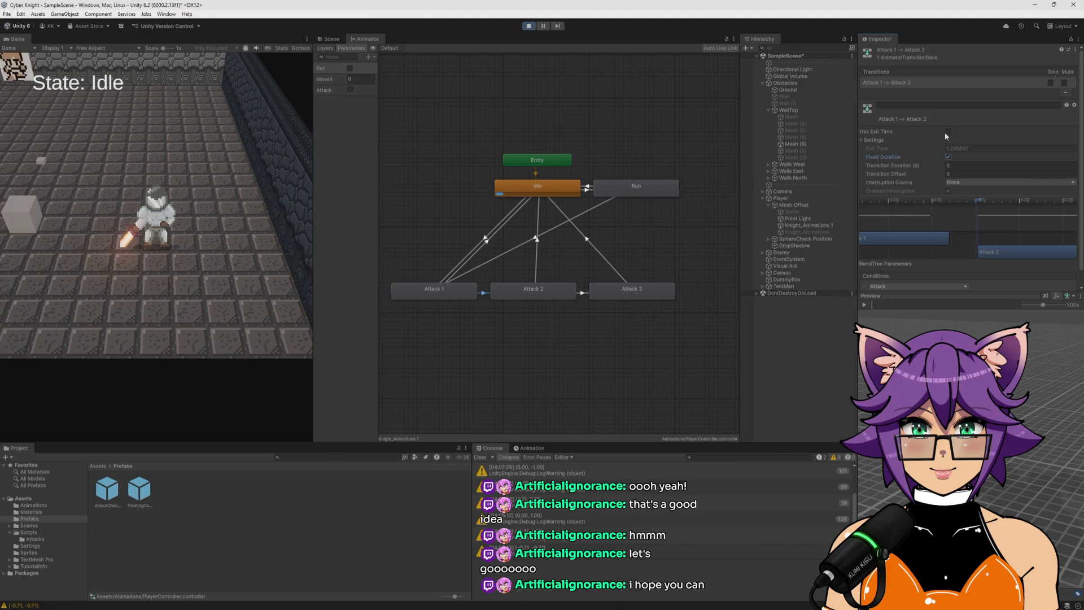
Turn on Has Exit Time for the transition and test a three-hit combo
left_click(948, 131)
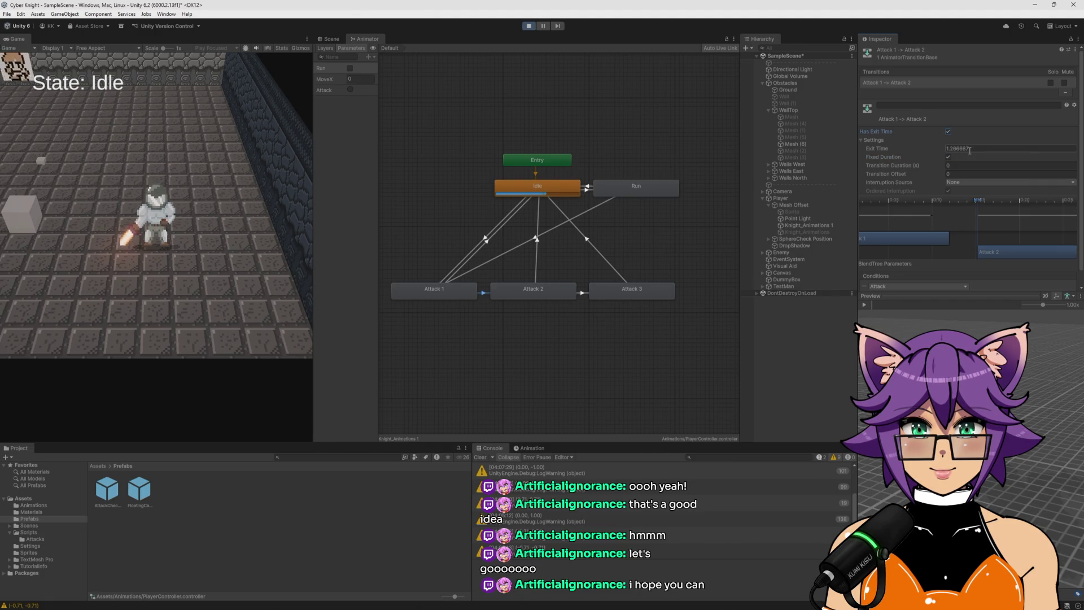
left_click(949, 131)
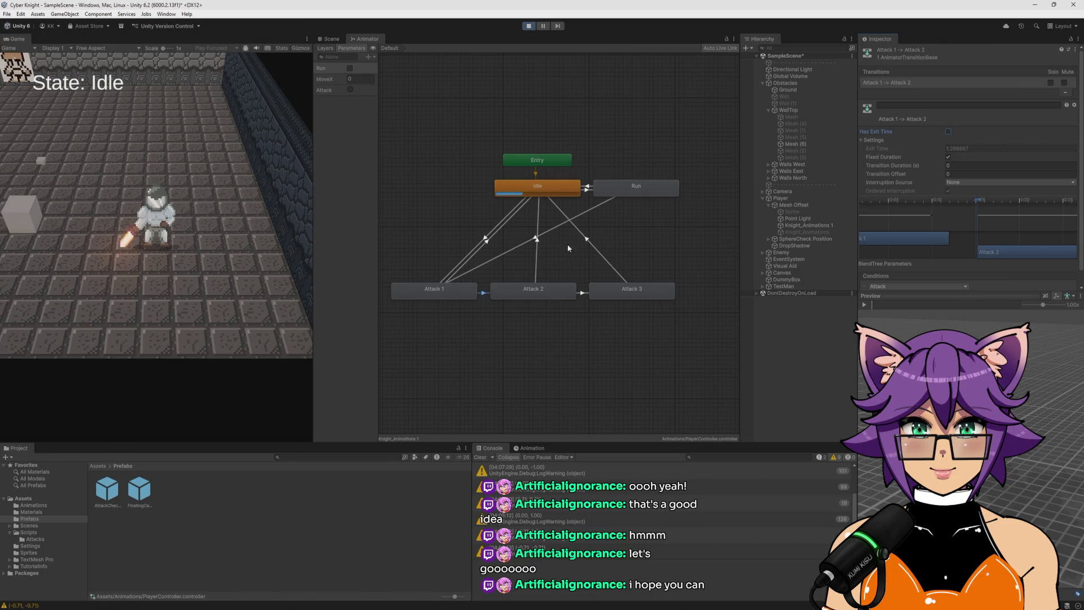
left_click(64, 215)
left_click(65, 216)
left_click(64, 216)
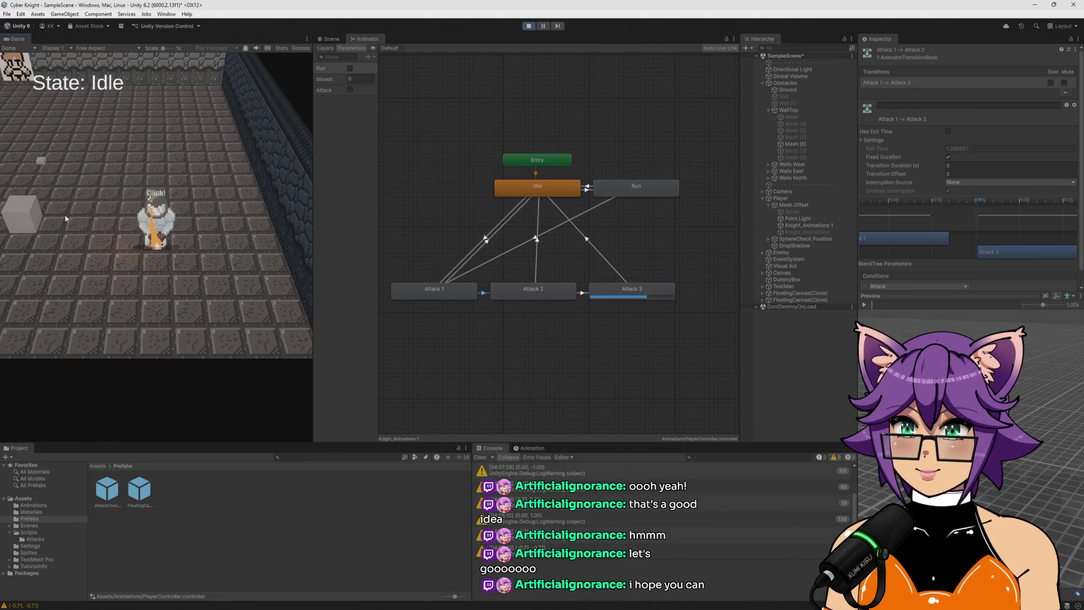
Keep attacking in the Game view to check combo chaining with exit time
left_click(948, 131)
left_click(137, 255)
left_click(140, 255)
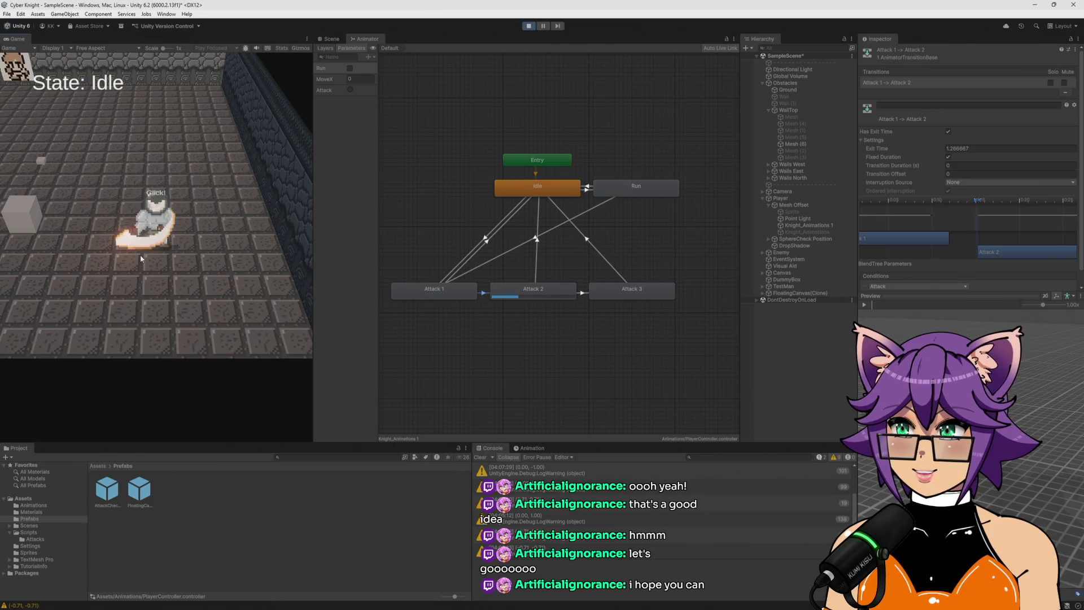
left_click(141, 256)
left_click(143, 258)
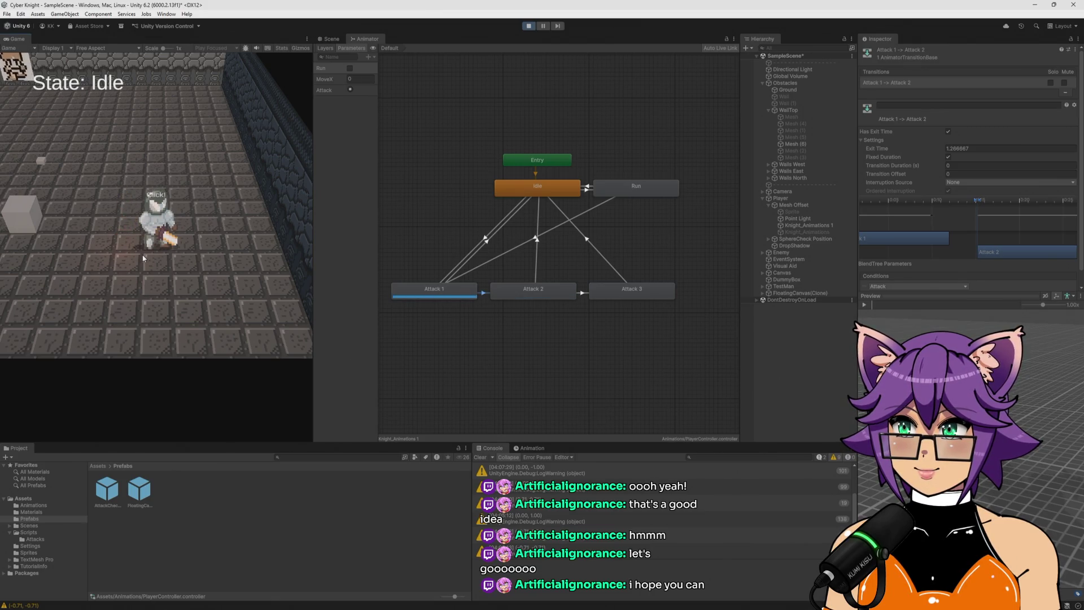
left_click(143, 258)
left_click(143, 258)
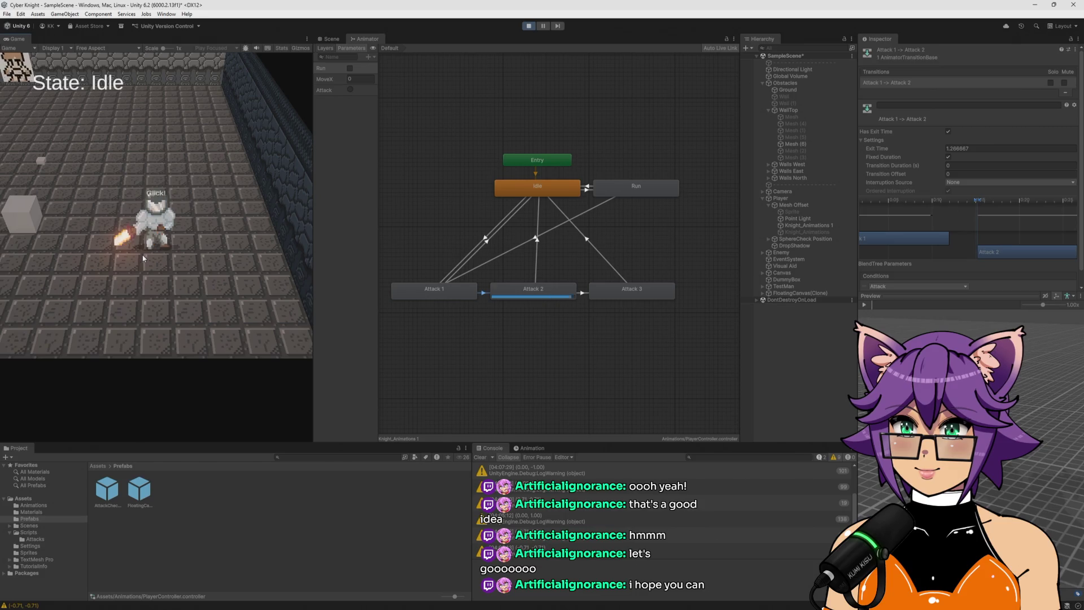
left_click(145, 254)
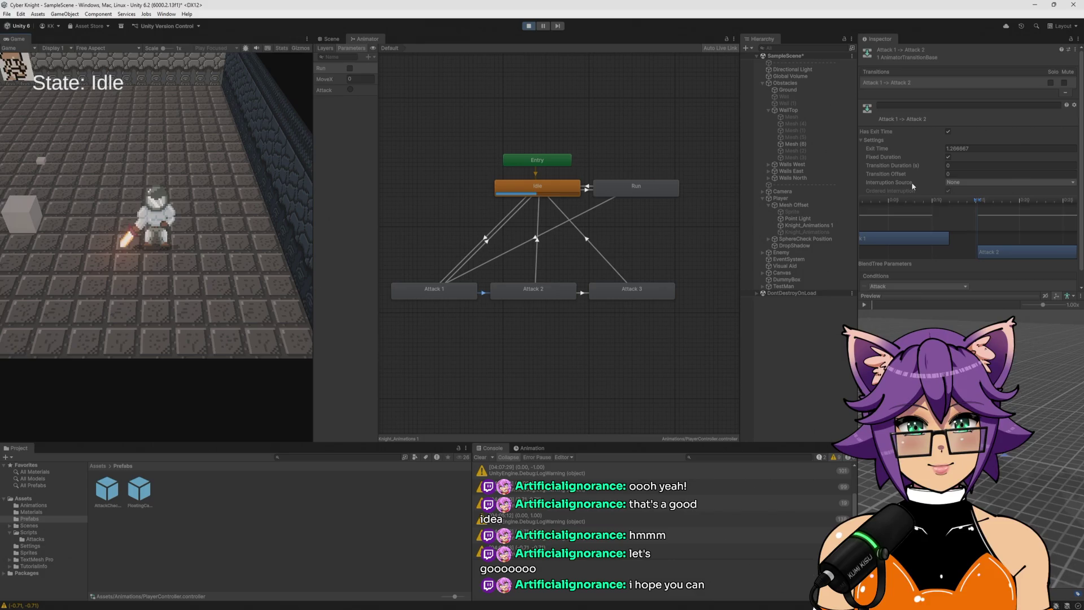
Stop play mode so the scene returns to its starting layout
scroll(953, 169, "down", 1)
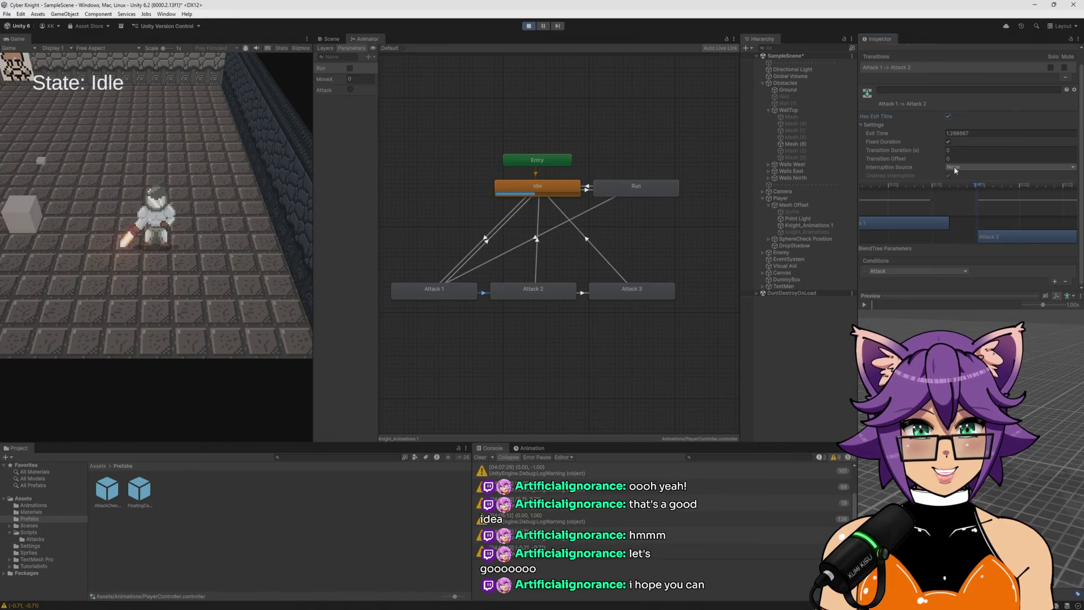
left_click(529, 27)
mouse_move(900, 175)
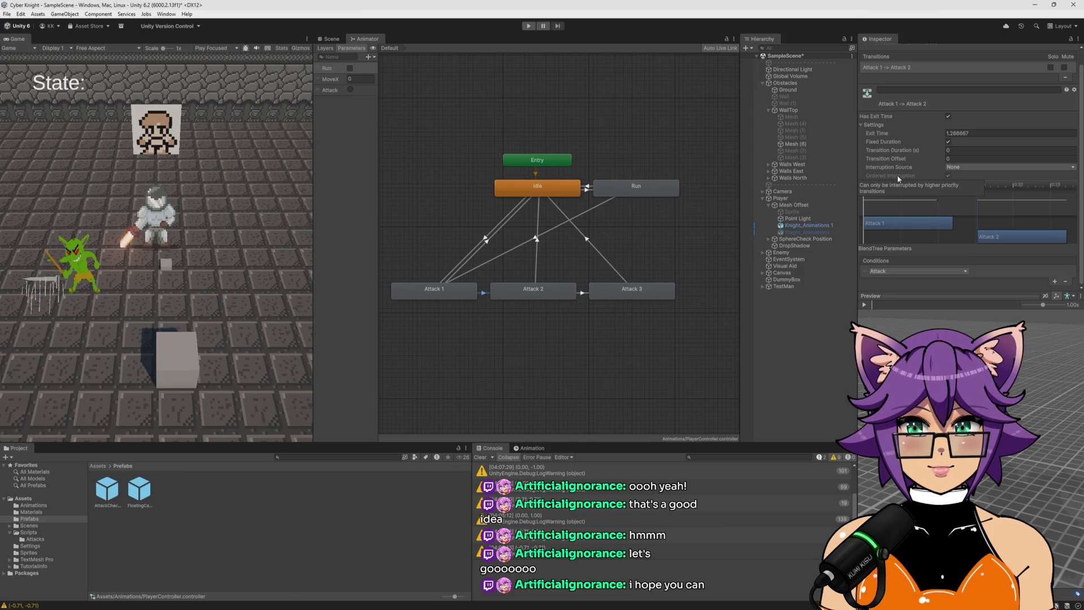
left_click(962, 168)
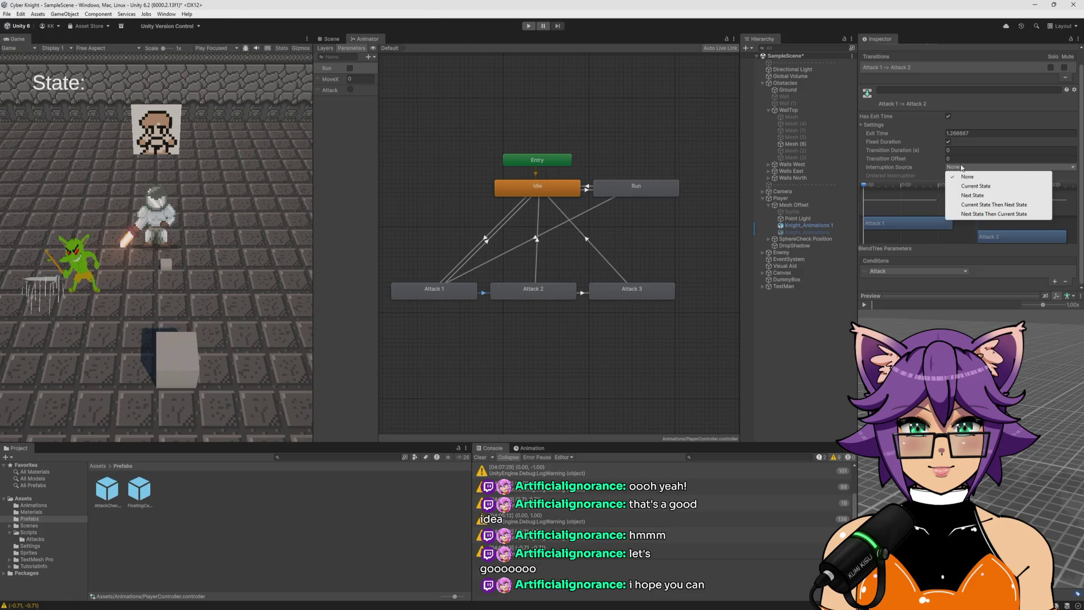
left_click(997, 196)
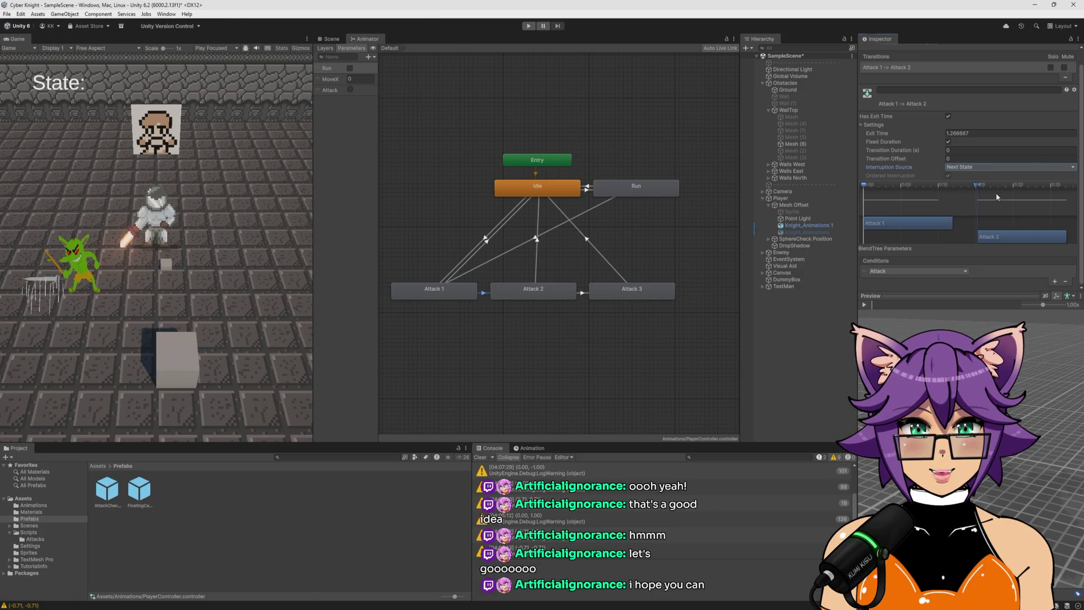
left_click(968, 170)
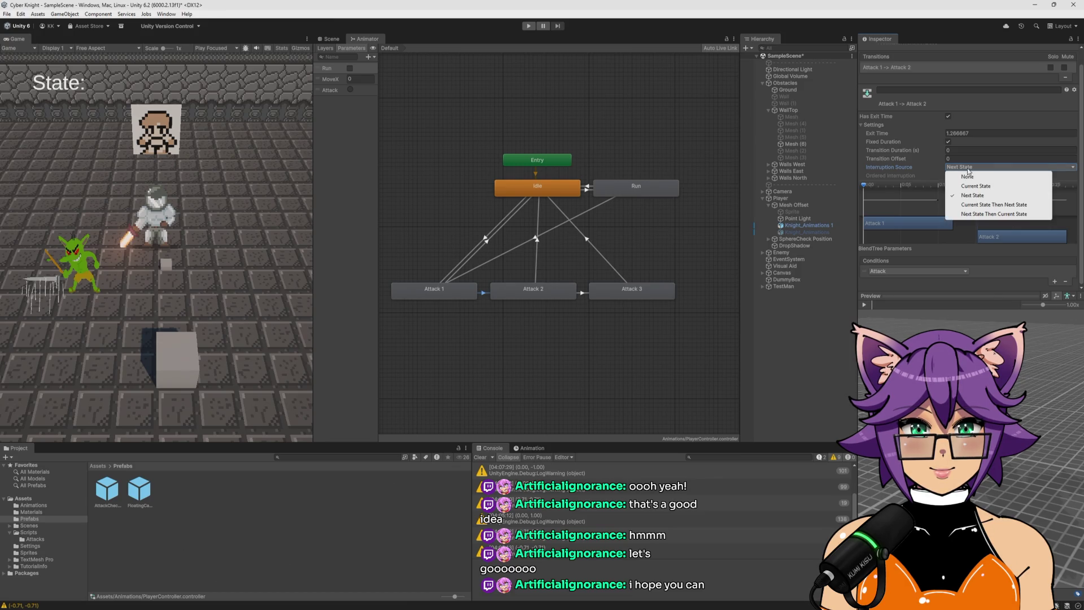
left_click(979, 205)
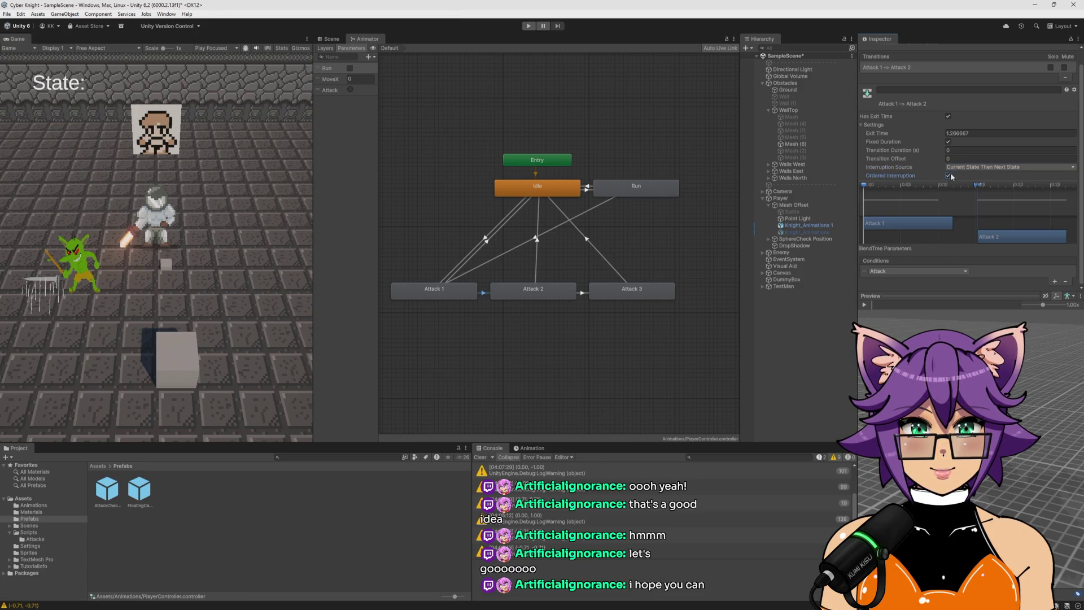
left_click(959, 168)
left_click(967, 177)
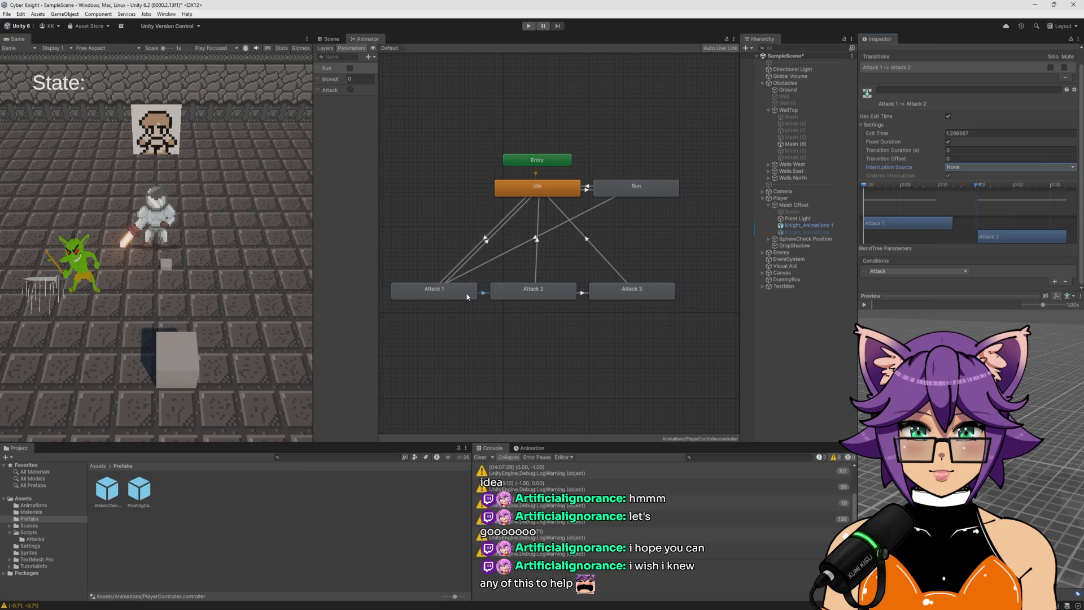
Drag Attack 2 earlier on the transition timeline, zero the offset, then reposition it to about 0.85 offset
left_click_drag(1010, 237, 956, 241)
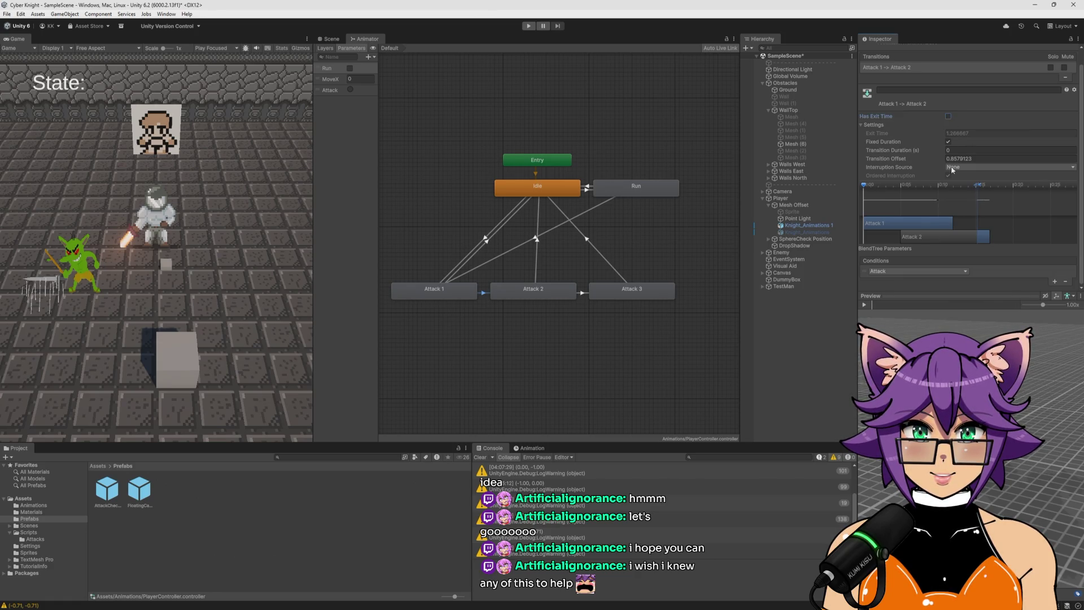
left_click_drag(957, 235, 942, 240)
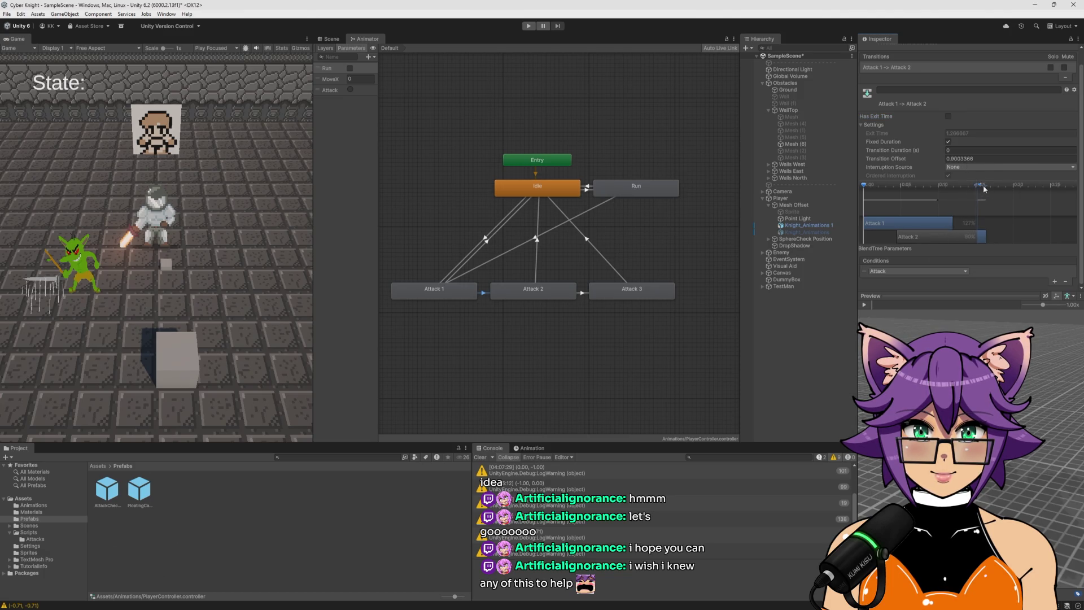
key("Tab")
type("0")
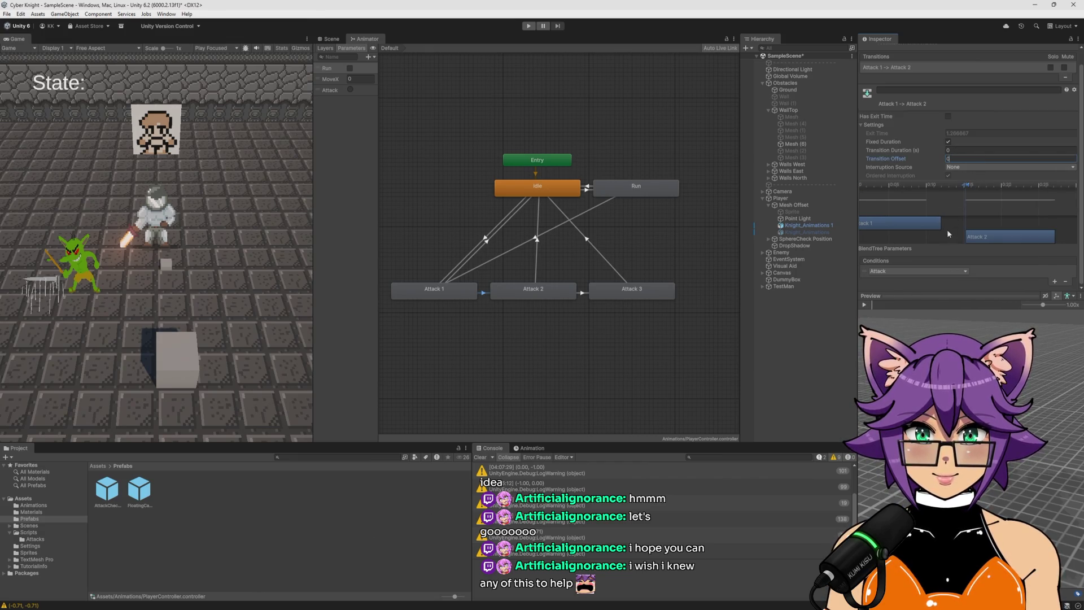
left_click(947, 228)
mouse_move(1001, 235)
left_mouse_down()
mouse_move(984, 230)
mouse_move(1015, 211)
mouse_move(955, 236)
mouse_move(972, 229)
left_mouse_up()
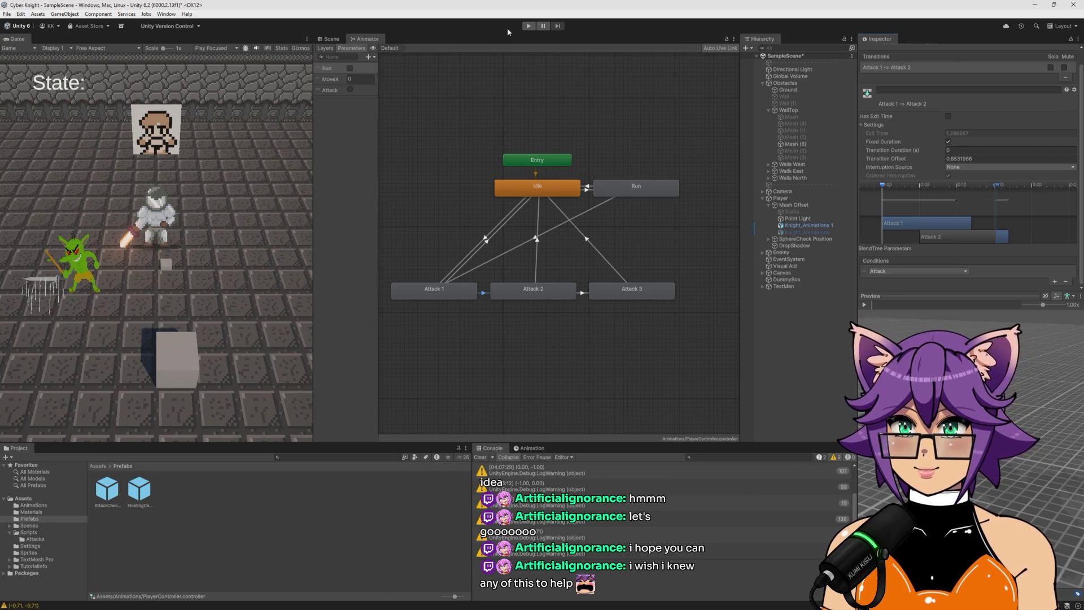
Start the game and test the knight's combo through Attack 1, 2 and 3
left_click(529, 27)
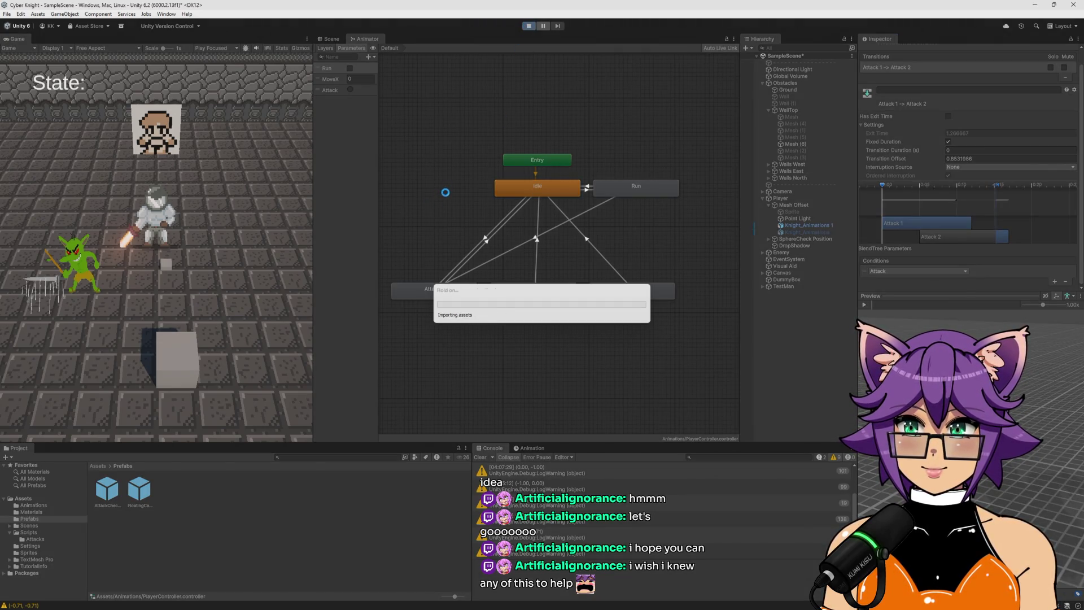
left_click(253, 169)
left_click(252, 169)
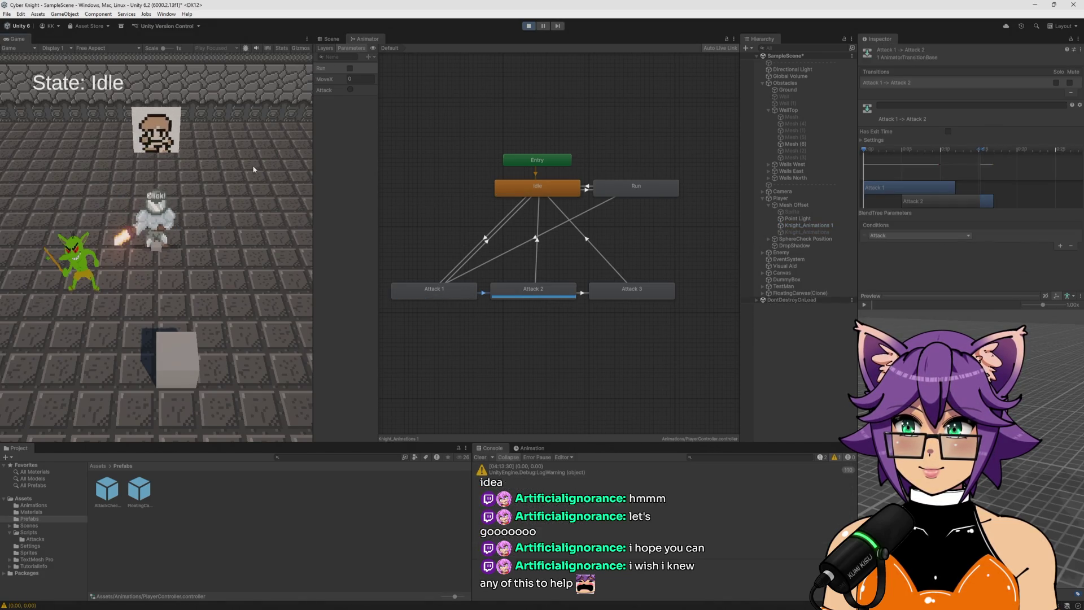
left_click(252, 169)
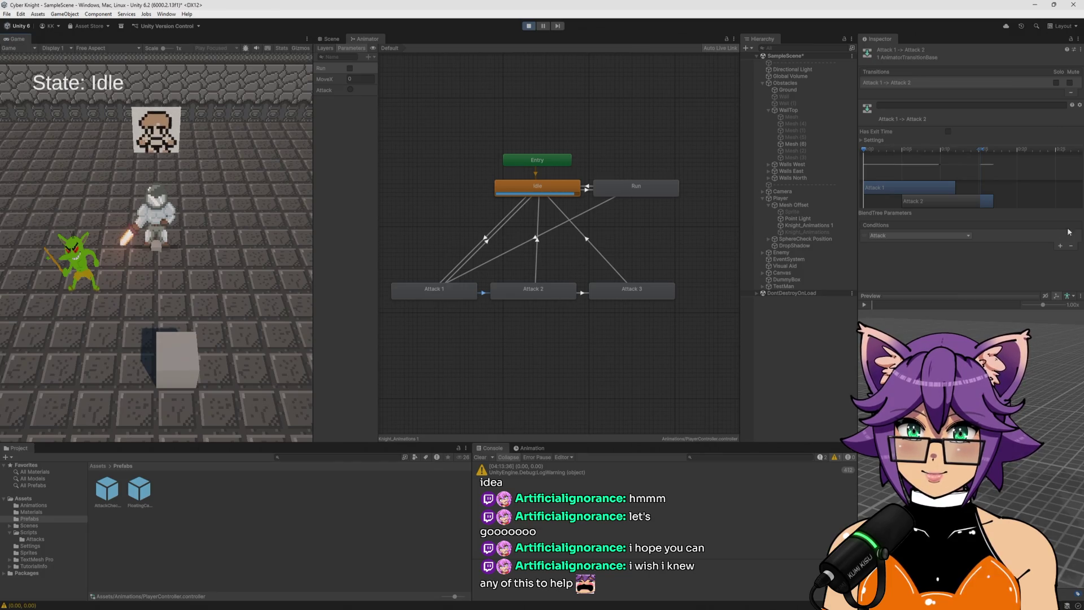
Drag Attack 2 later on the transition timeline and retest the three-hit combo
left_click_drag(921, 201, 999, 201)
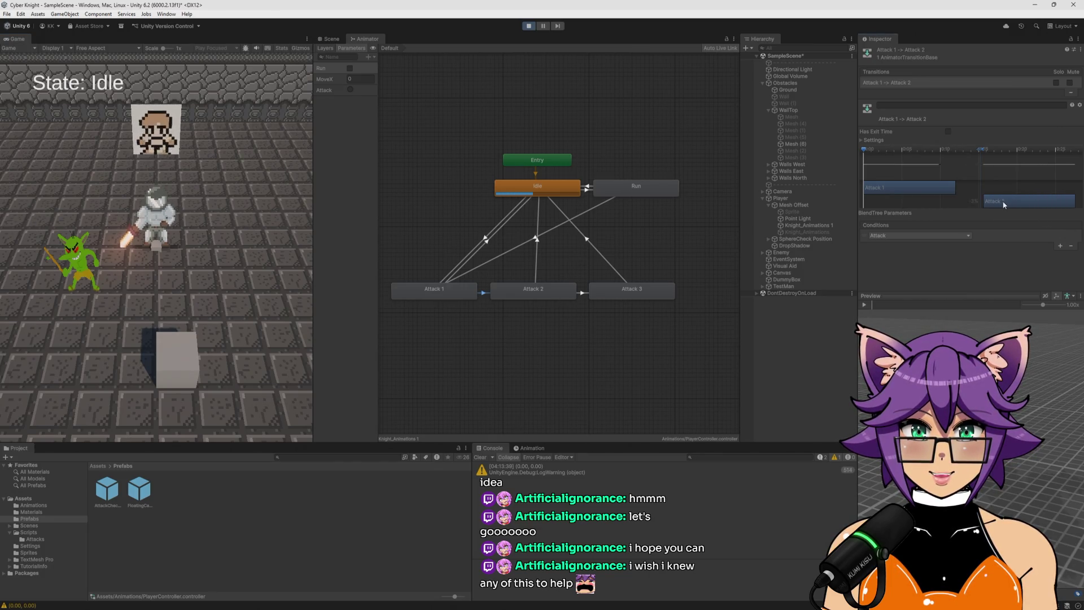
double_click(214, 297)
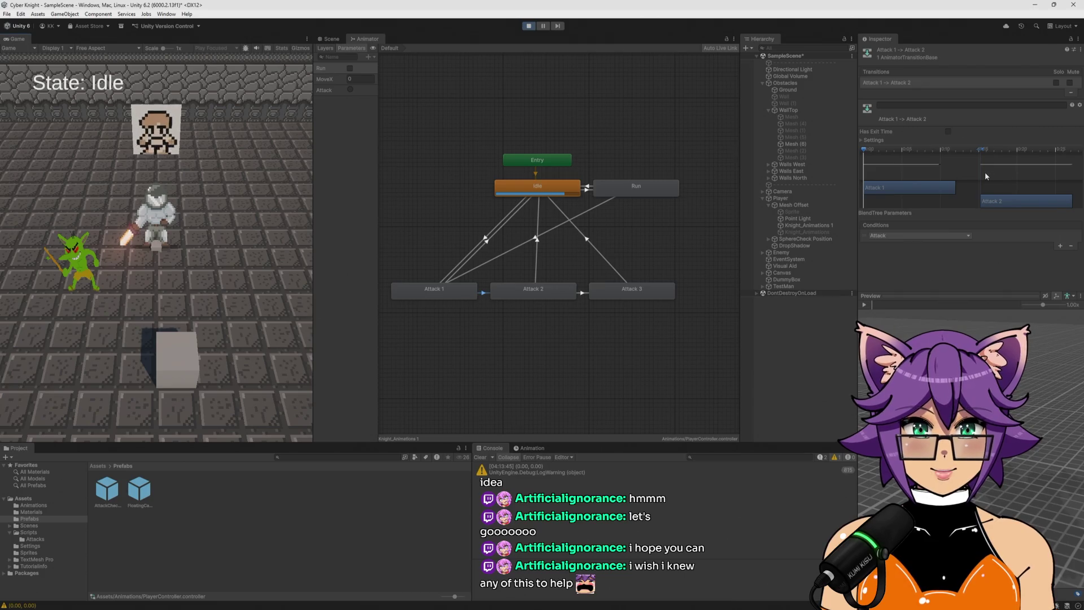
left_click(141, 272)
left_click(143, 273)
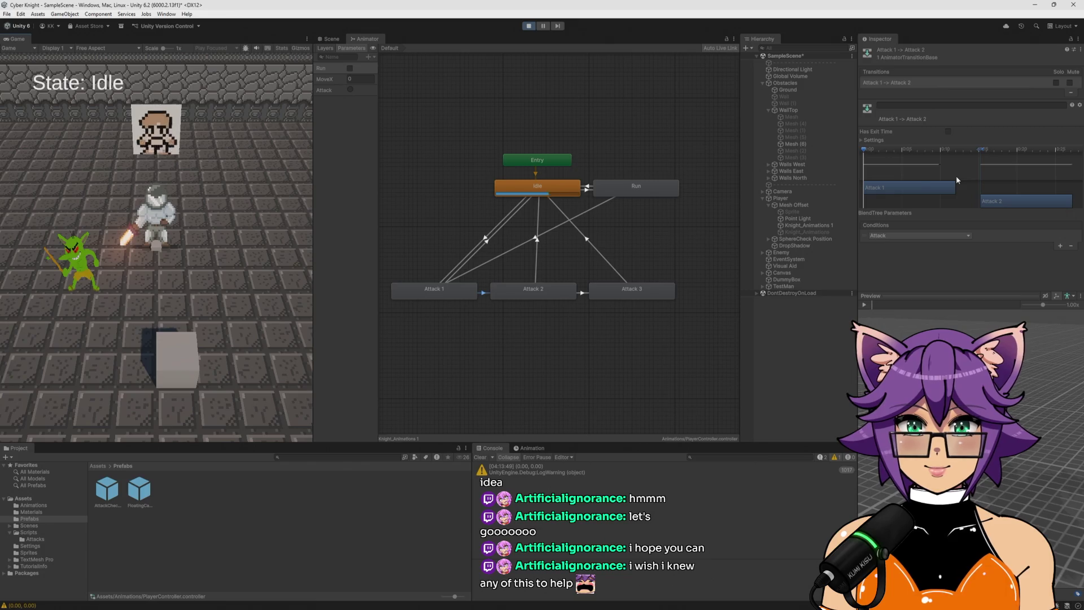
left_click(214, 309)
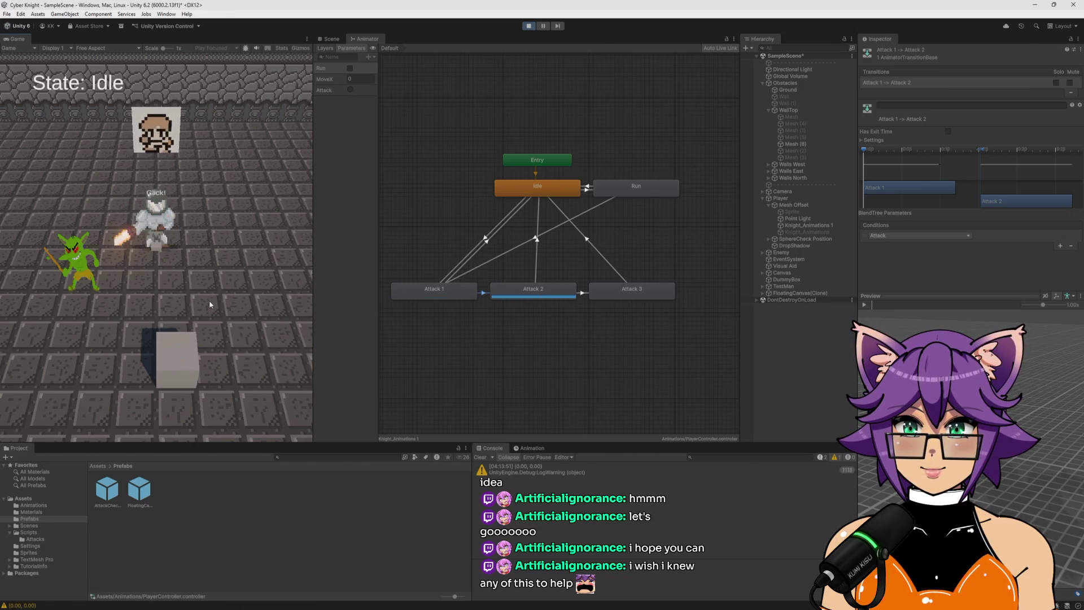
left_click(209, 300)
left_click(215, 292)
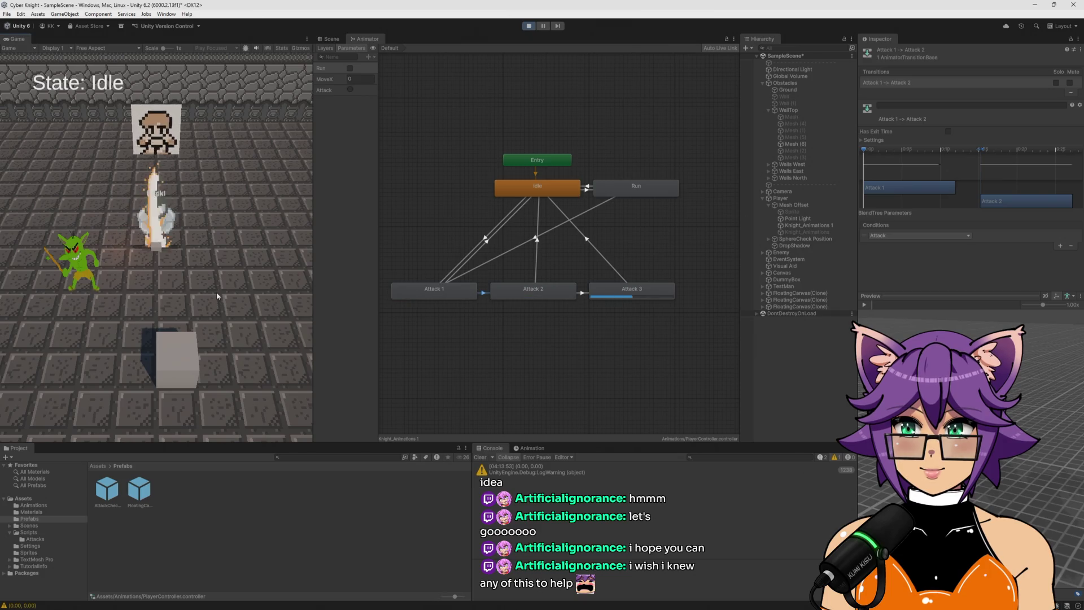
Re-enable Has Exit Time on Attack 1 → Attack 2 and play-test the combo
left_click(948, 131)
left_click(862, 140)
left_click(153, 299)
left_click(153, 300)
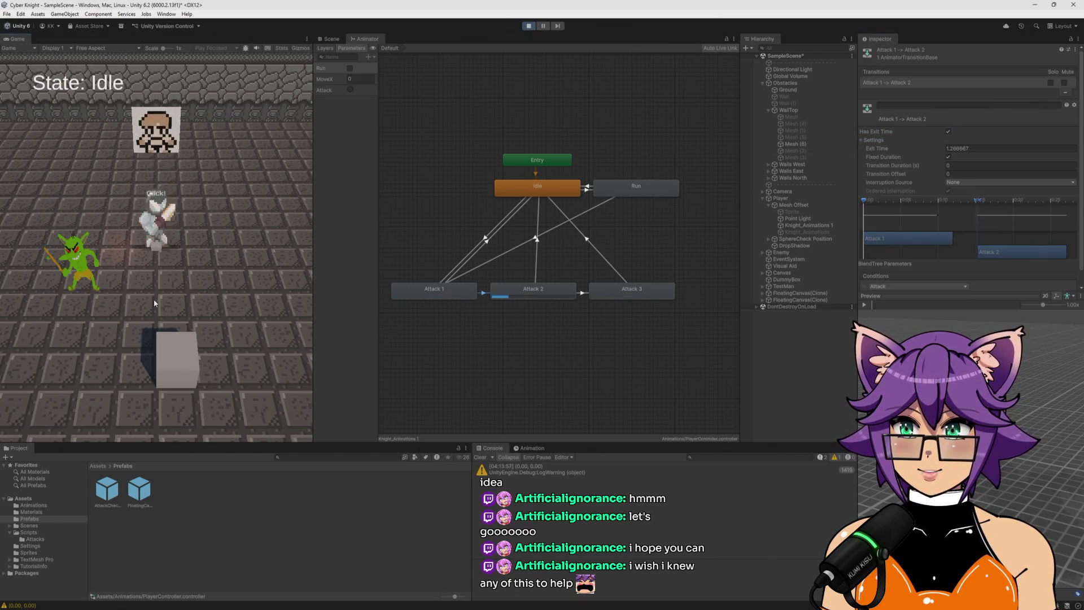
left_click(214, 297)
left_click(218, 297)
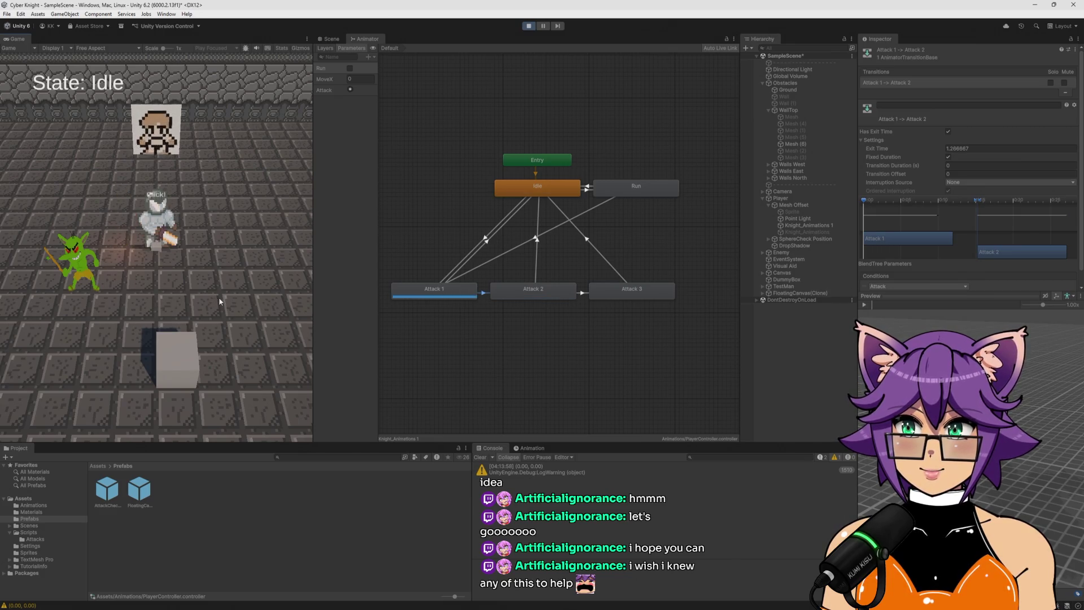
left_click(219, 297)
left_click(235, 296)
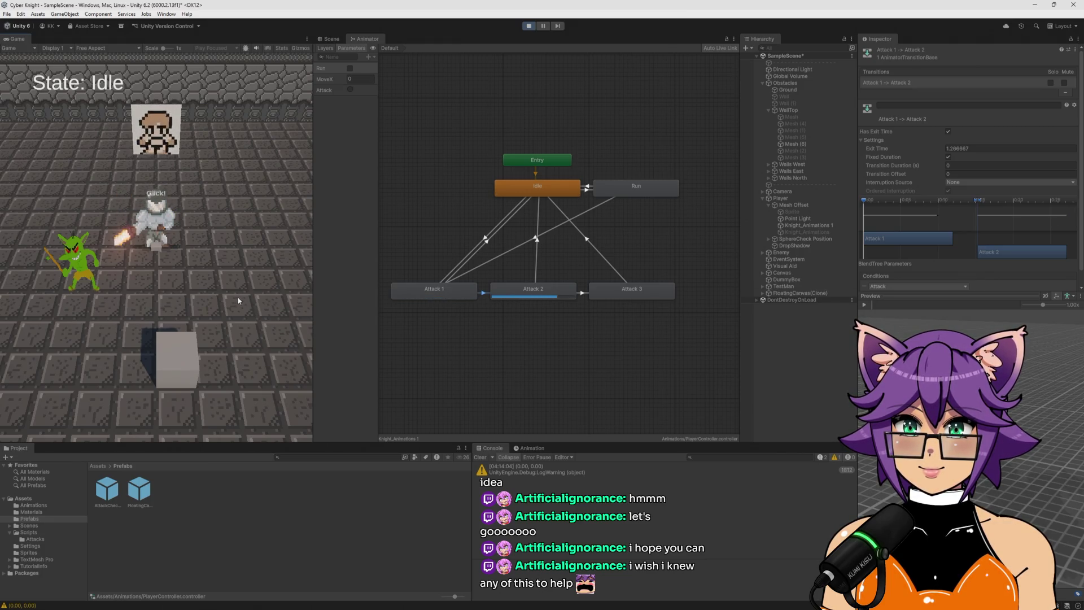
left_click(238, 301)
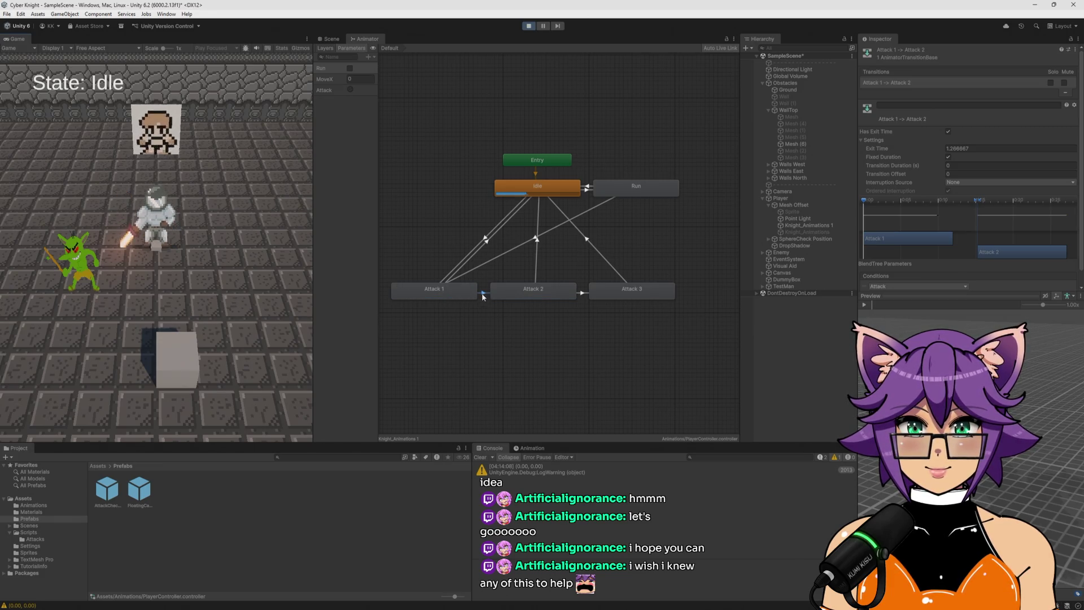
Inspect the Idle → Attack 1 and Attack 1 → Idle transitions, then keep testing combo chaining
left_click(487, 241)
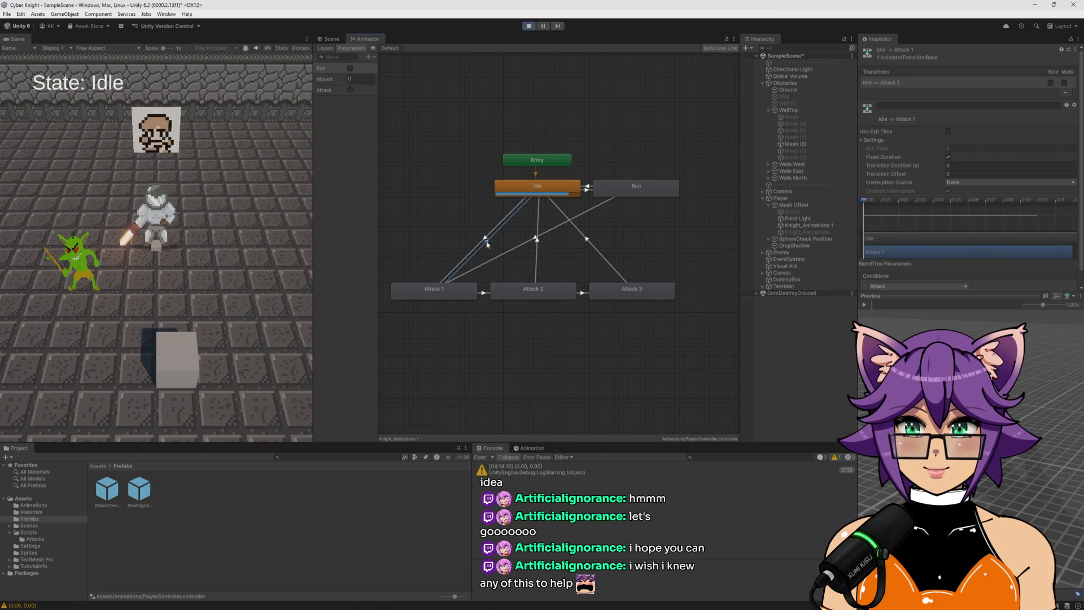
left_click(487, 244)
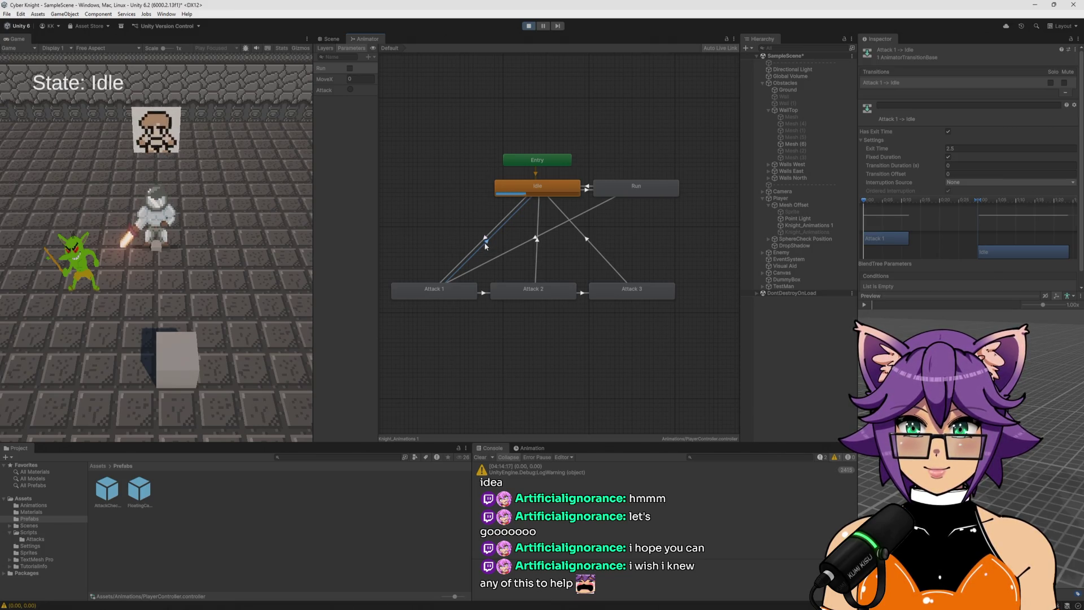
left_click(142, 293)
left_click(142, 293)
left_click(141, 292)
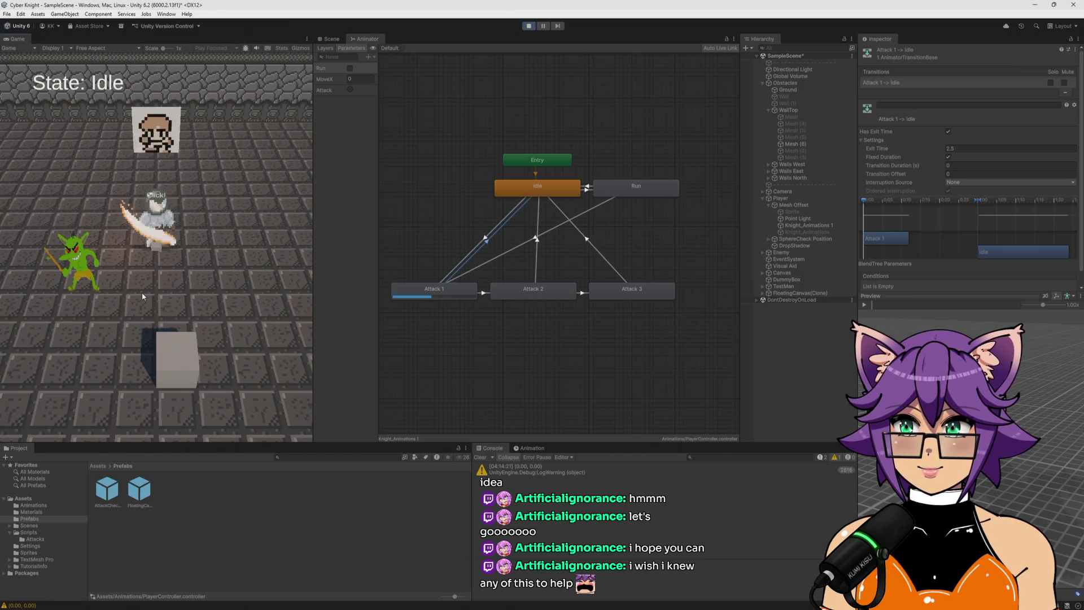
left_click(149, 292)
left_click(151, 292)
left_click(154, 293)
left_click(155, 294)
left_click(157, 293)
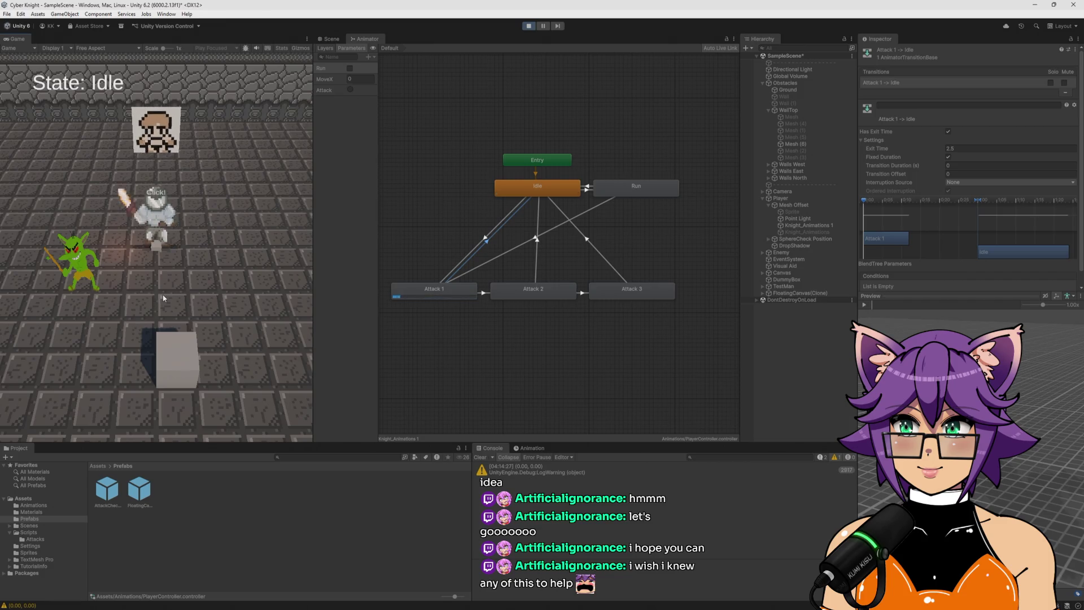
Attack once more and select the Attack 1 state to view its settings
left_click(187, 297)
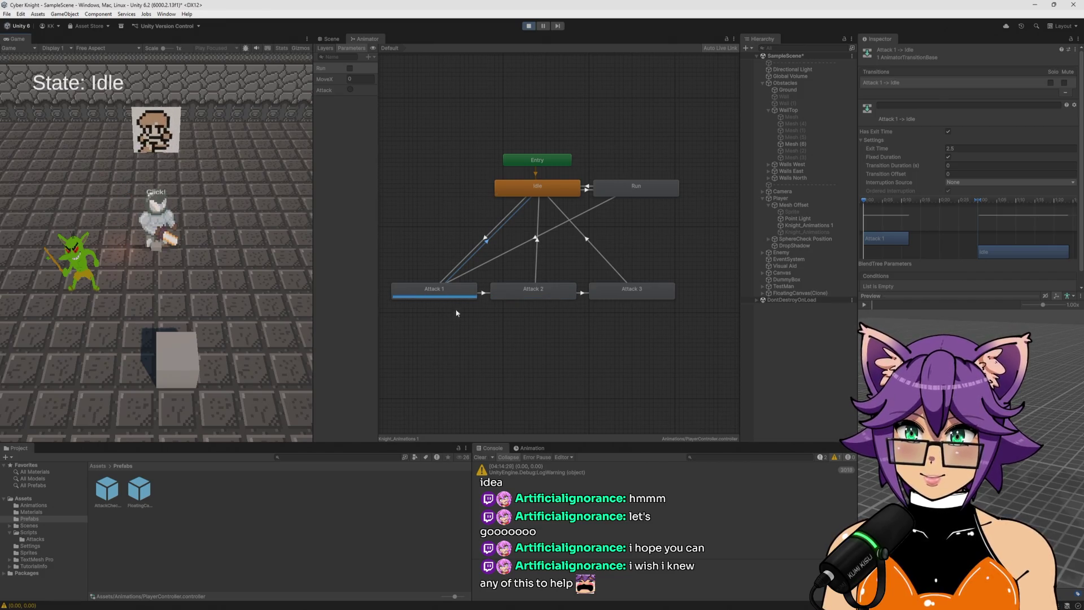
left_click(252, 298)
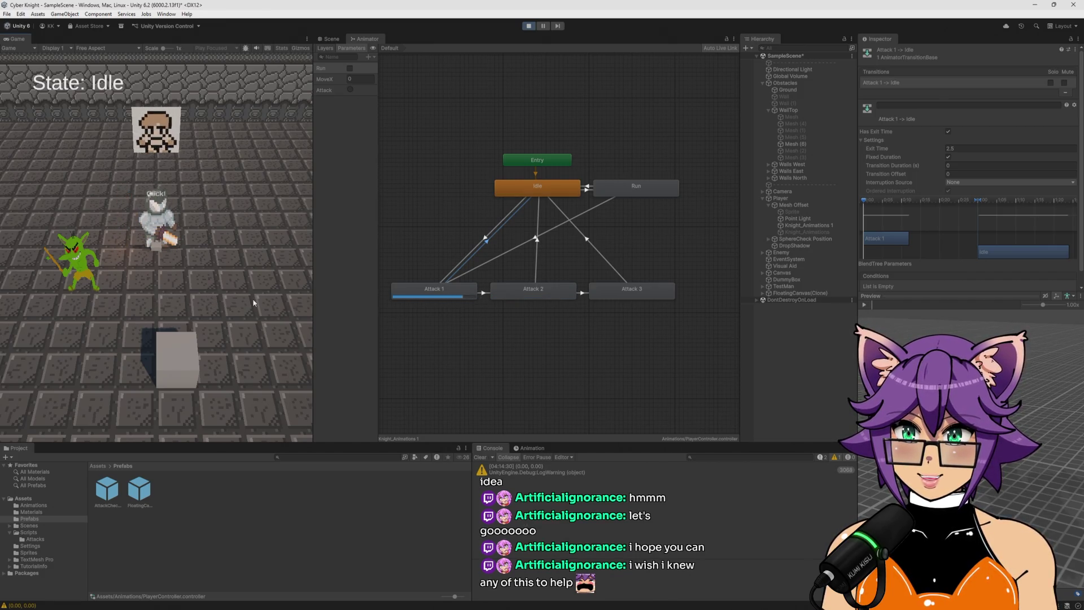
left_click(466, 294)
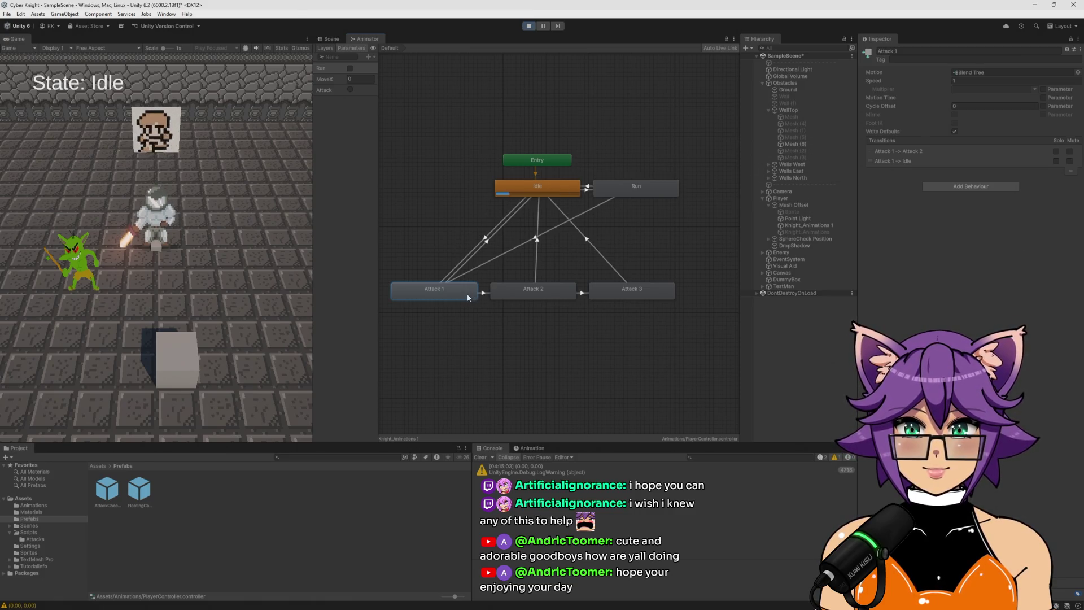
Change the Attack 1 → Attack 2 Exit Time from 1 to 2 and trigger a test attack
left_click(482, 293)
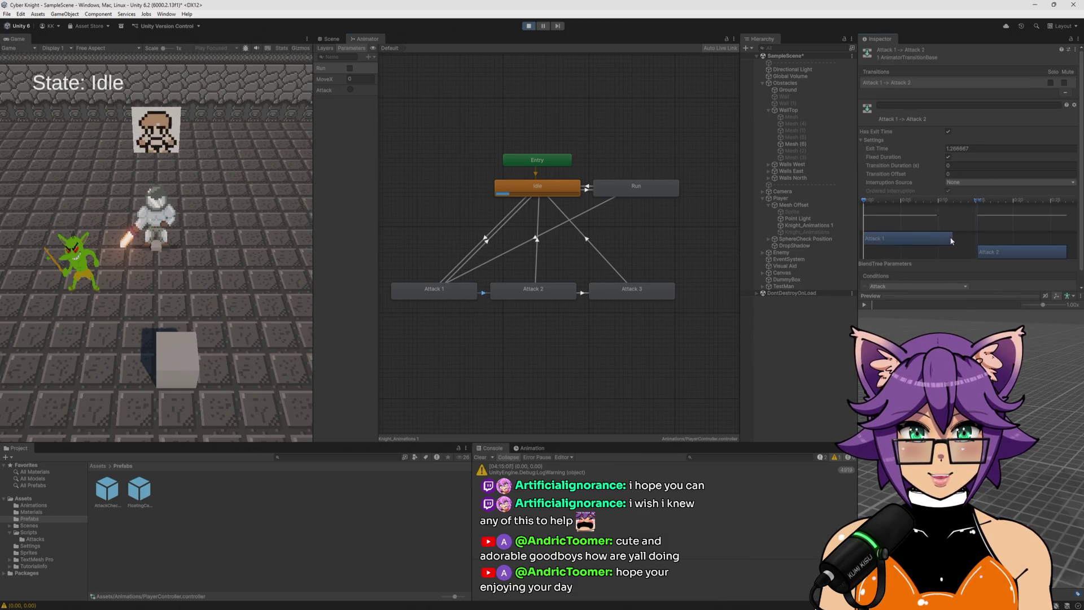
left_click_drag(948, 240, 940, 240)
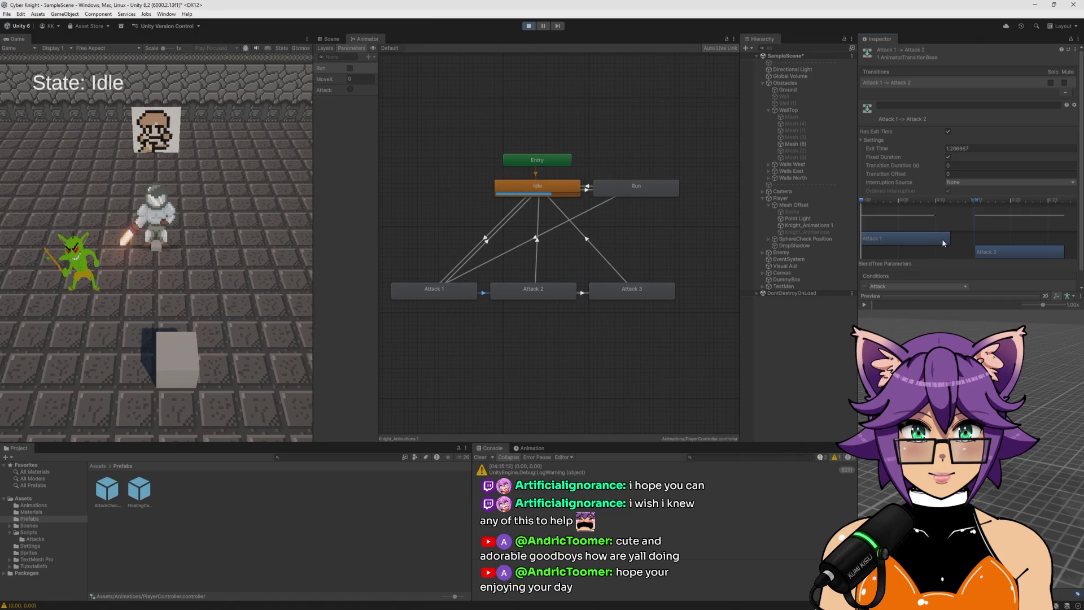
left_click(947, 133)
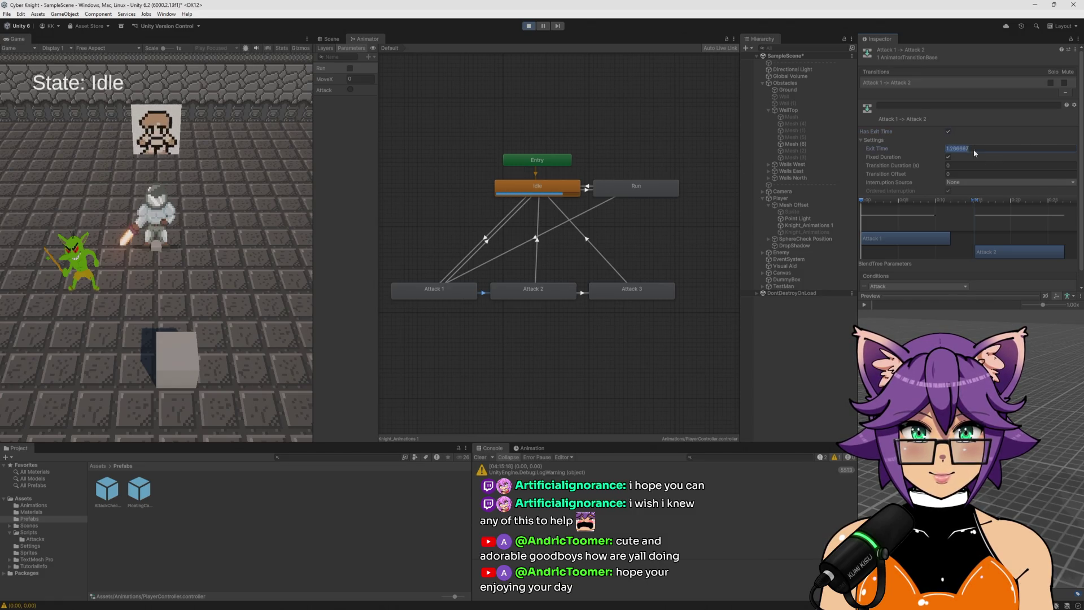
type("1")
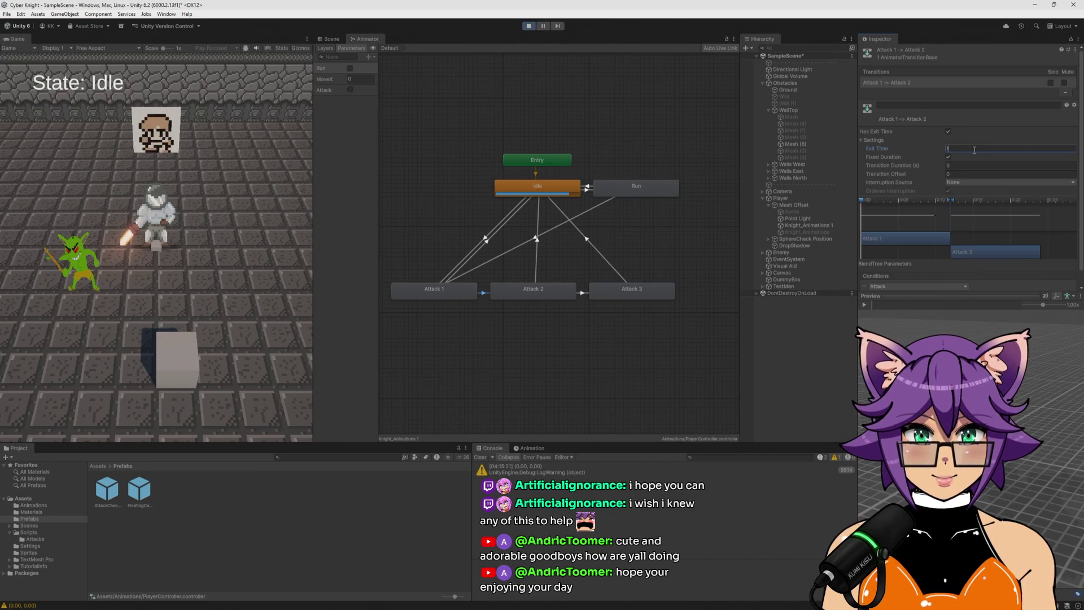
key("BackSpace")
type("2")
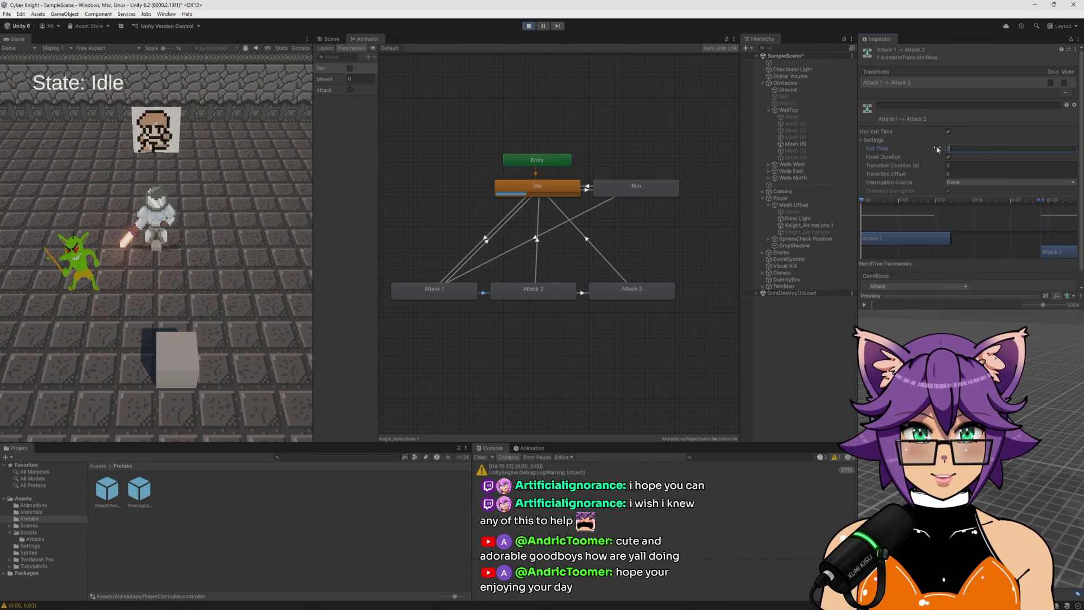
left_click(299, 196)
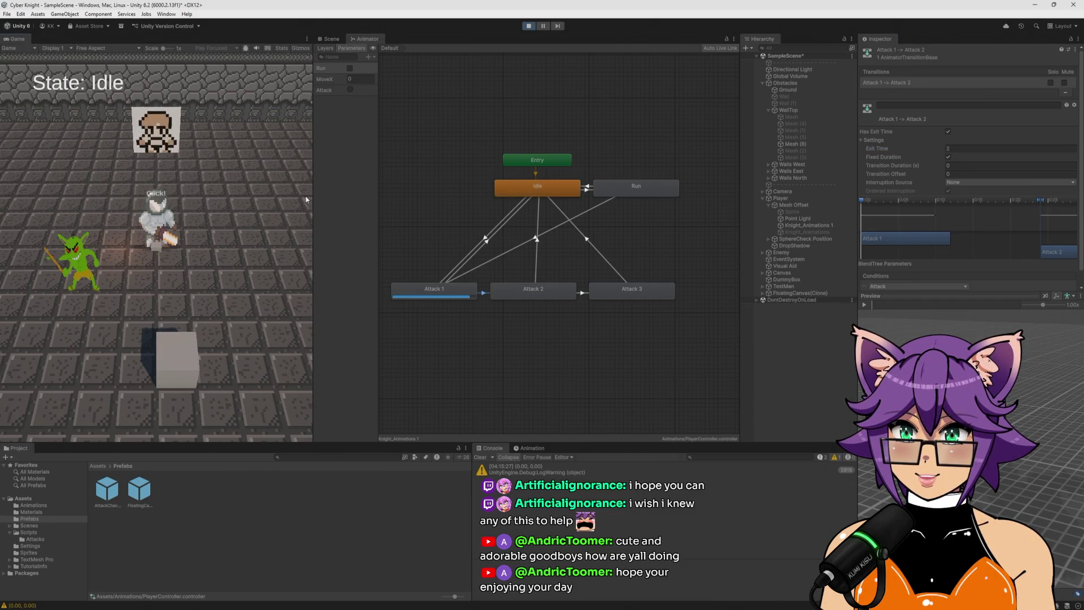
Test the combo repeatedly with Exit Time 2, then reset the Exit Time to 1
left_click(306, 197)
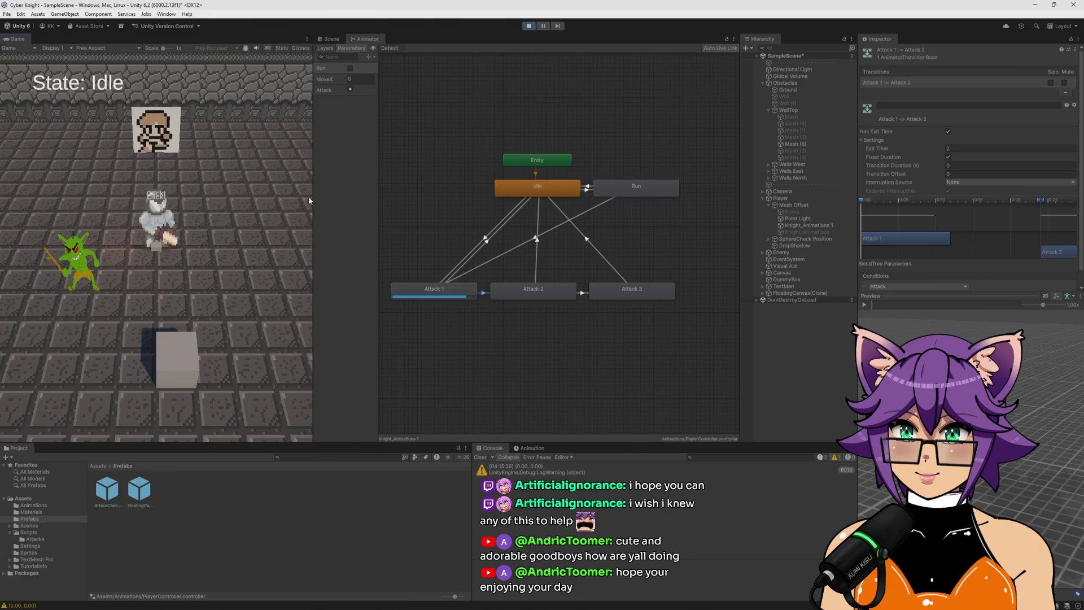
left_click(310, 198)
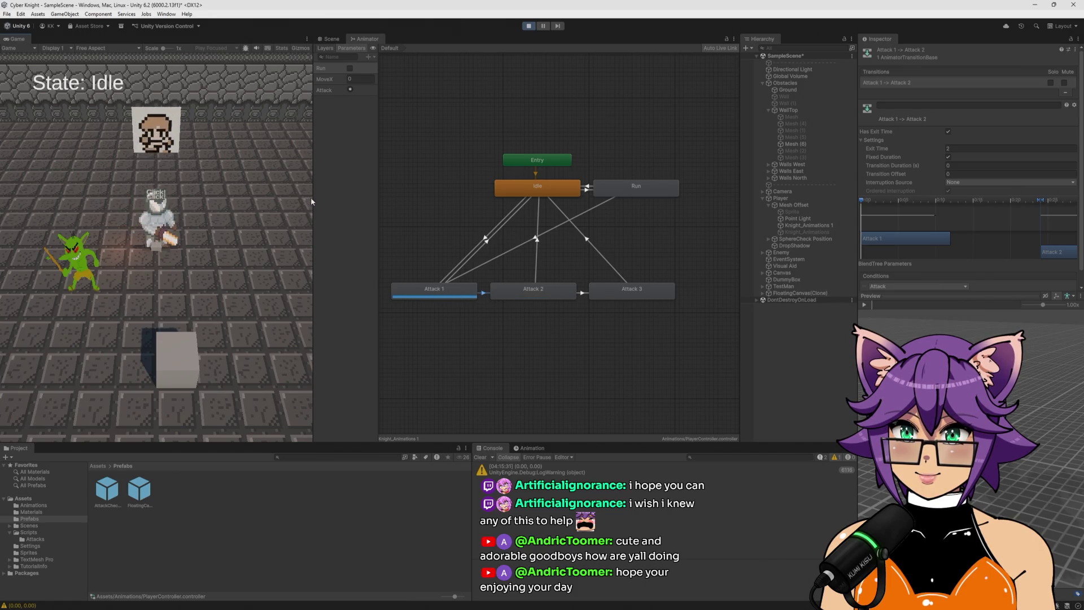
left_click(311, 198)
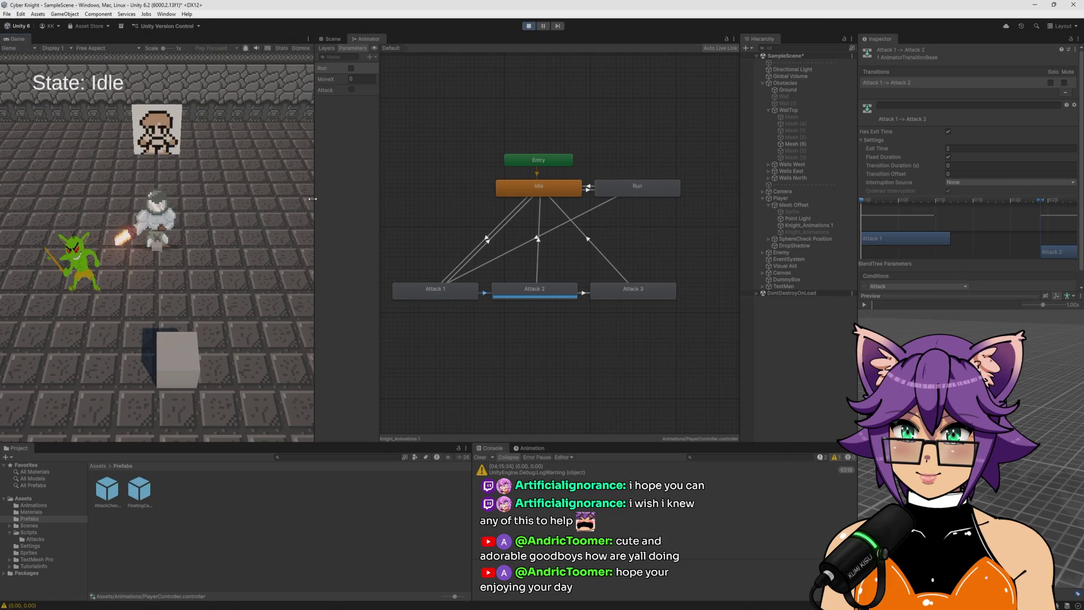
left_click(312, 199)
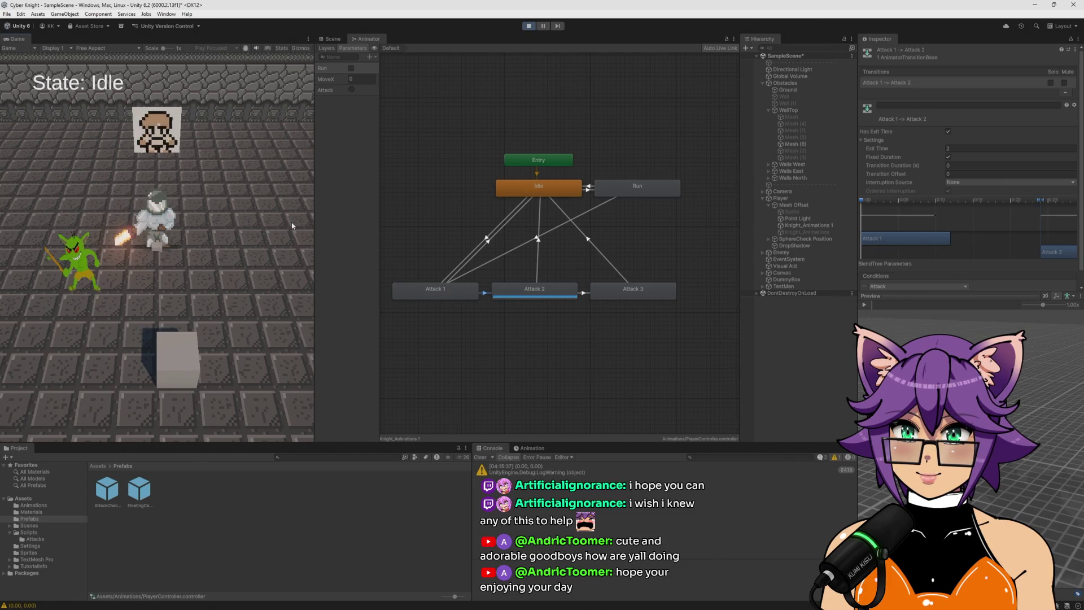
left_click(296, 228)
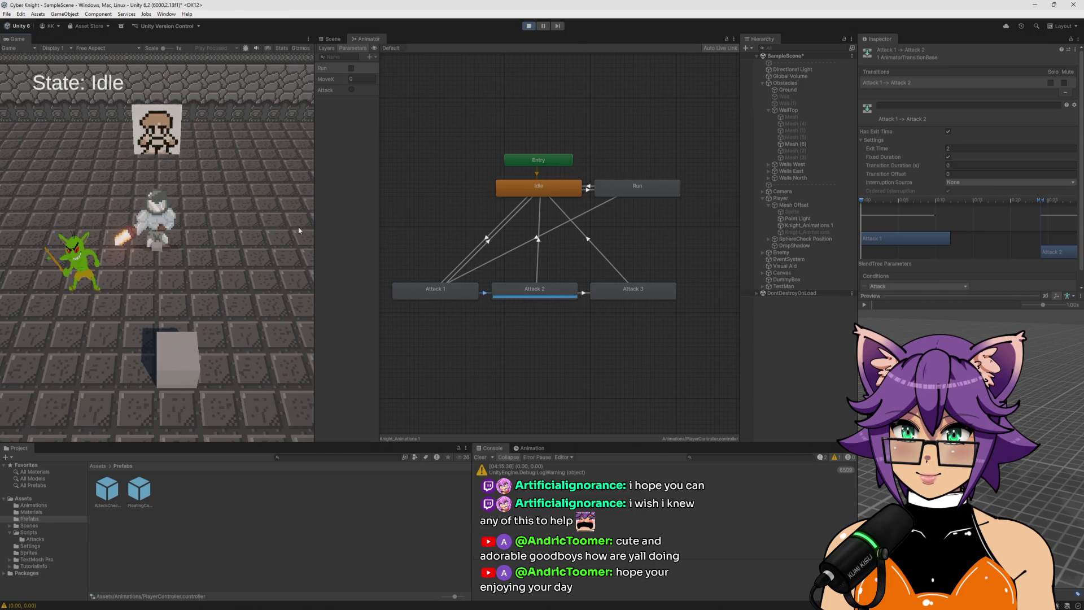
left_click(258, 226)
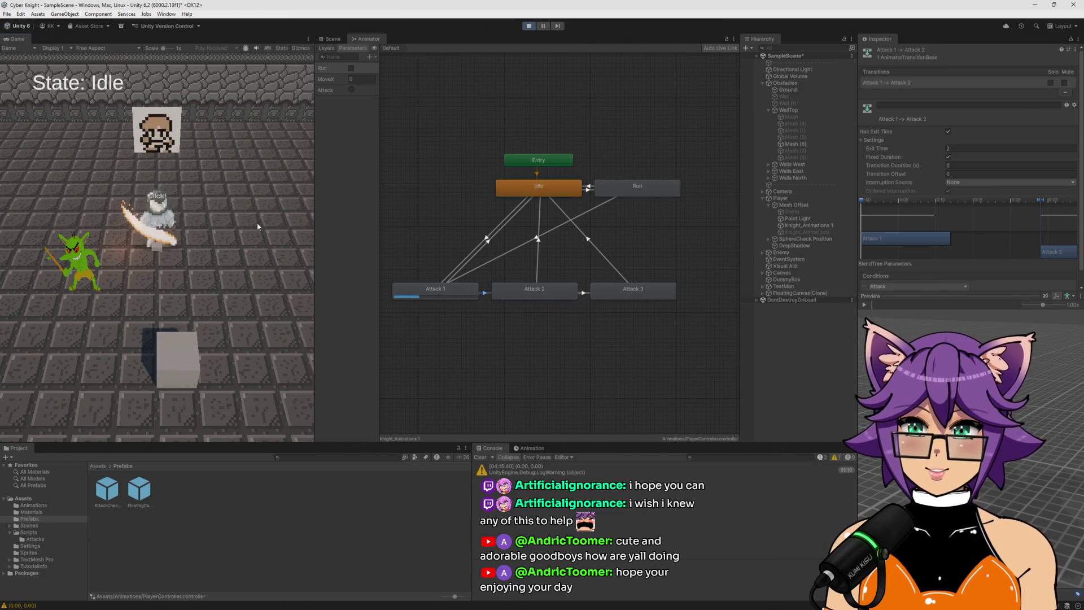
left_click(257, 225)
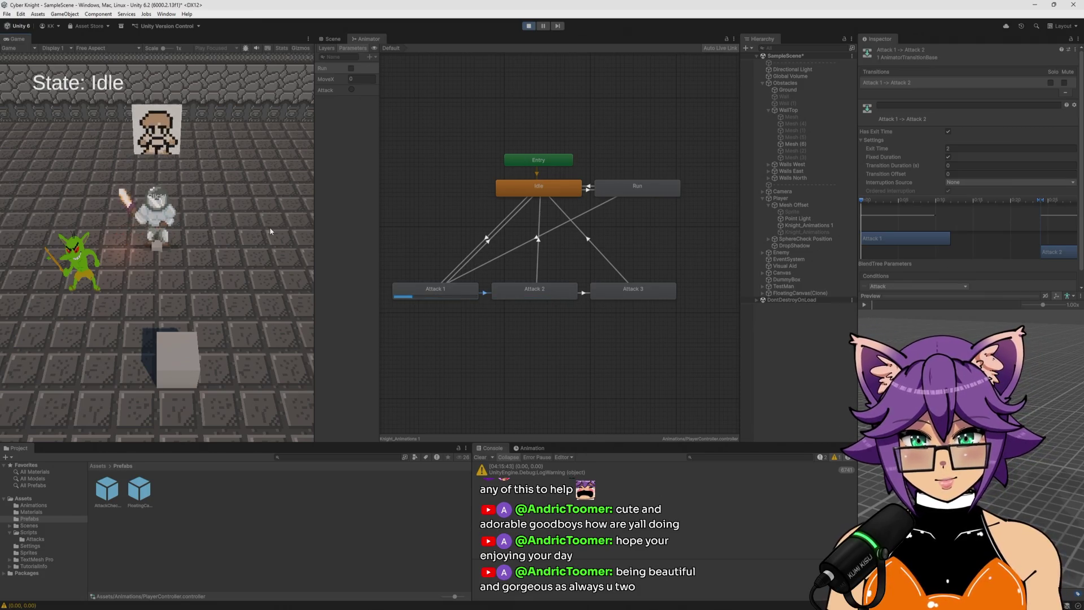
left_click(309, 226)
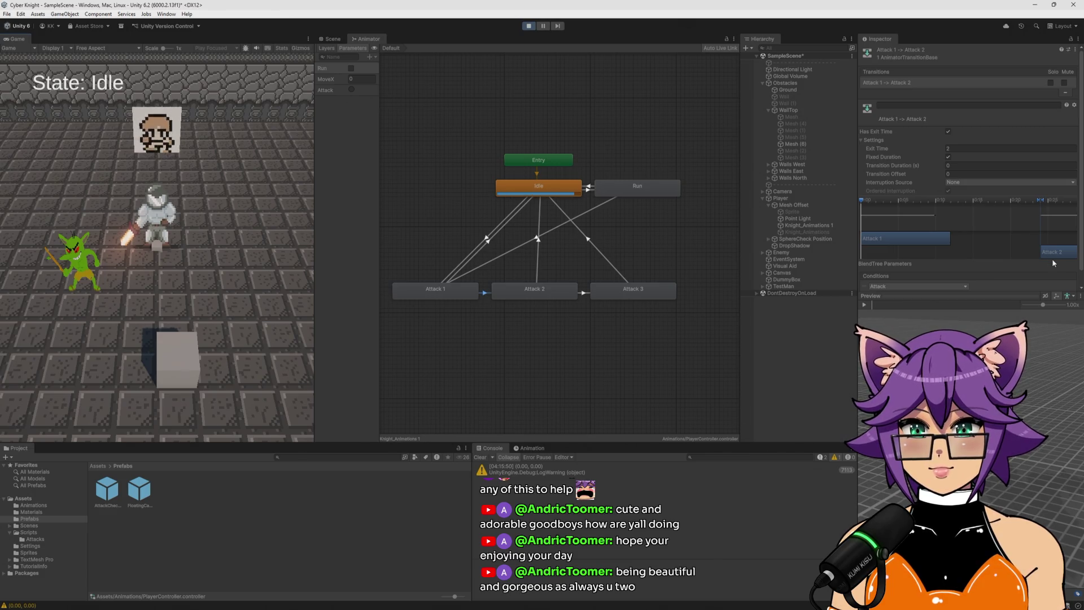
left_click(962, 148)
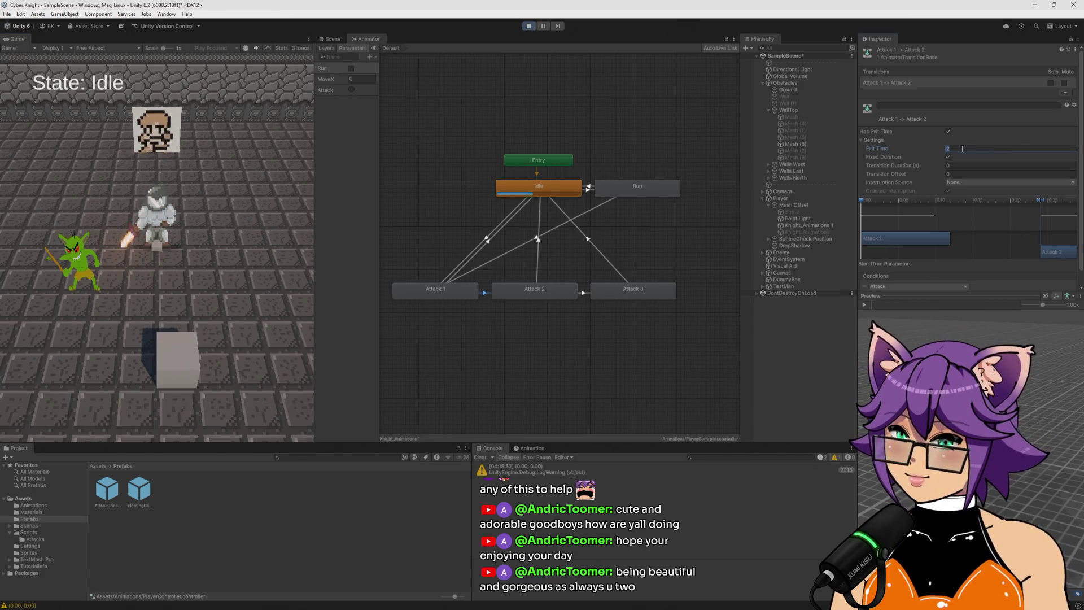
type("1")
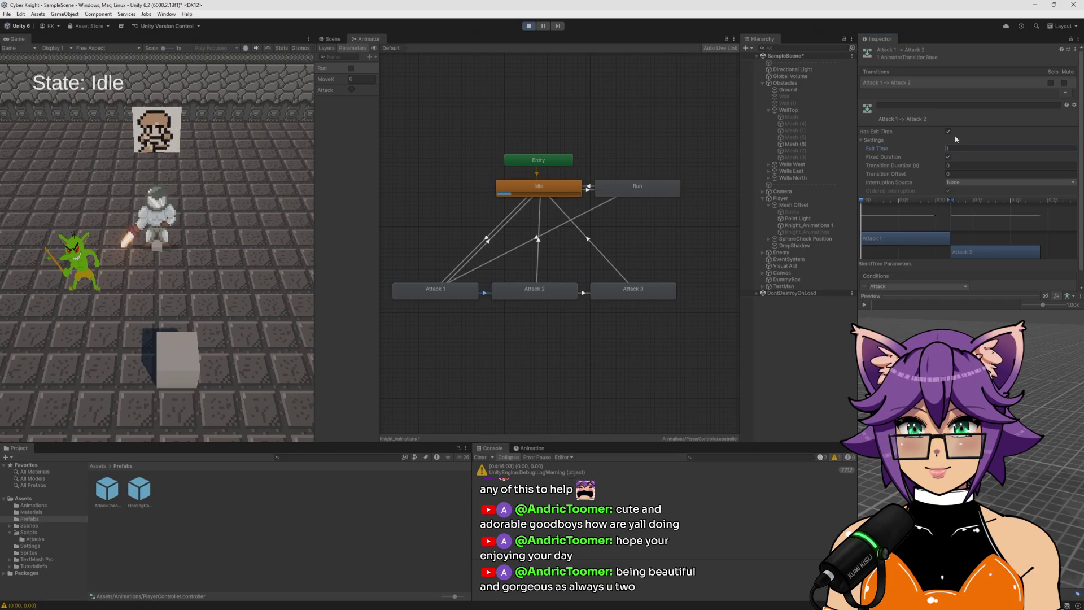
Check the A_F_Atk_1 clip in Assets/Sprites, then select the Attack 2 state in the Animator
left_click(232, 530)
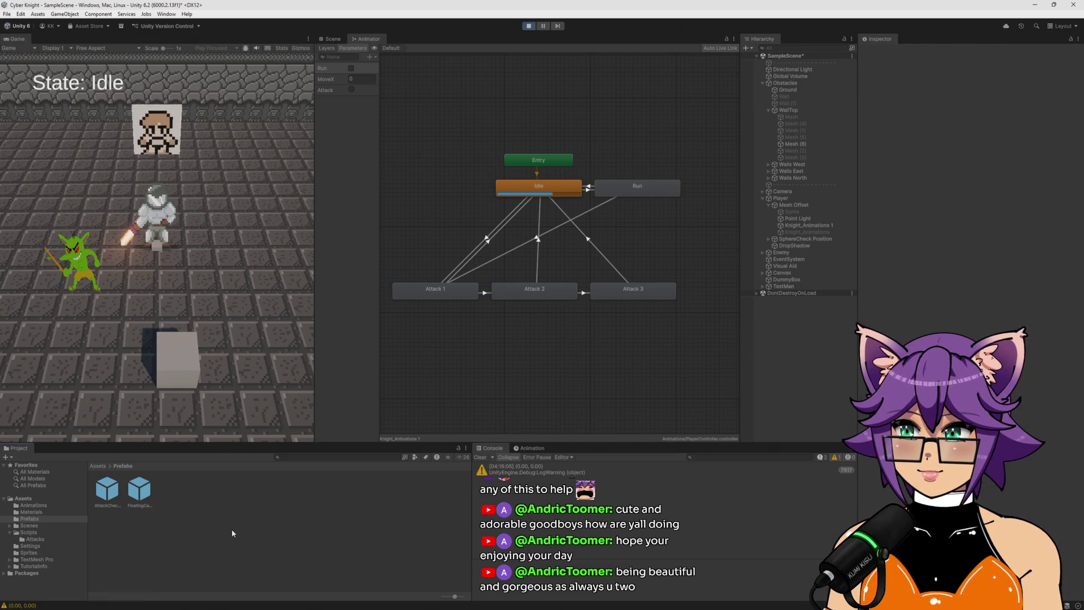
left_click(33, 513)
left_click(40, 551)
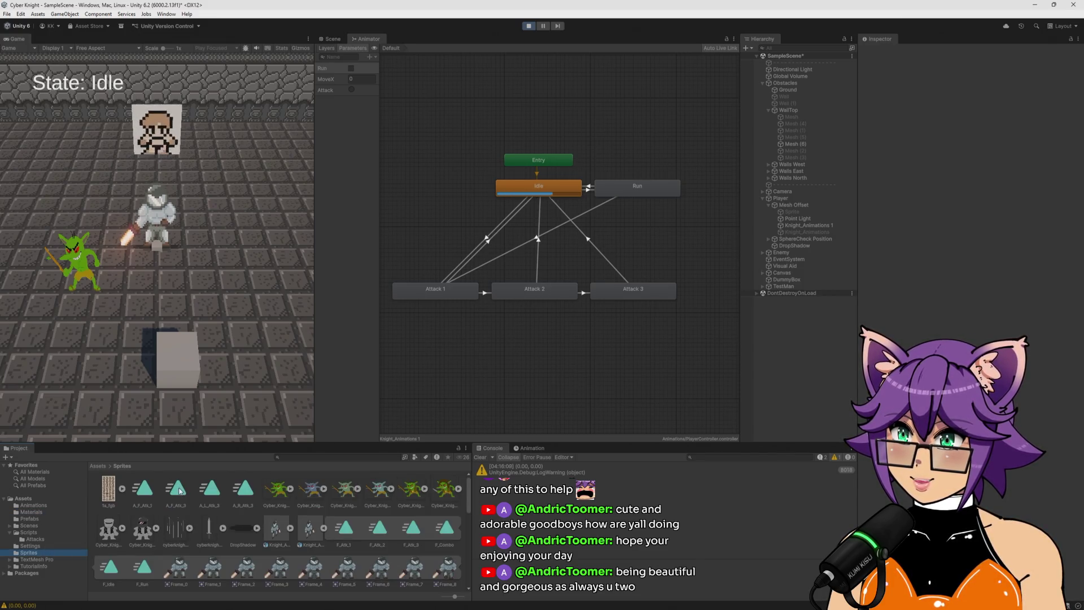
left_click(147, 492)
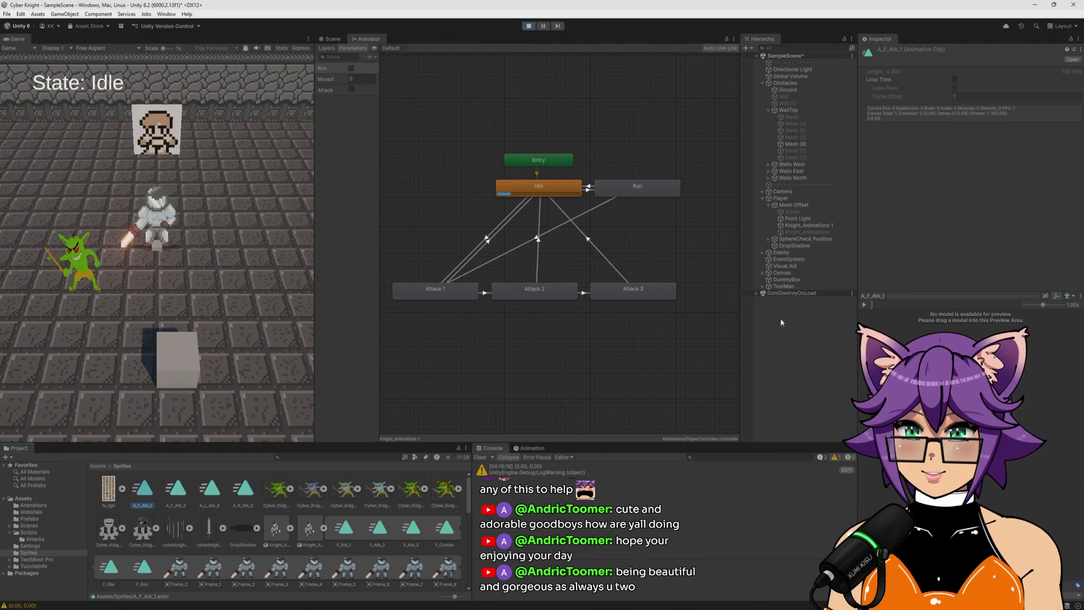
left_click(629, 64)
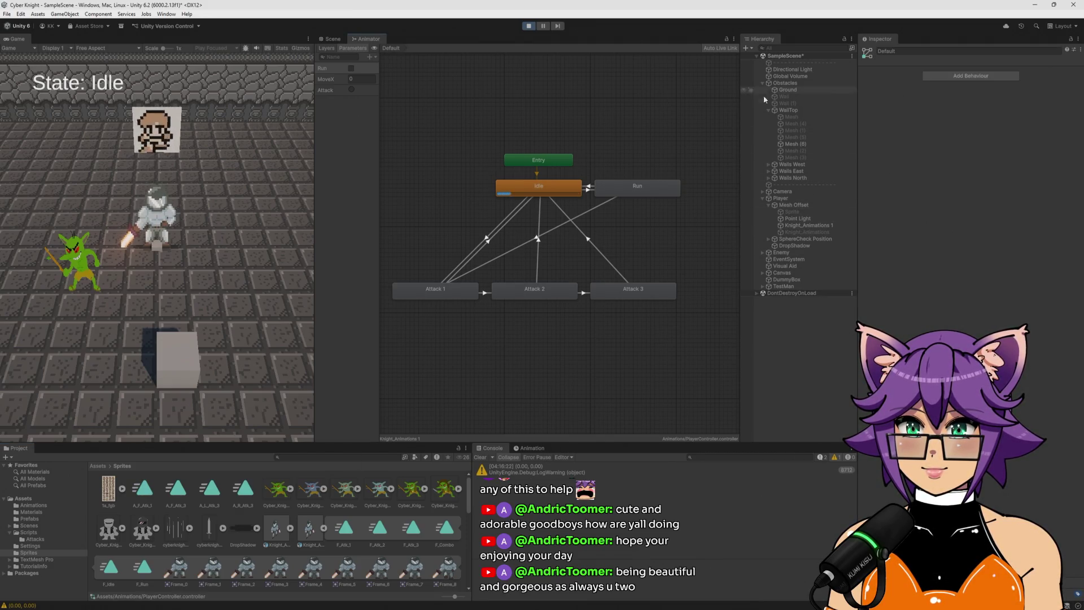
left_click(569, 291)
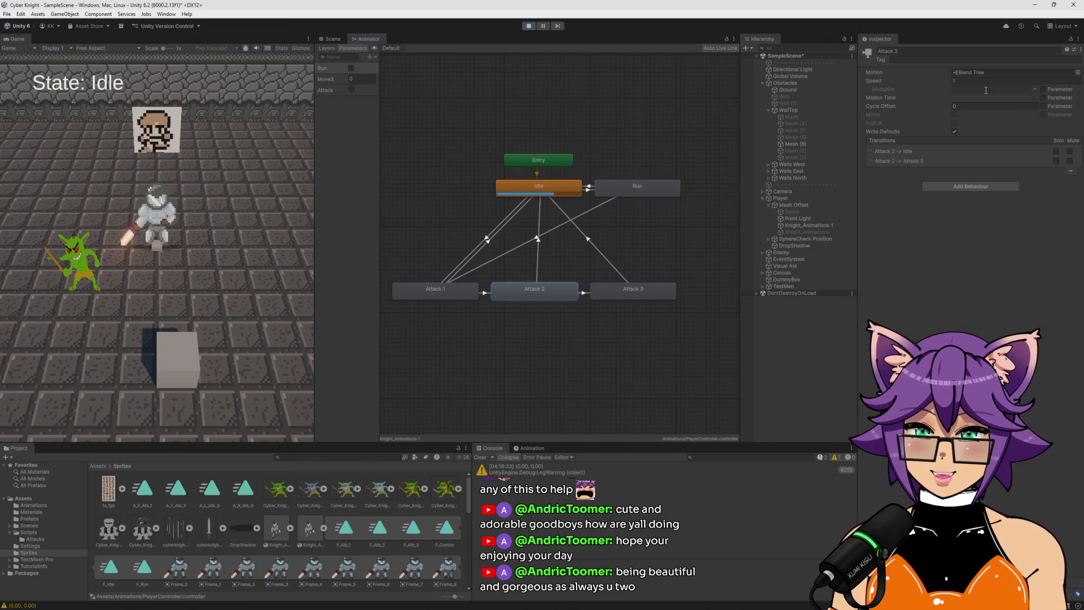
Link Attack 2's speed multiplier to MoveX, leave Motion Time unlinked, clear the console and stop play
left_click(1043, 89)
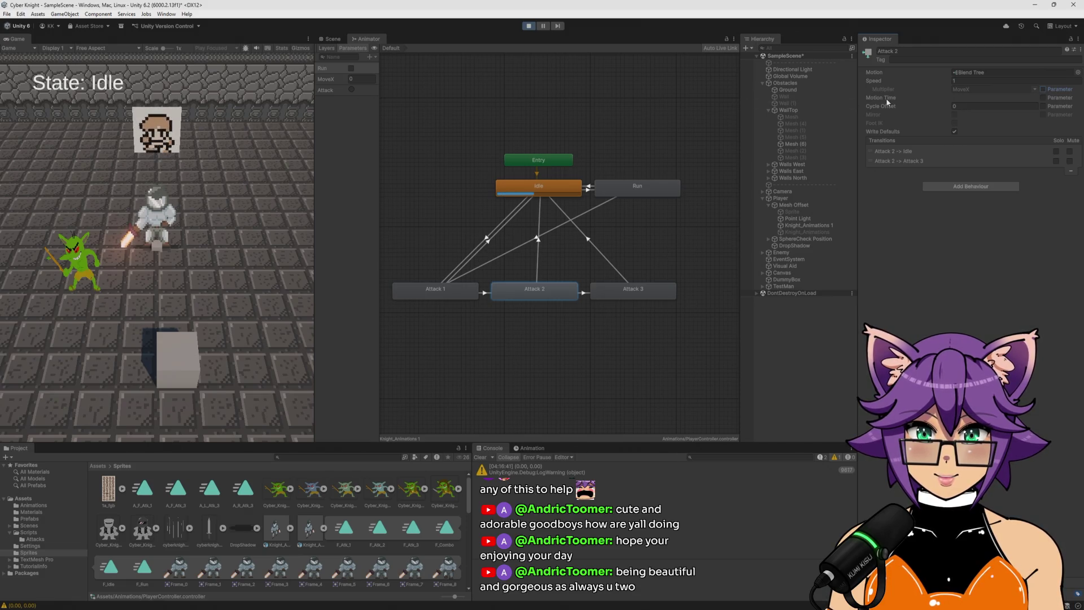
left_click(1043, 98)
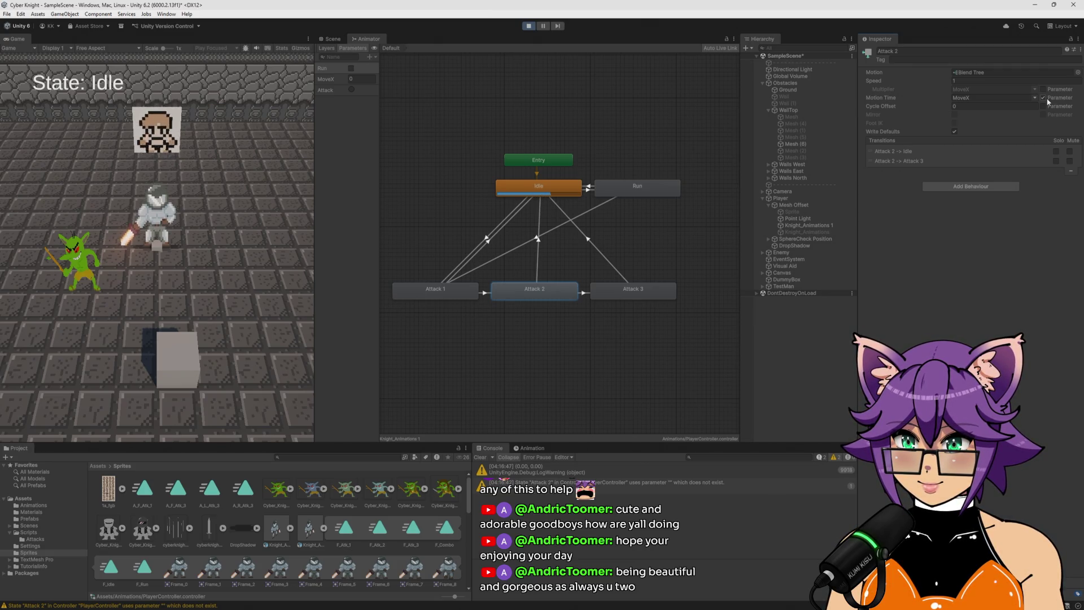
left_click(1047, 100)
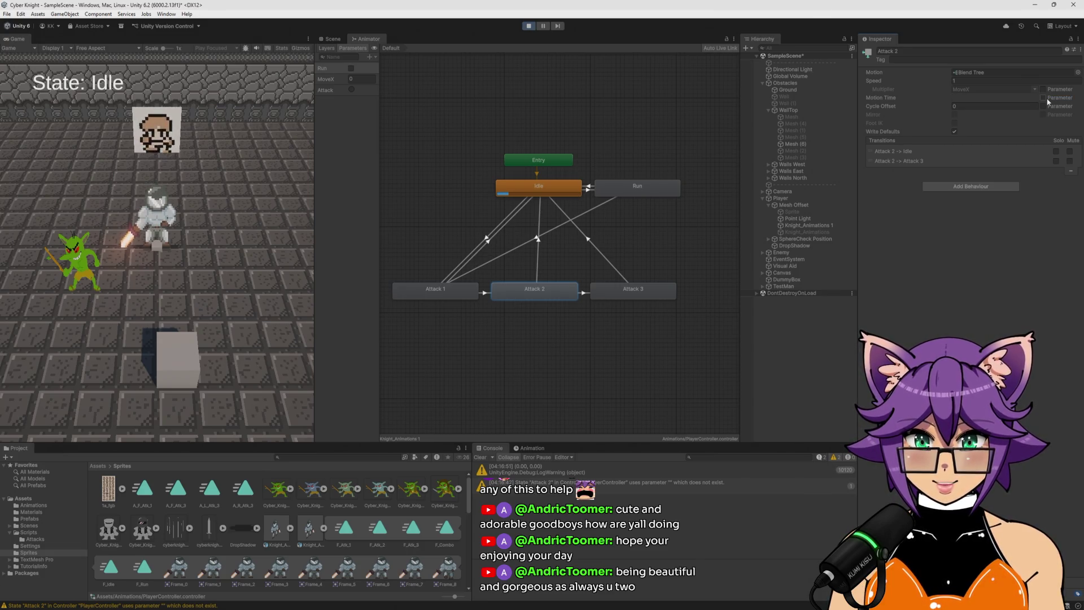
left_click(480, 457)
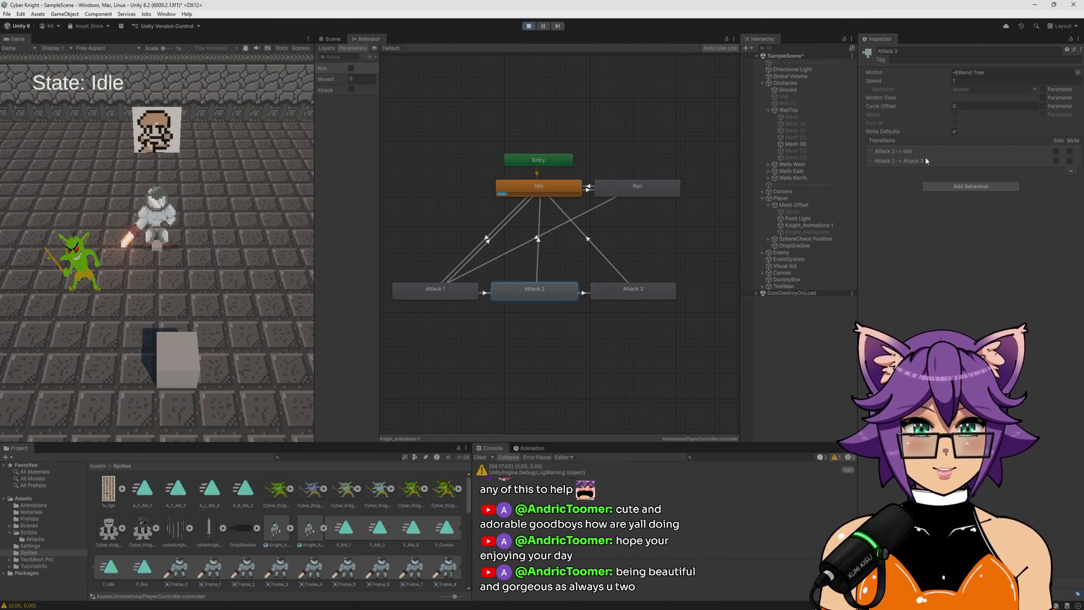
left_click(529, 28)
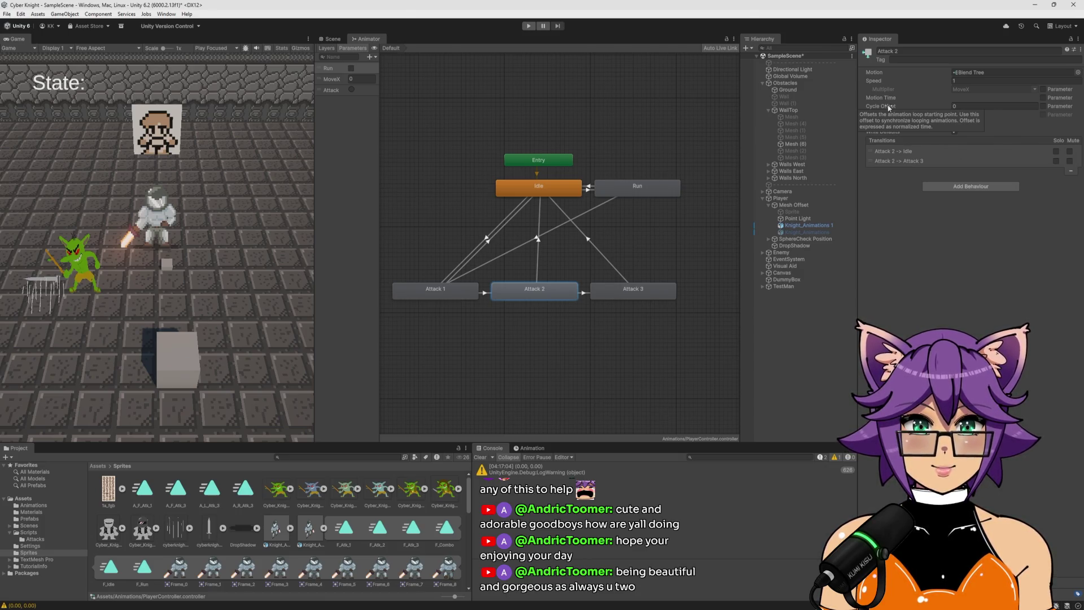
Make Attack 2's Motion Time follow the MoveX parameter
mouse_move(888, 99)
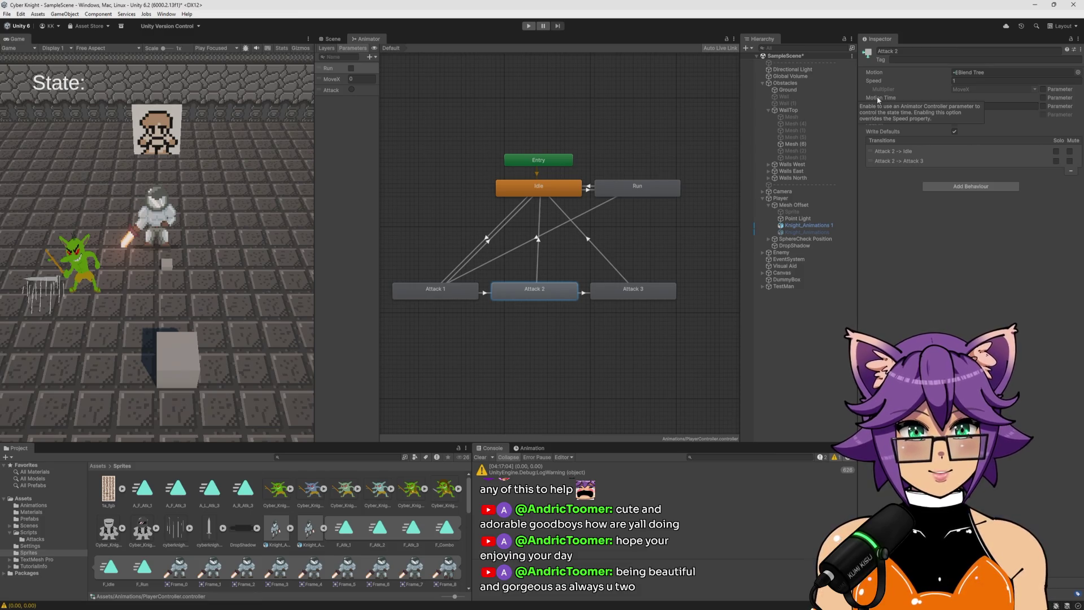
left_click(1042, 97)
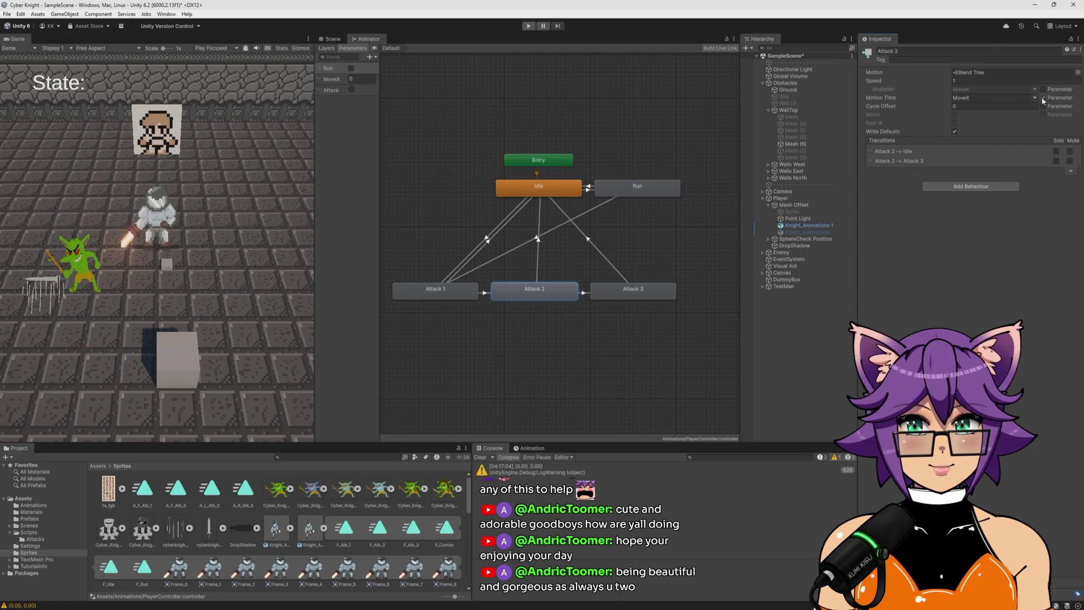
left_click(370, 57)
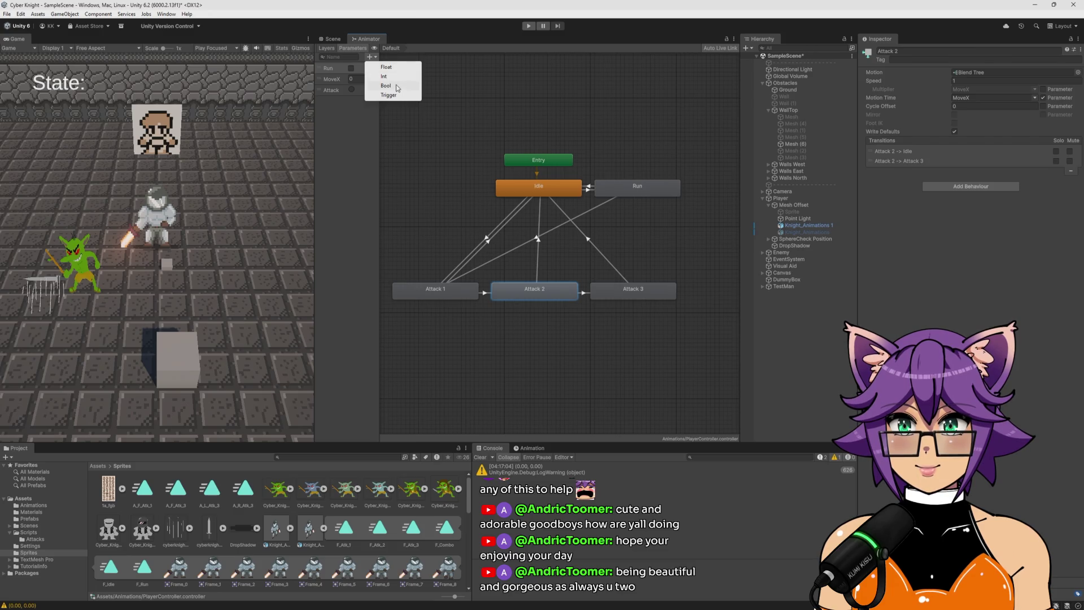
Add a float parameter named TimeTest with value 1
left_click(386, 67)
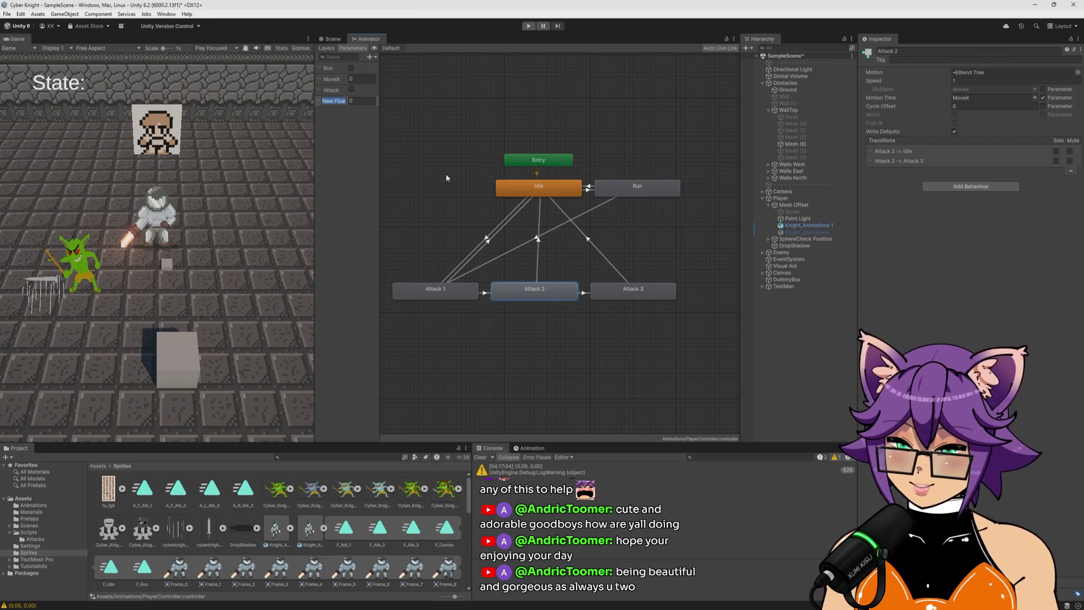
type("TimeTest")
key("Return")
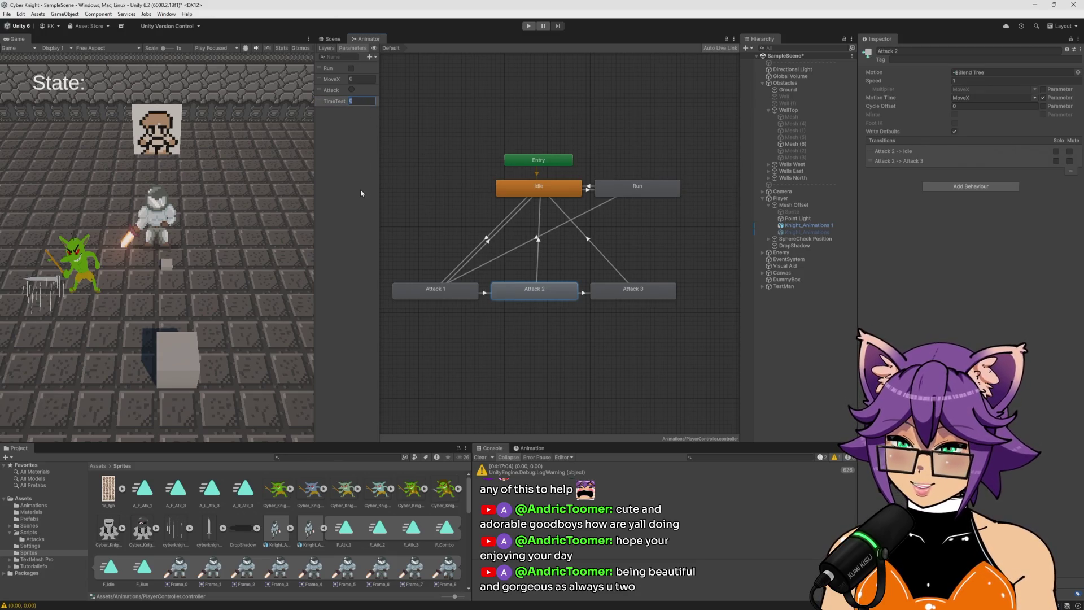
type("1")
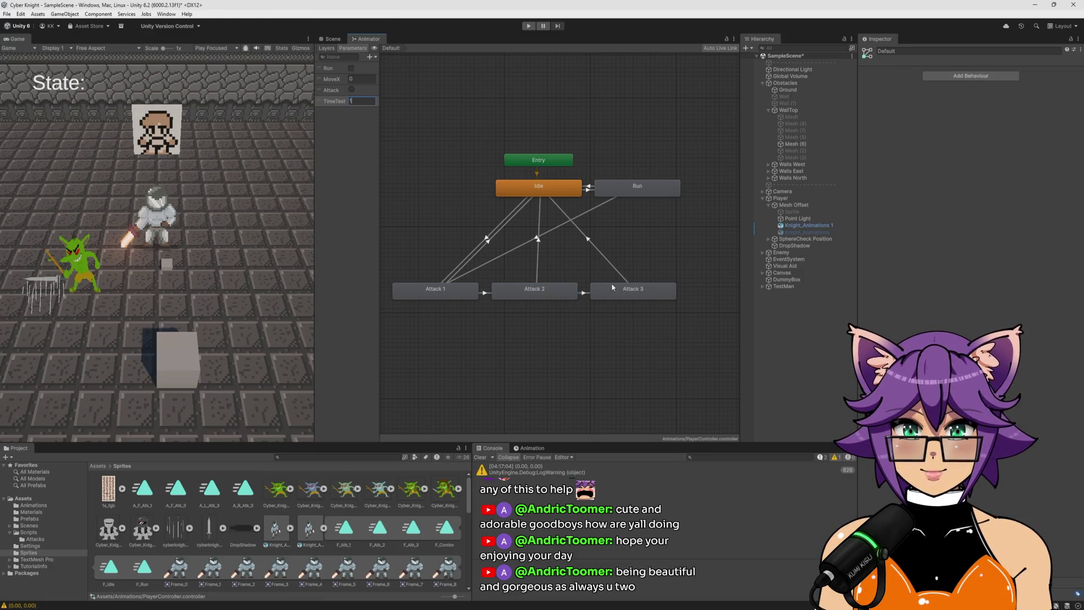
Unlink Attack 2's Motion Time from MoveX
left_click(484, 294)
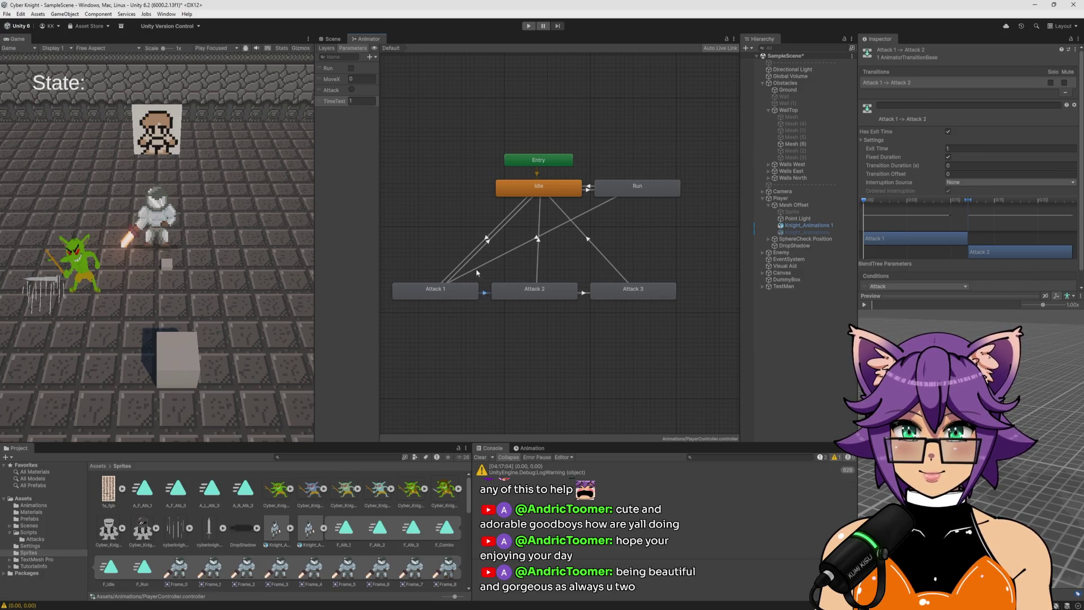
left_click(471, 219)
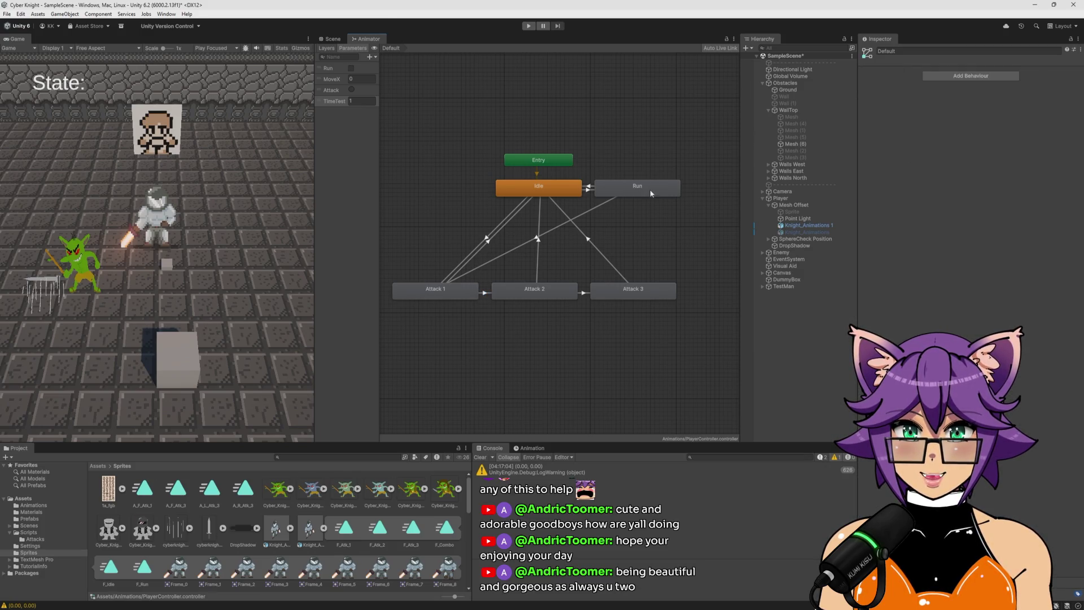
left_click(469, 292)
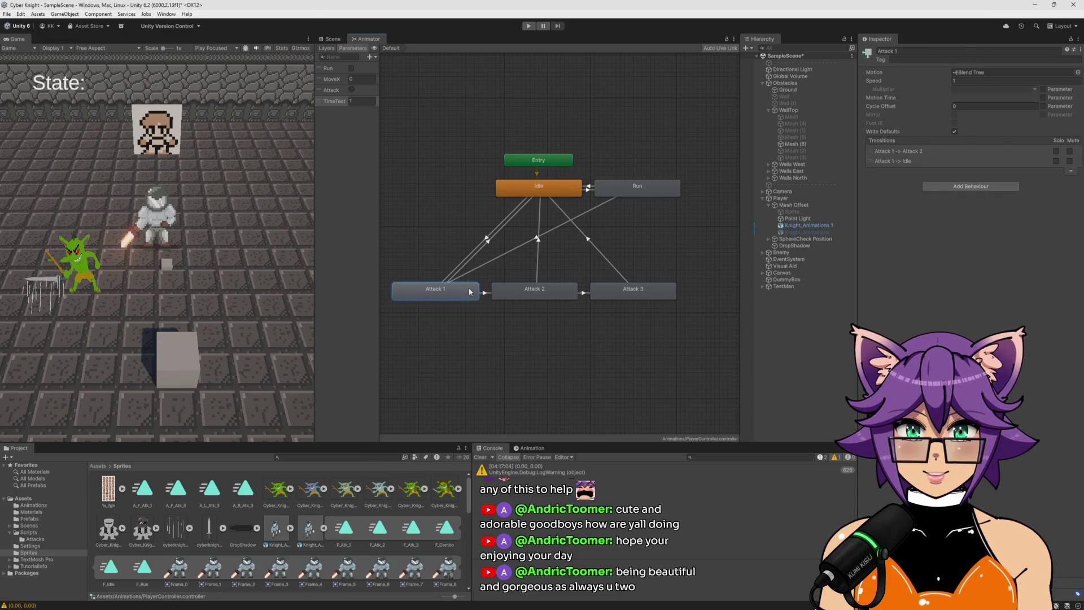
left_click(524, 299)
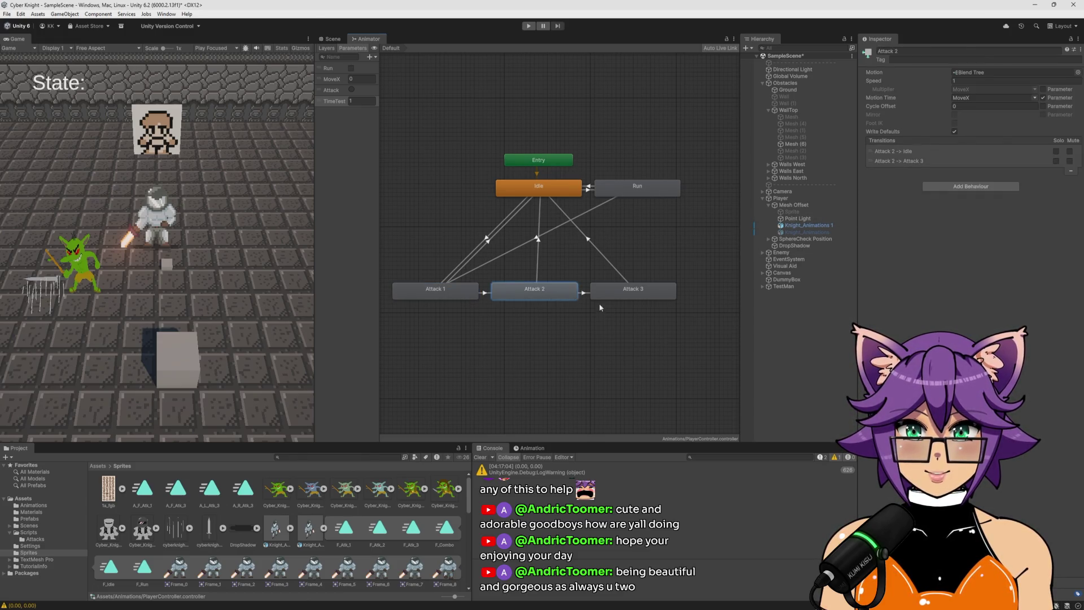
left_click(1043, 98)
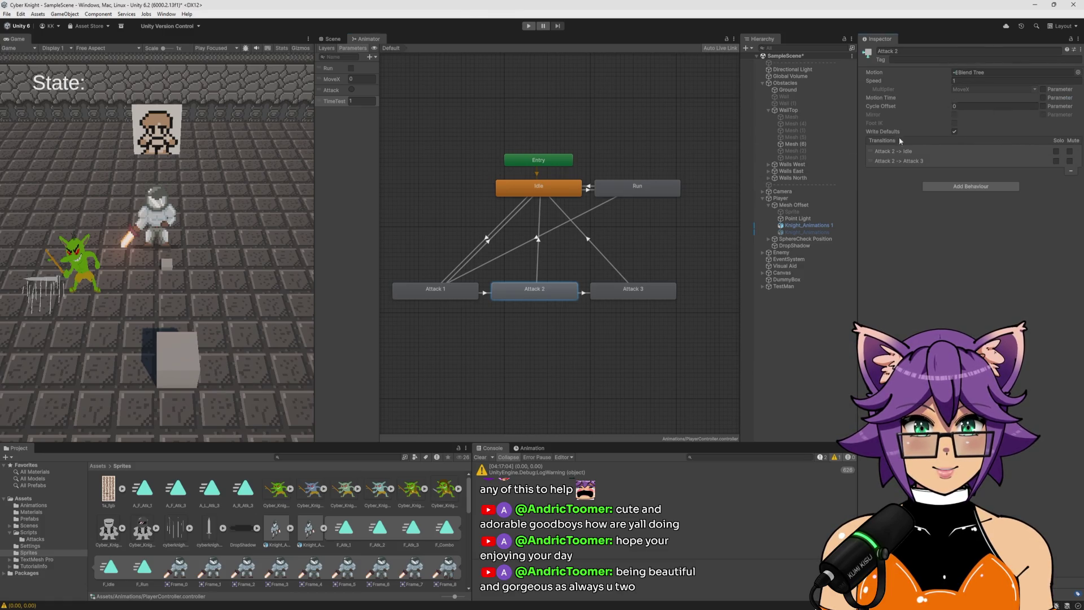
Drive Attack 1's Motion Time with the TimeTest parameter and start the game
left_click(442, 297)
left_click(536, 295)
left_click(435, 300)
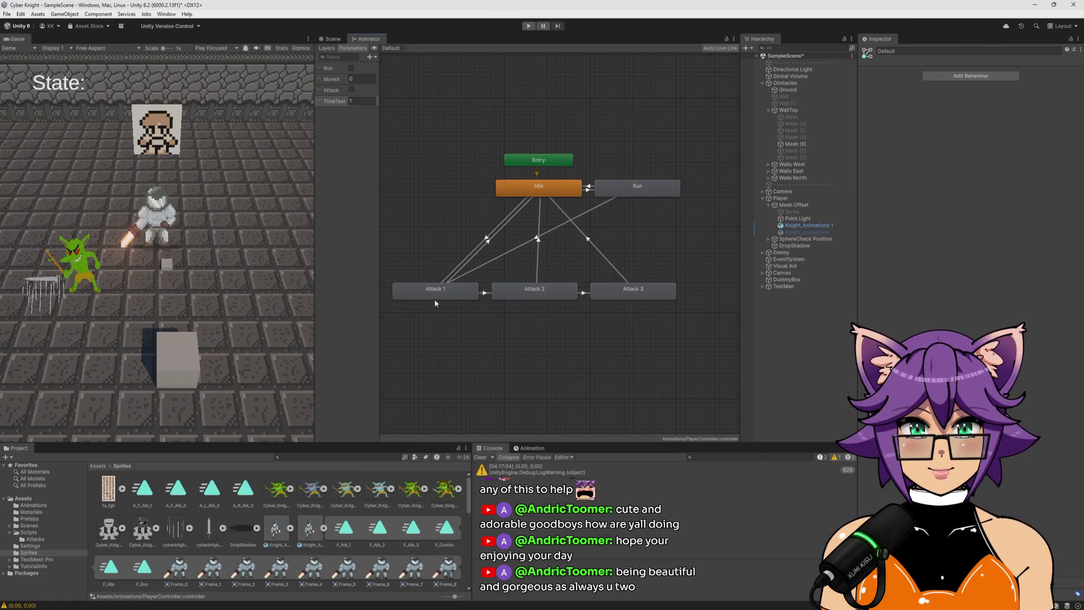
left_click(537, 295)
left_click(449, 295)
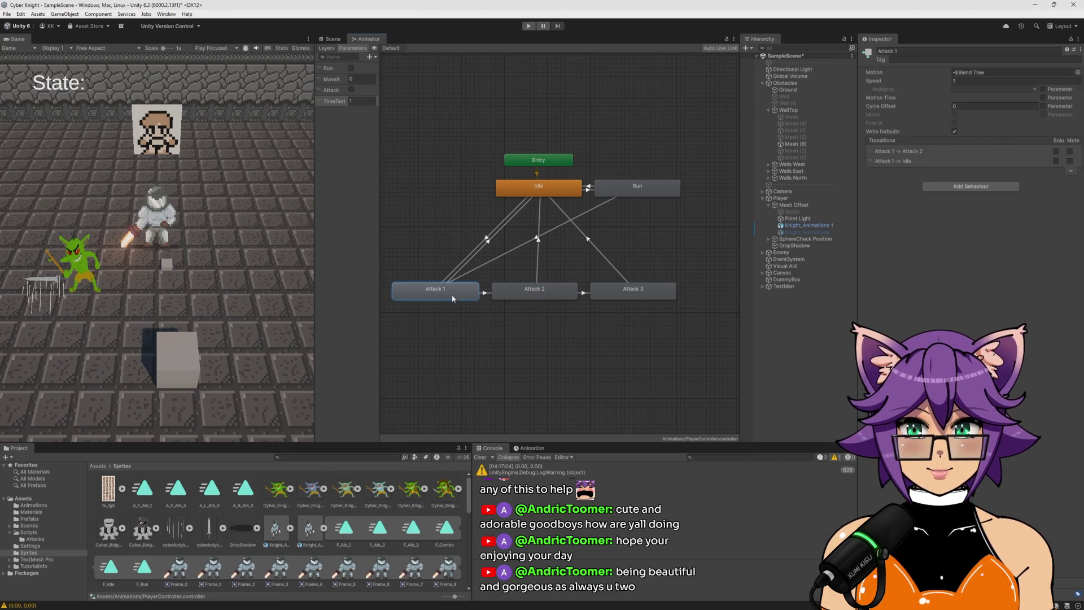
left_click(1042, 98)
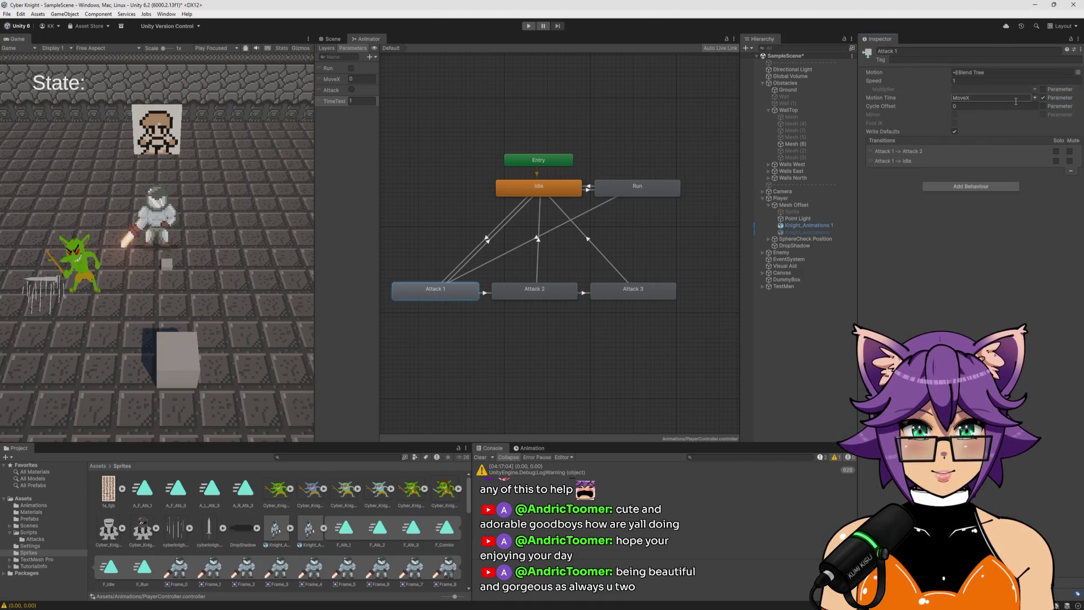
left_click(1035, 98)
left_click(1043, 117)
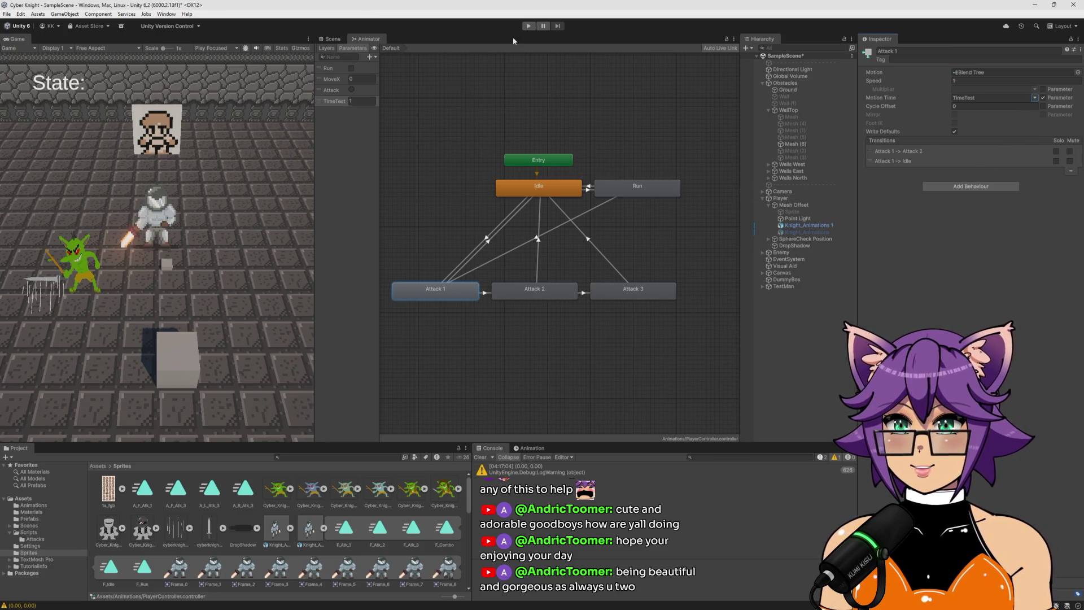
left_click(528, 26)
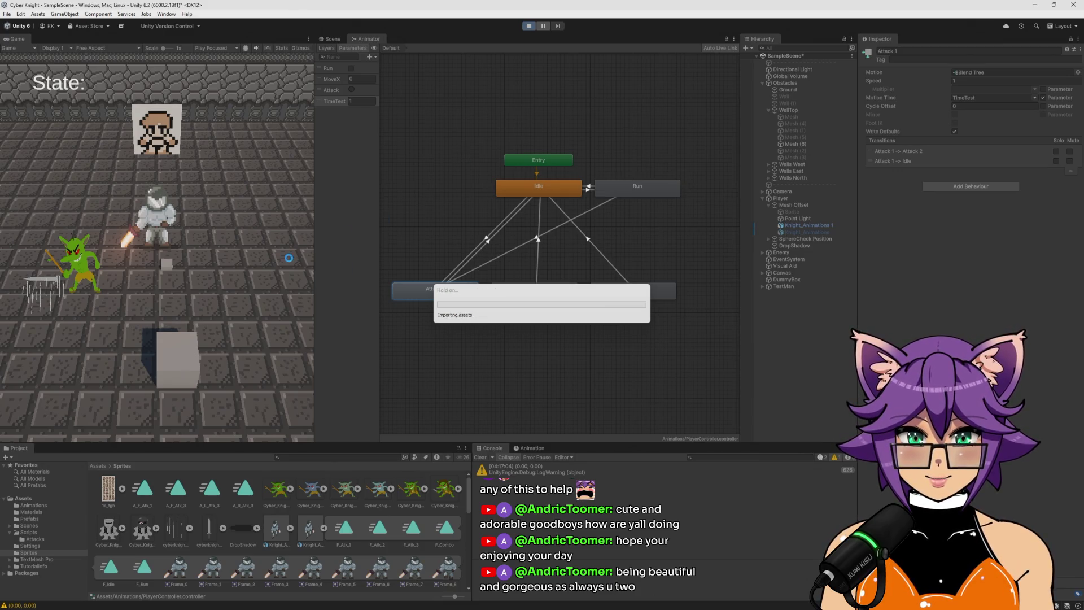
Run right, test the attack combo, then set TimeTest to 2
key("d")
left_click(249, 254)
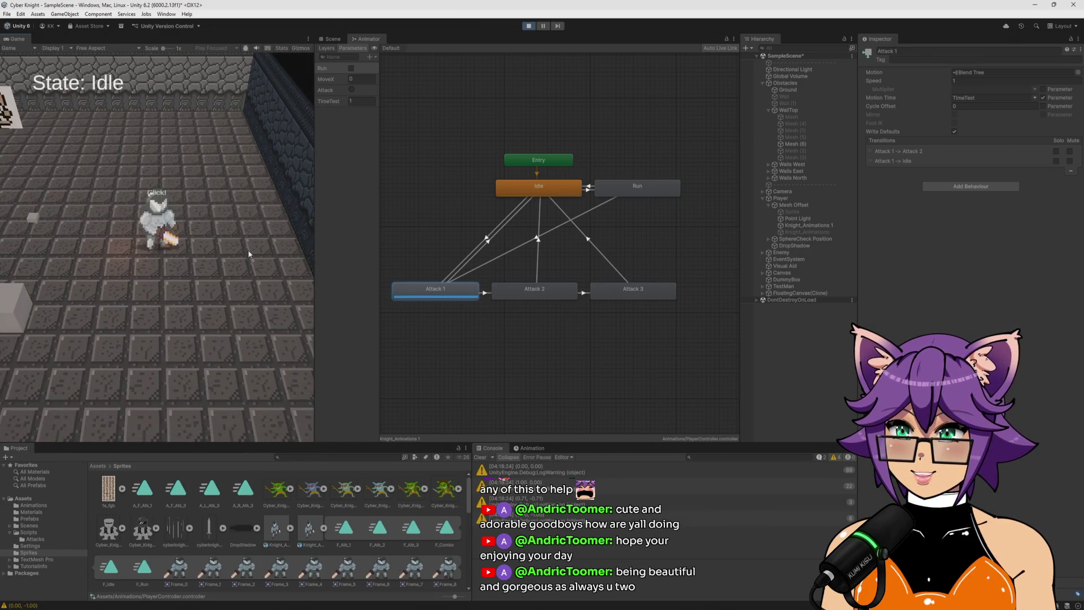
left_click(249, 253)
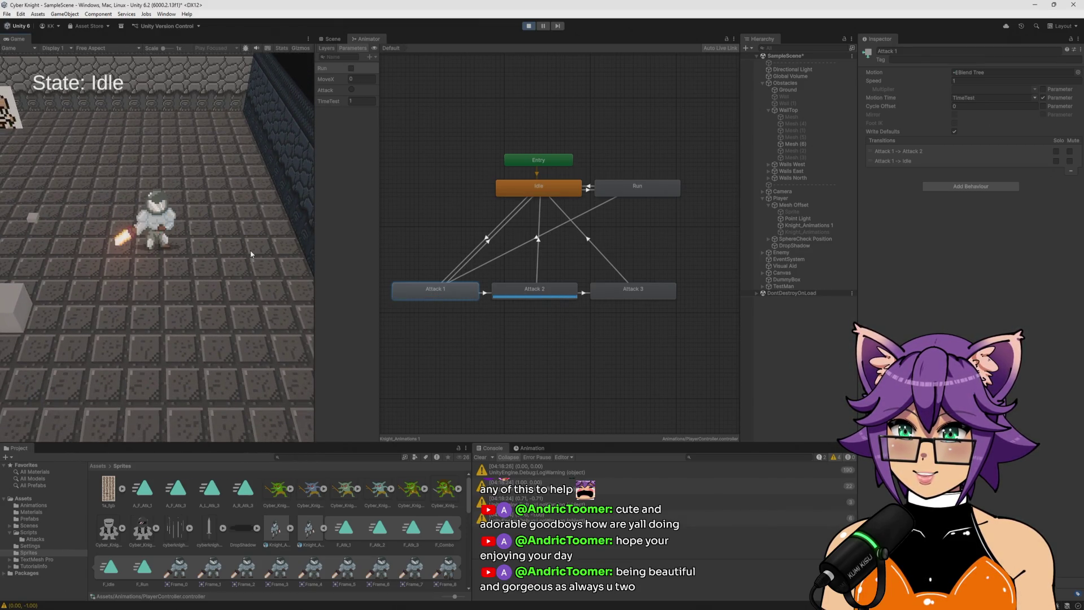
left_click(249, 249)
left_click(362, 101)
type("2")
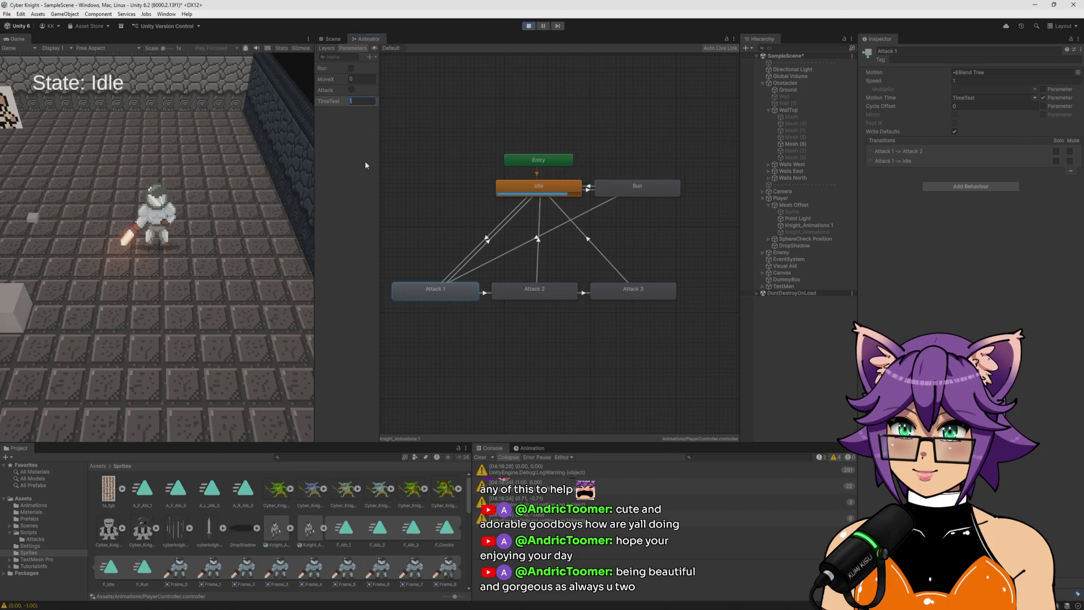
Set TimeTest to 0.2 and test the attack combo again
left_click(223, 212)
left_click(366, 98)
type("0.2")
left_click(276, 242)
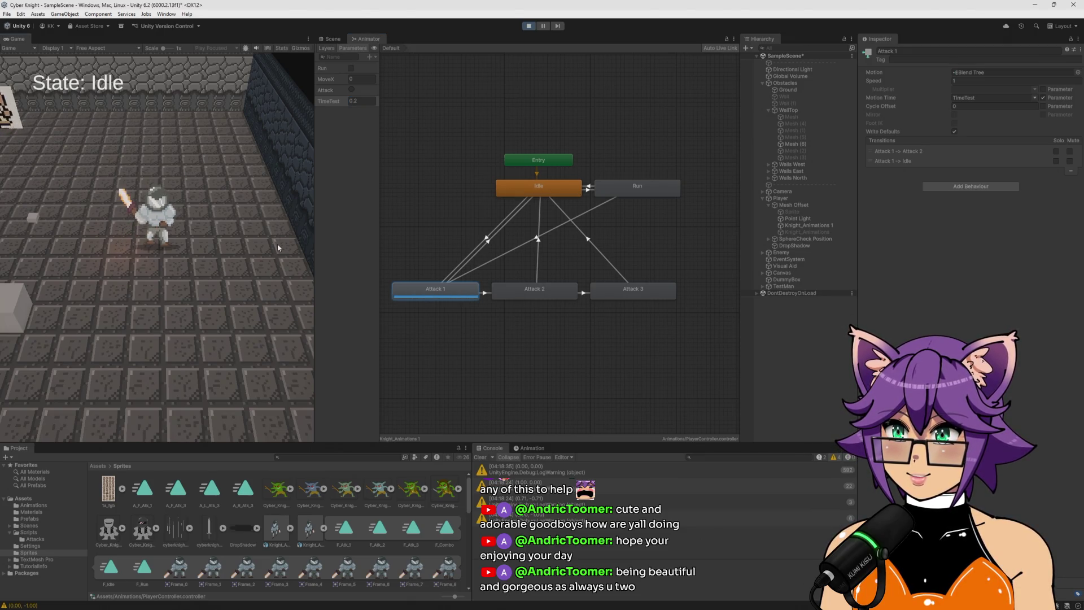
left_click(279, 244)
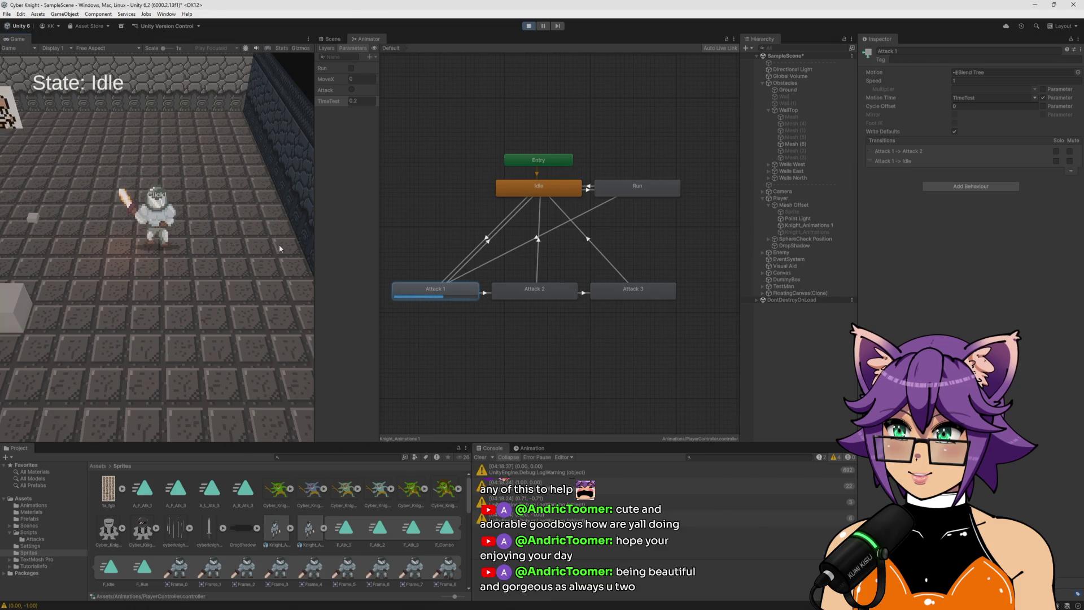
left_click(279, 245)
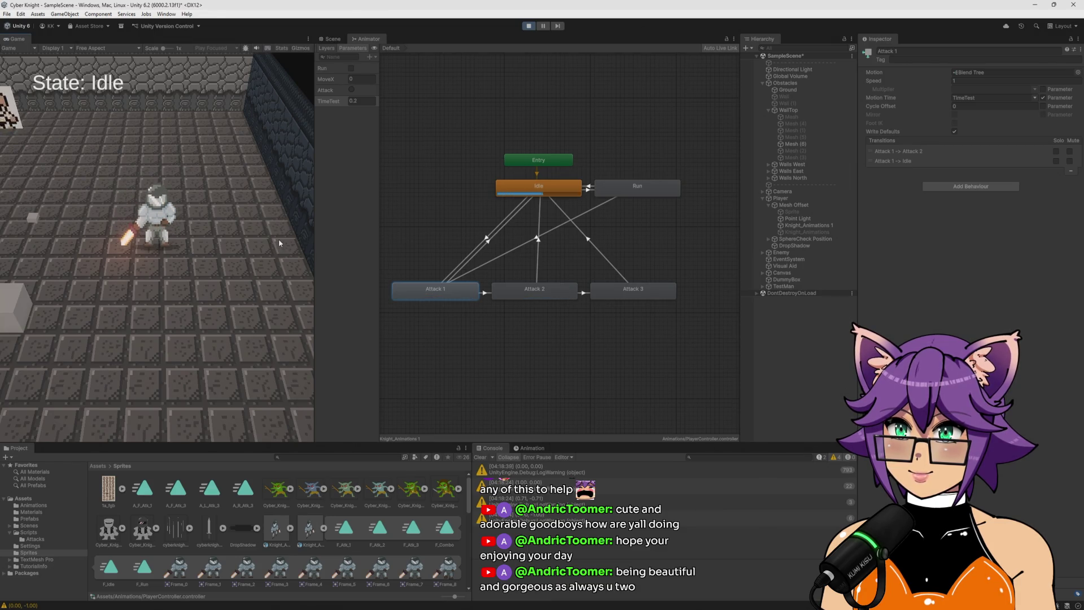
Set TimeTest to 0.5 and attack repeatedly to watch the swing
left_click(366, 101)
type("0.5")
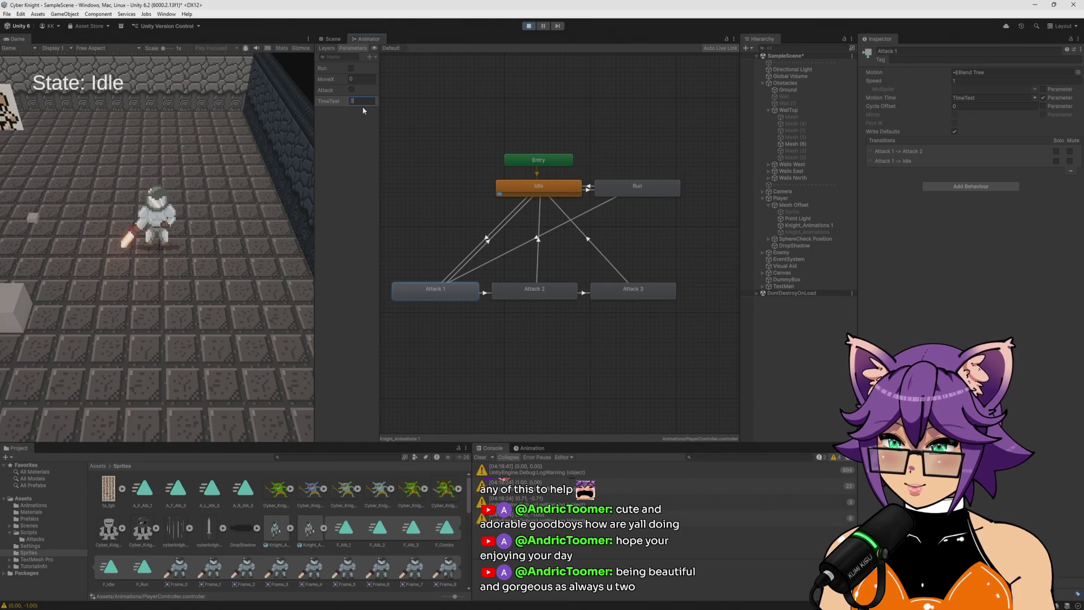
left_click(242, 233)
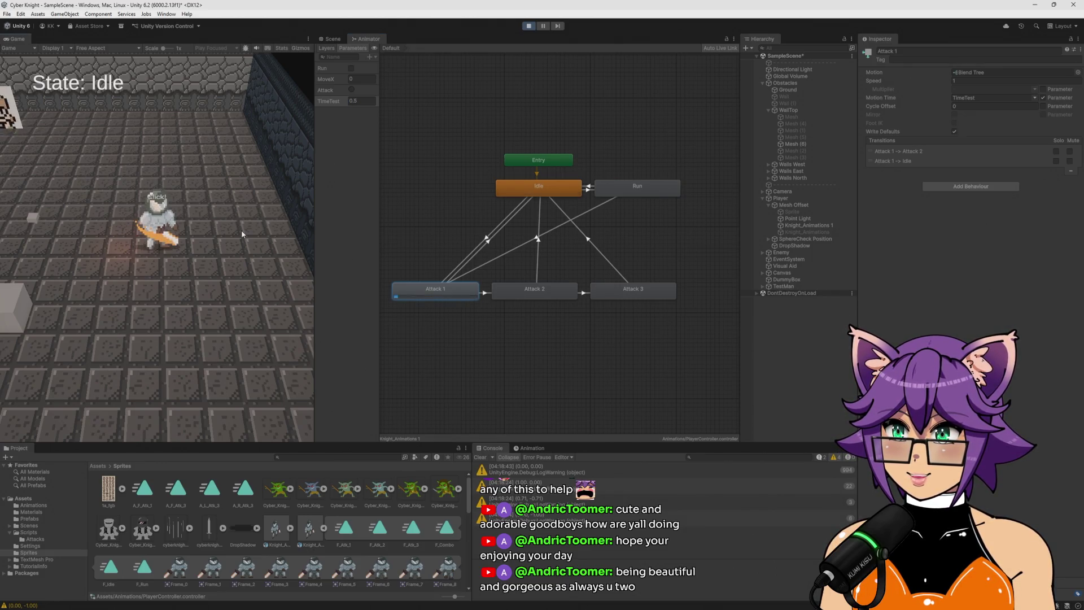
left_click(242, 231)
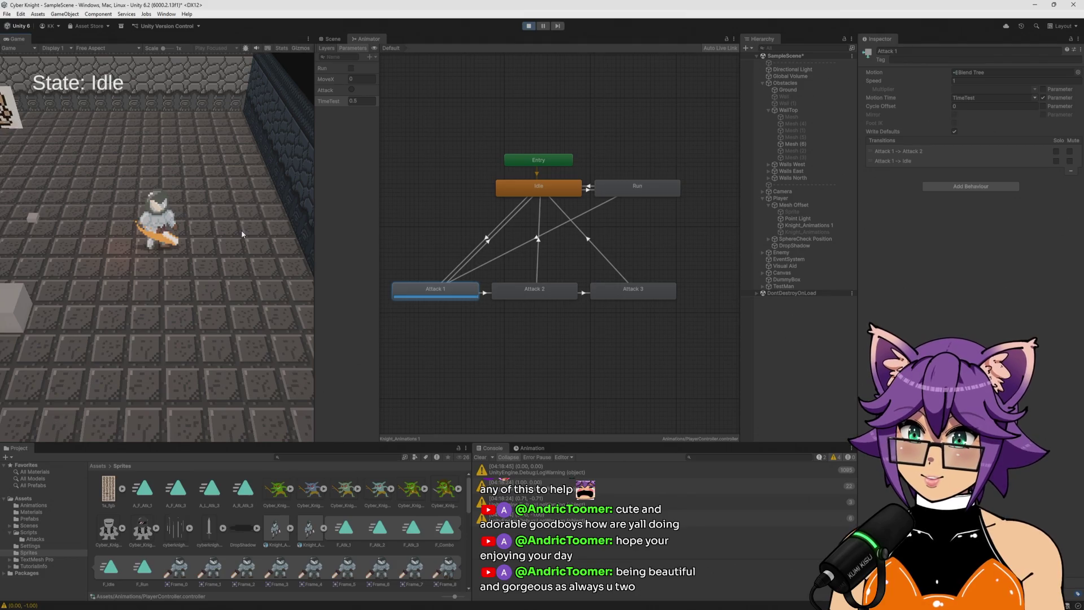
left_click(242, 231)
left_click(242, 228)
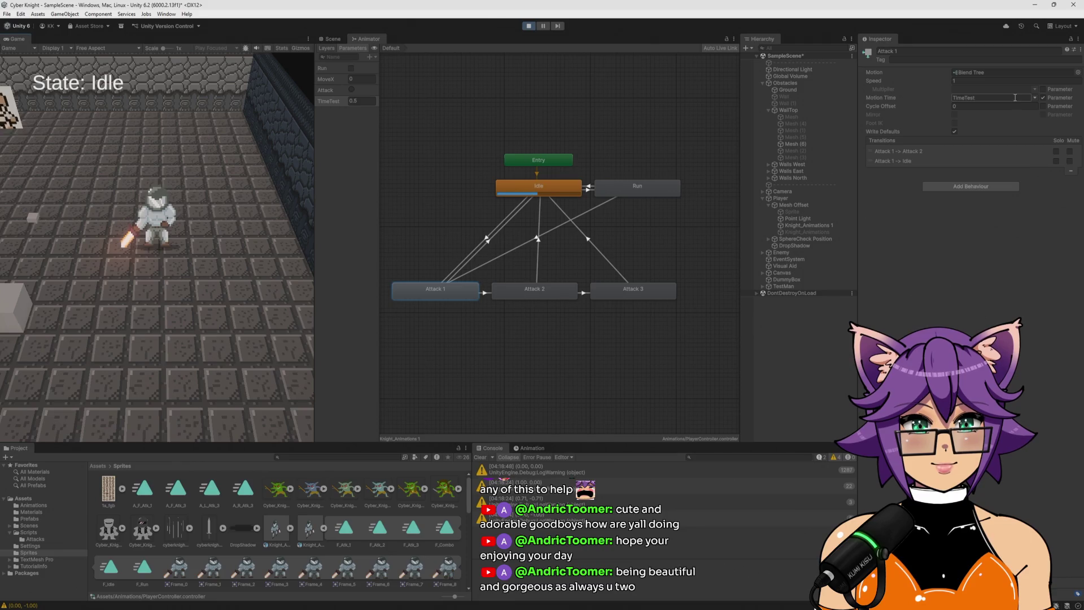
Unlink Attack 1's Motion Time from TimeTest and attack to compare the swing
left_click(1043, 99)
left_click(205, 269)
left_click(211, 274)
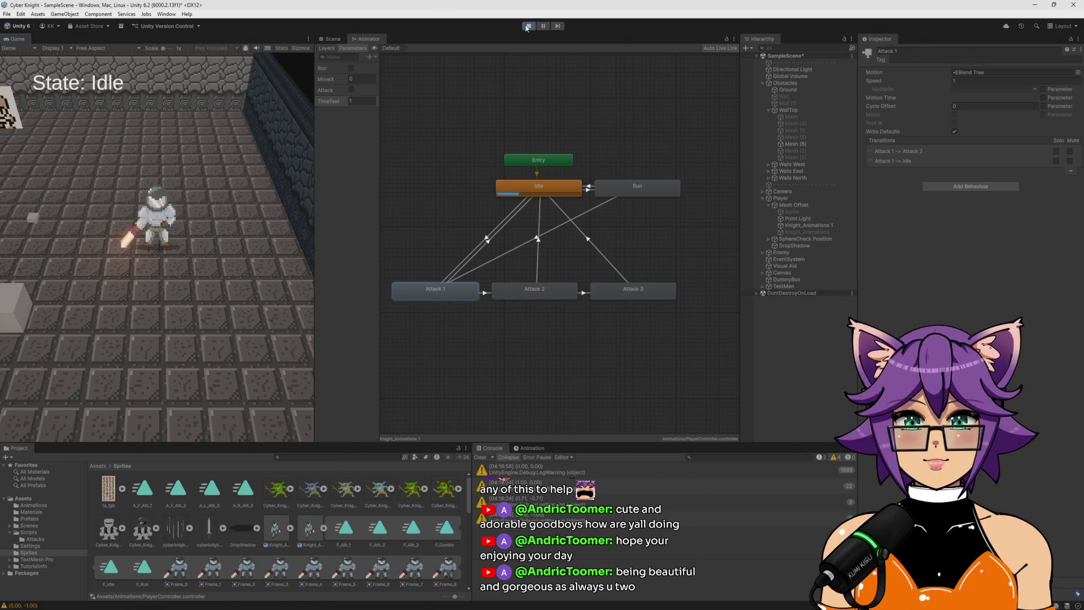
Stop the game and show the Attack 1 → Attack 2 transition's timing settings
key("ctrl+p")
left_click(489, 241)
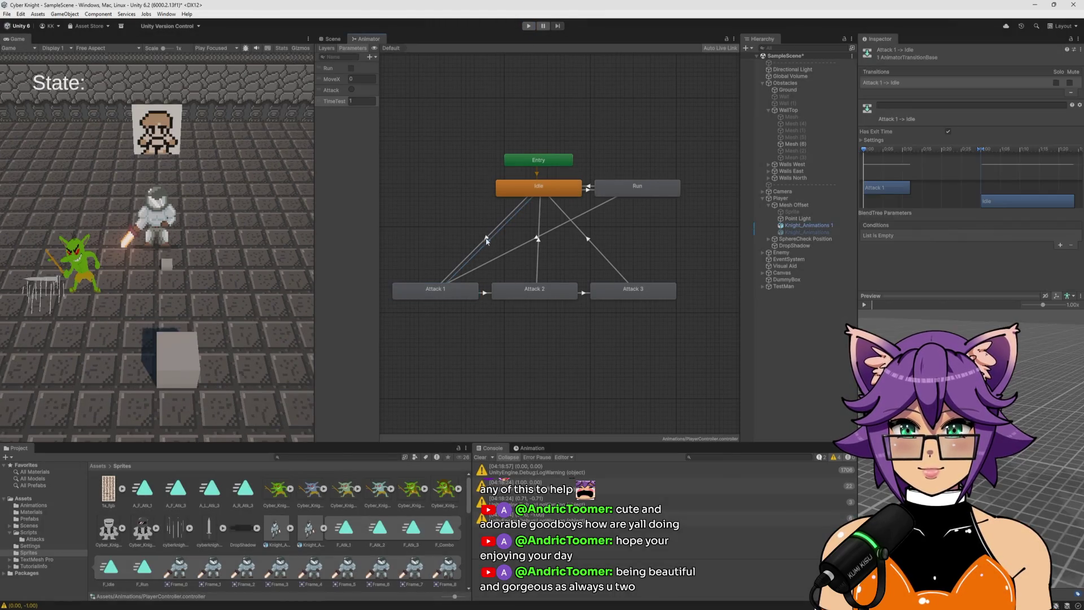
left_click(489, 240)
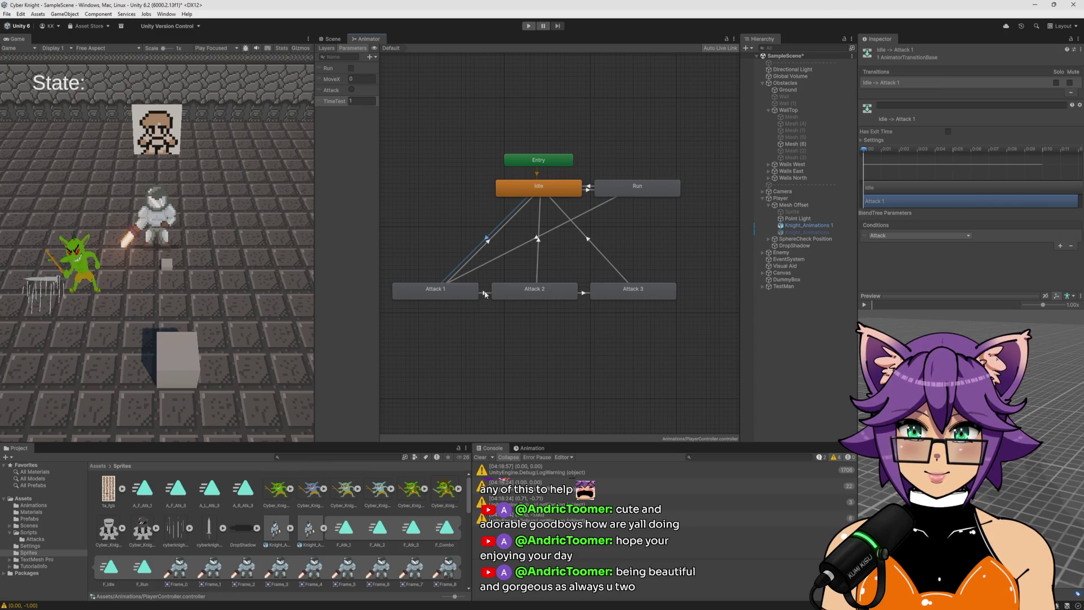
left_click(484, 293)
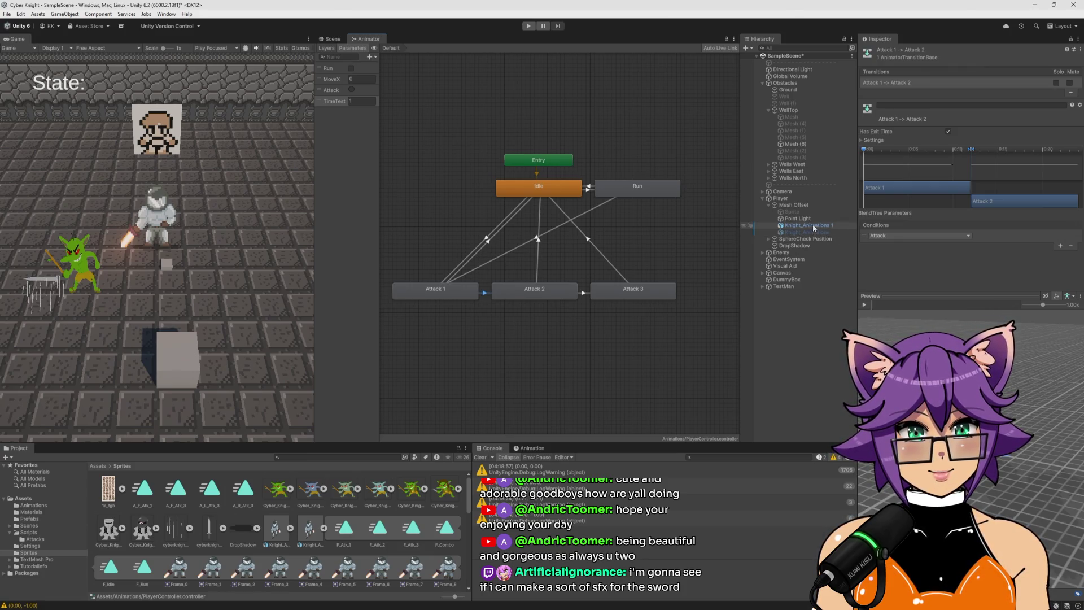
left_click(862, 140)
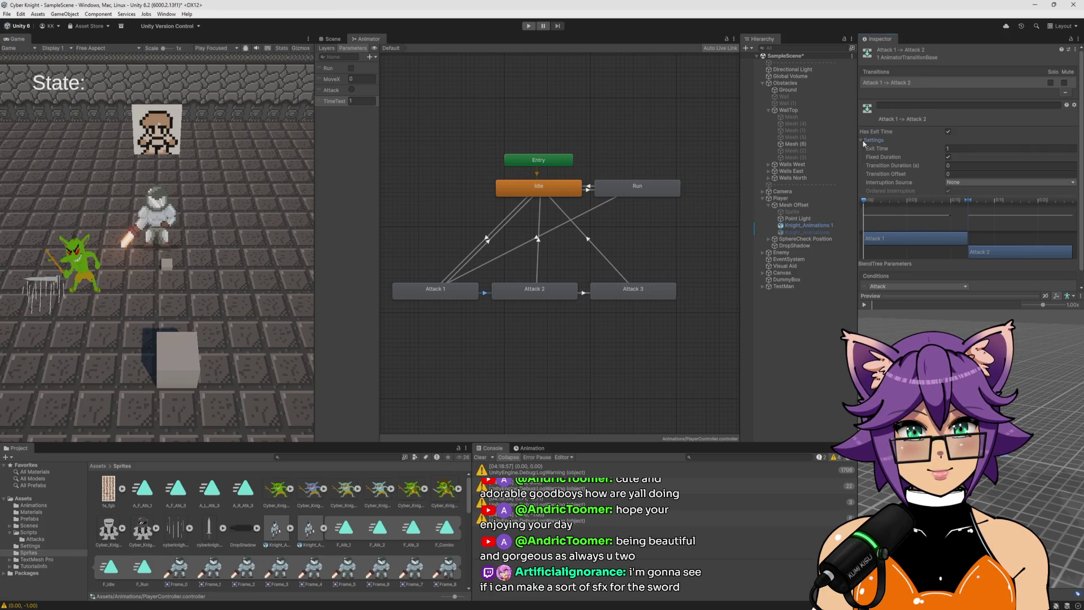
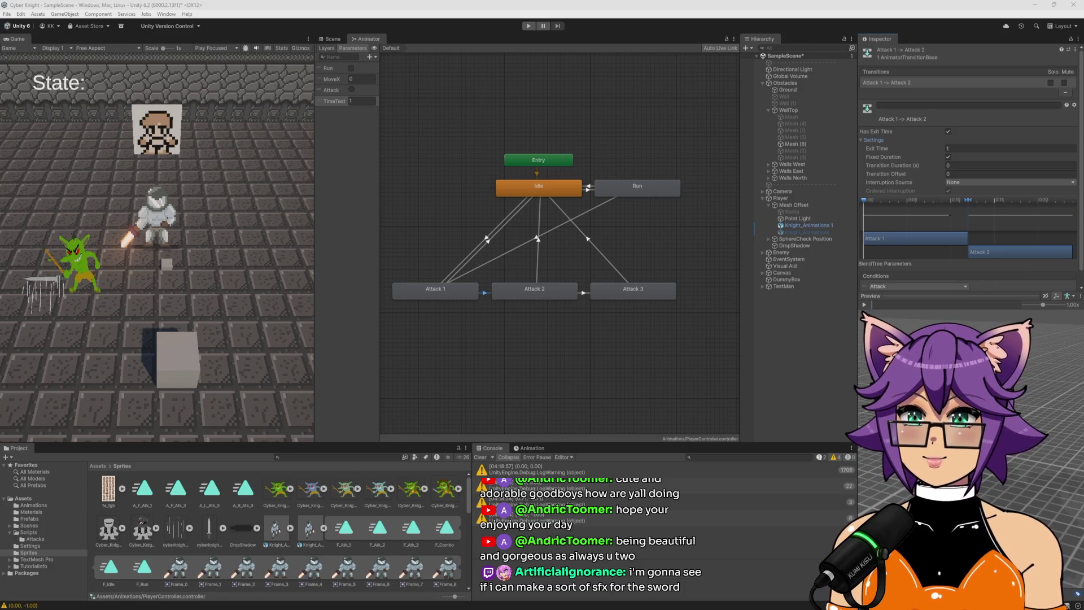
Switch from the Unity editor to Aseprite, which is showing the StoneFloor tile
key("alt+Tab")
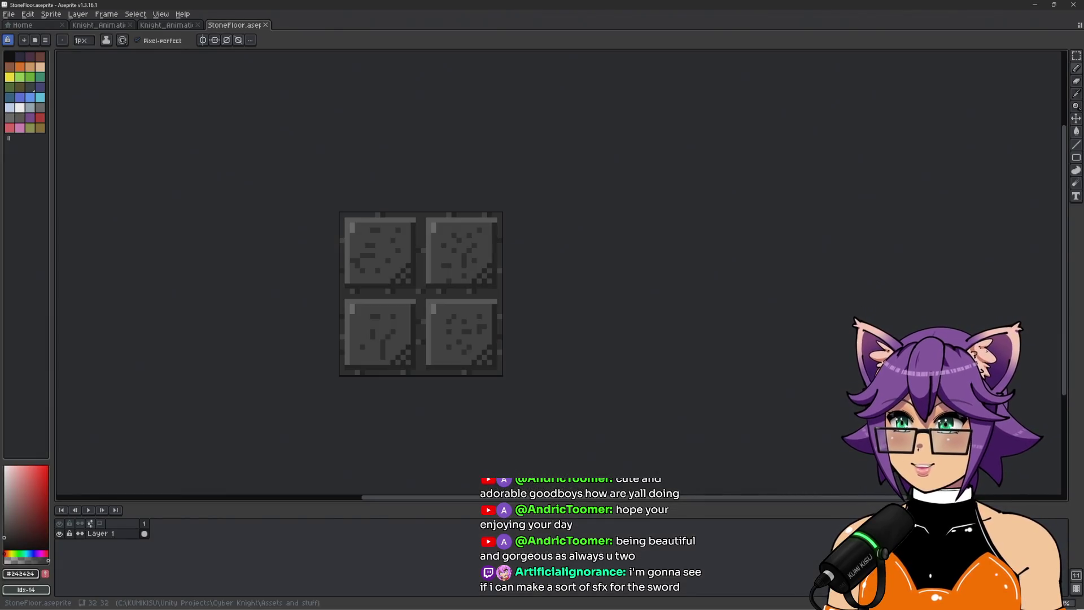
Open the Knight_Animations sprite, zoom in on the knight, and insert two new frames after frame 16
left_click(170, 25)
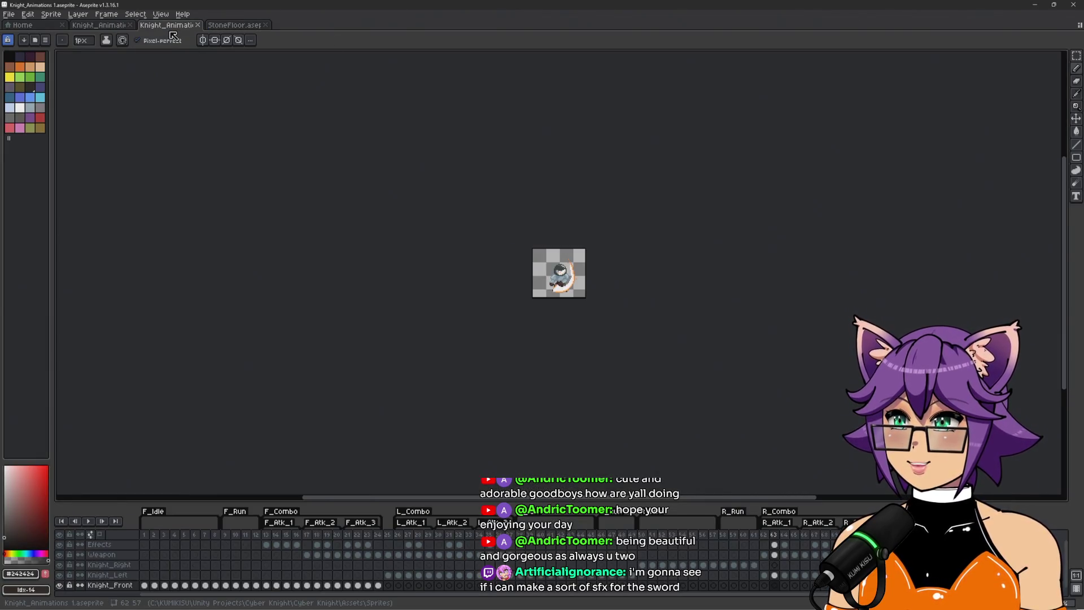
scroll(620, 205, "up", 6)
left_click_drag(665, 225, 685, 253)
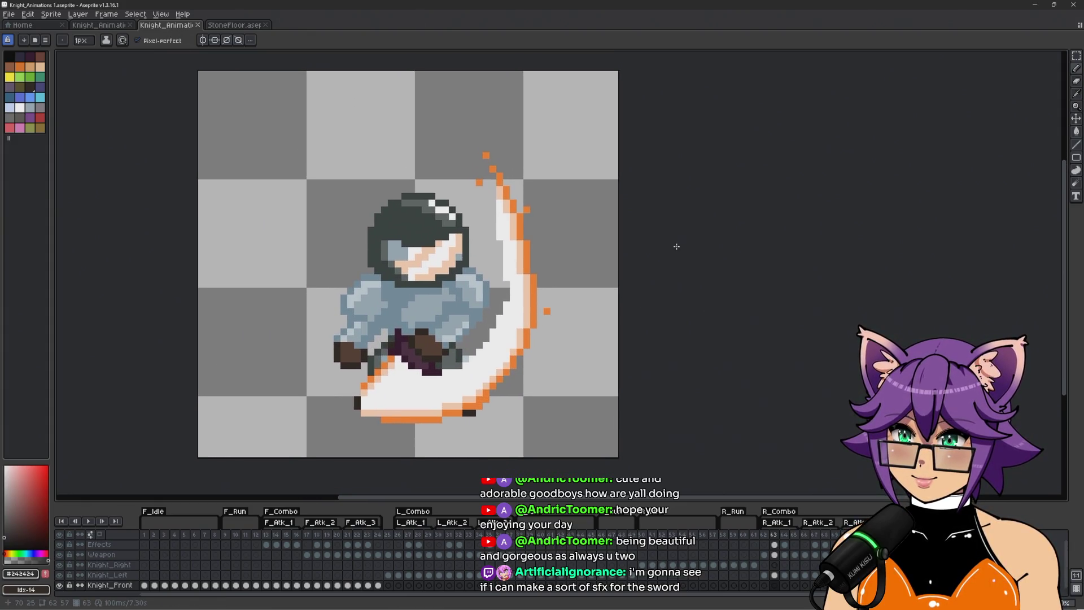
left_click(287, 535)
left_click(296, 535)
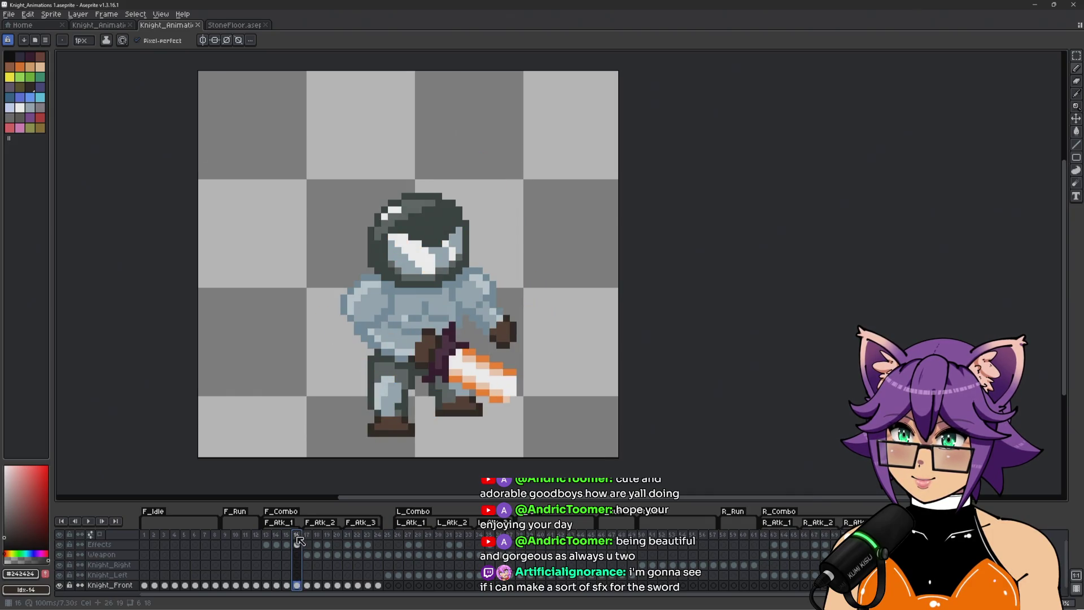
right_click(297, 537)
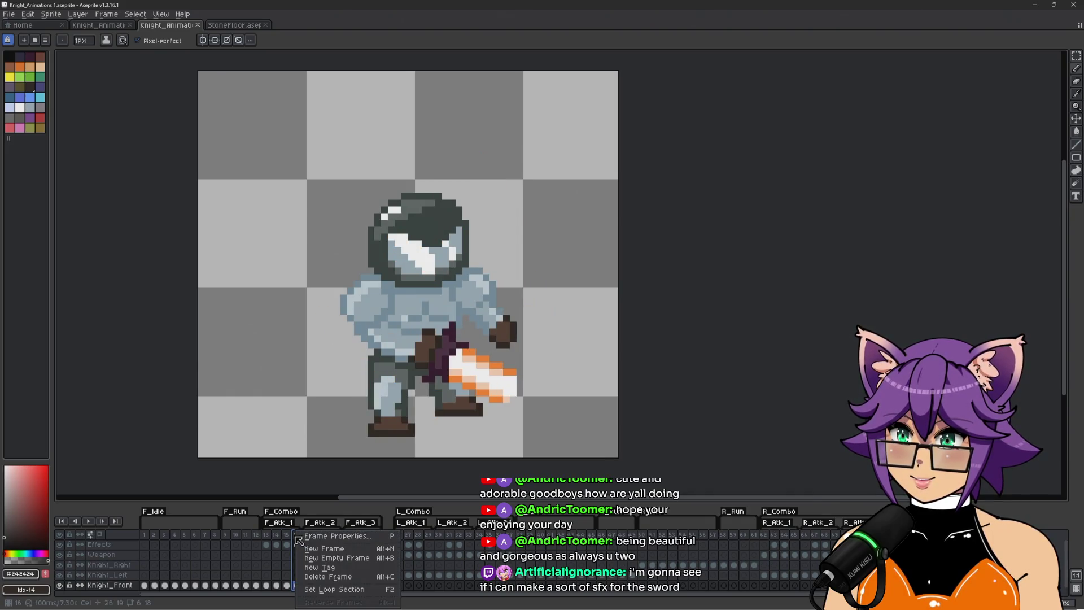
left_click(323, 549)
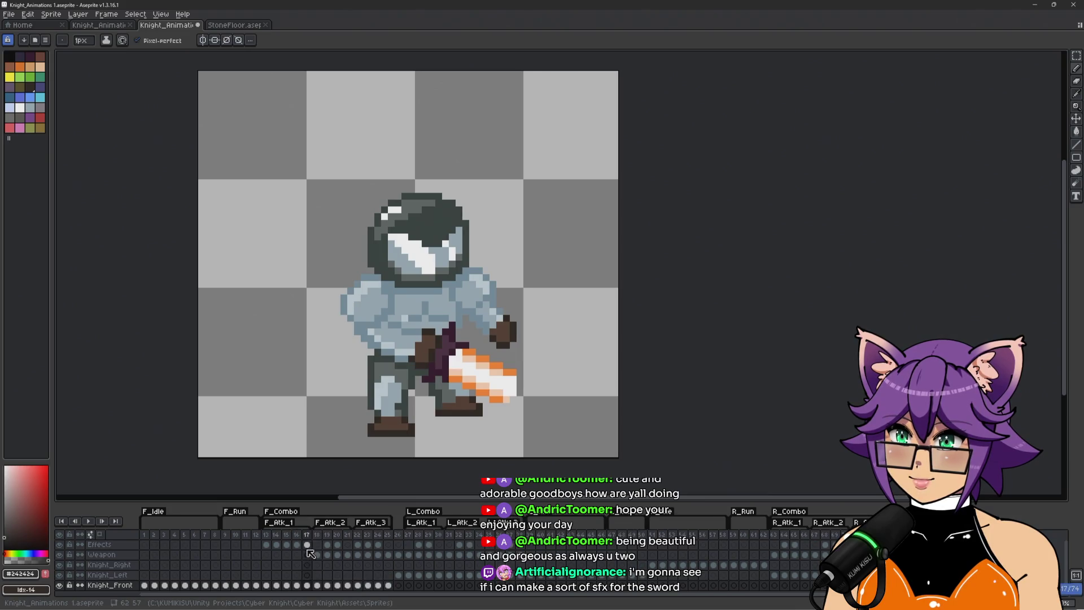
right_click(308, 535)
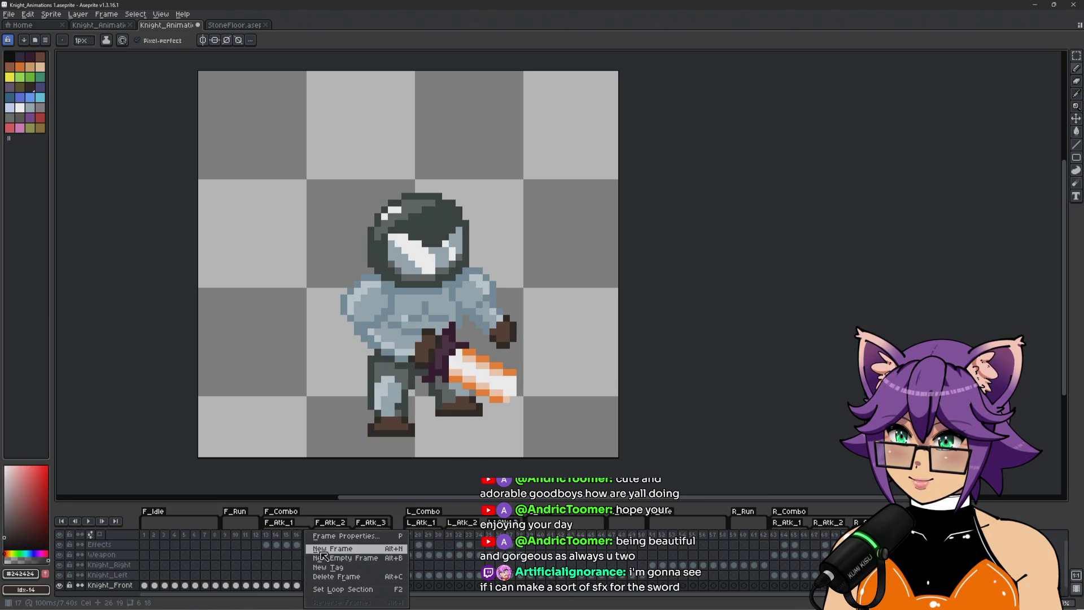
left_click(314, 544)
Step through attack frames 13–16, then play the animation to preview the F_Atk_1 attack
left_click(267, 537)
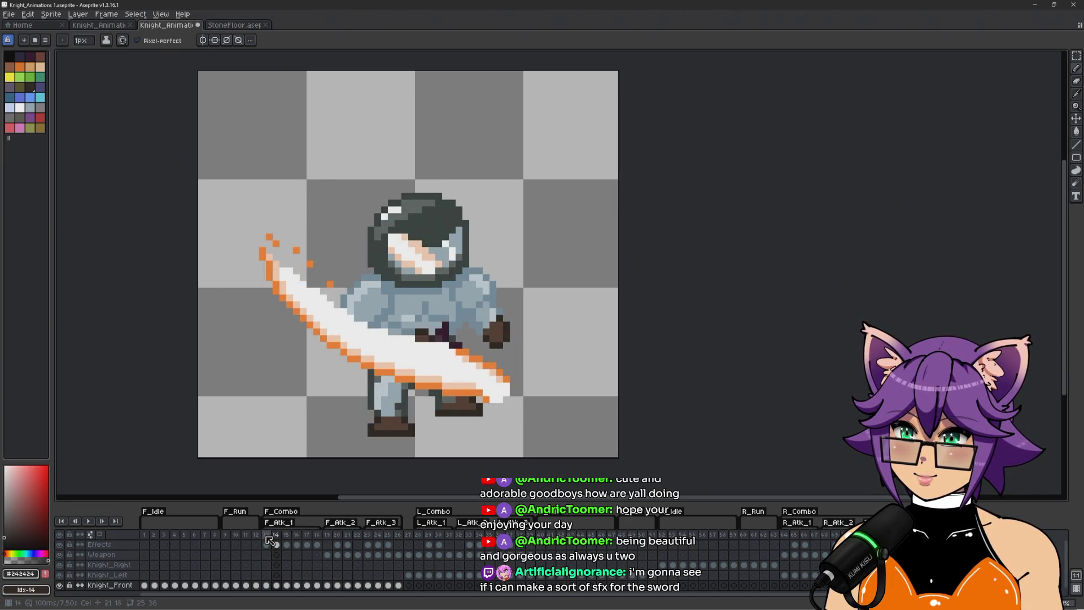
key("Left")
key("Right")
key("Right")
key("Right")
key("Left")
left_click(276, 545)
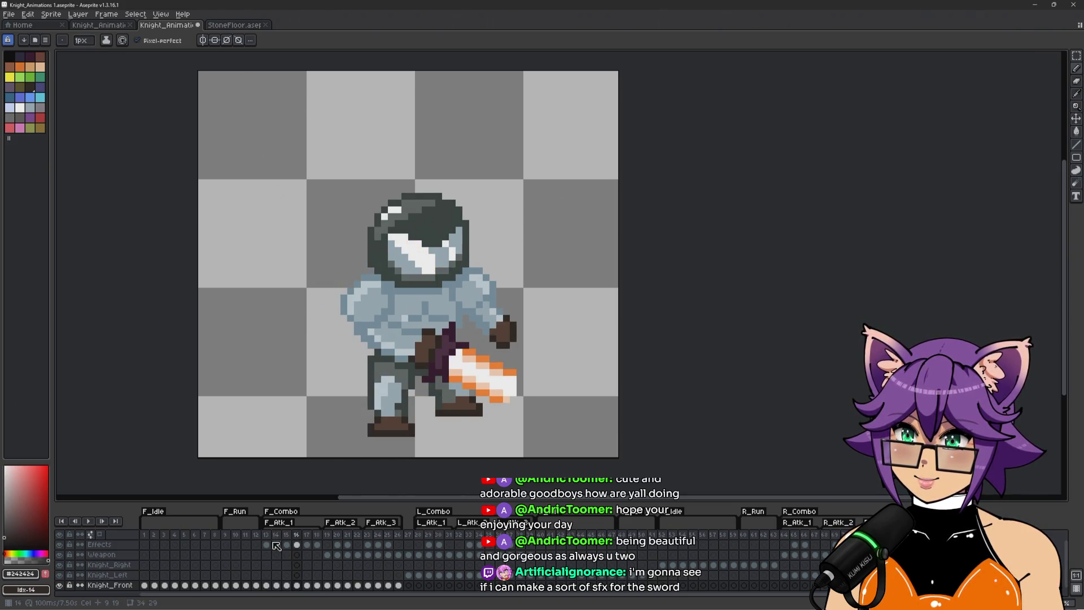
key("Right")
key("Right")
key("Right")
key("Left")
key("Left")
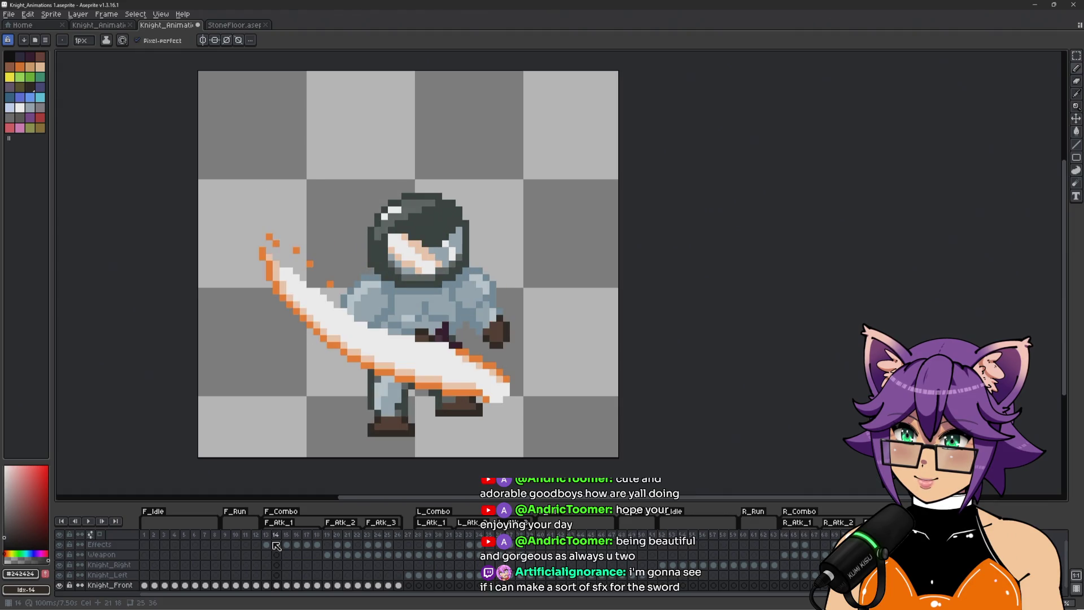
key("Right")
key("Right")
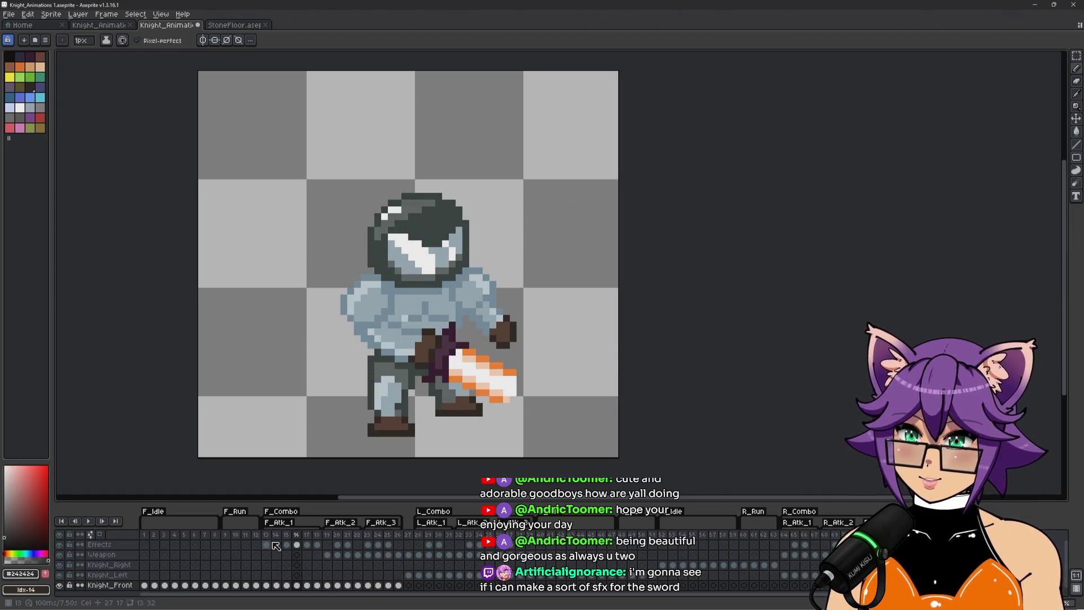
key("Left")
key("Left")
key("Right")
key("Return")
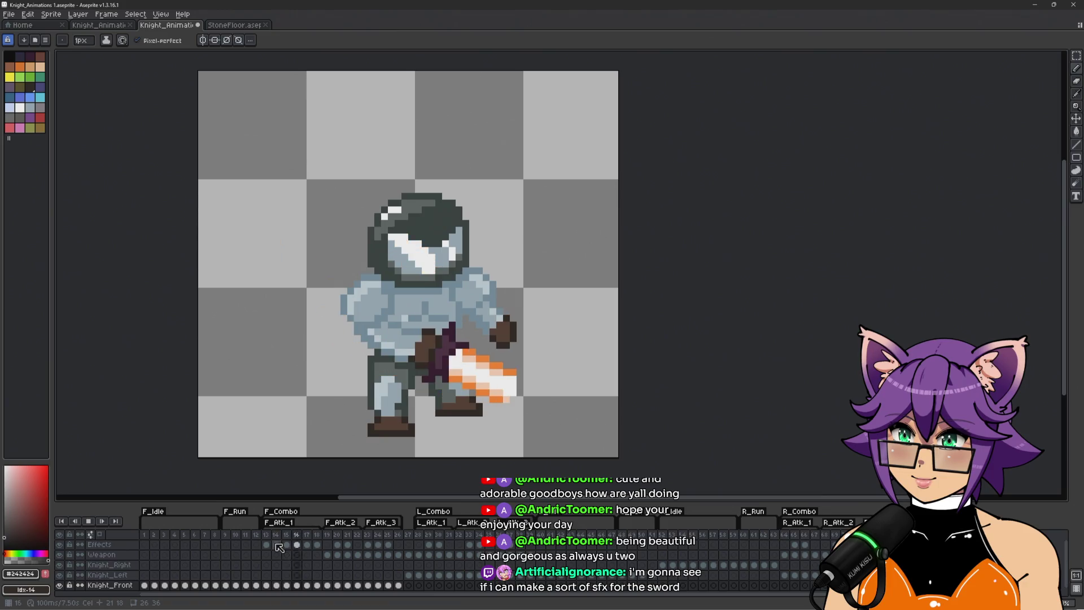
Insert a new frame after frame 18 and replay the animation to check it
left_click(317, 534)
right_click(316, 534)
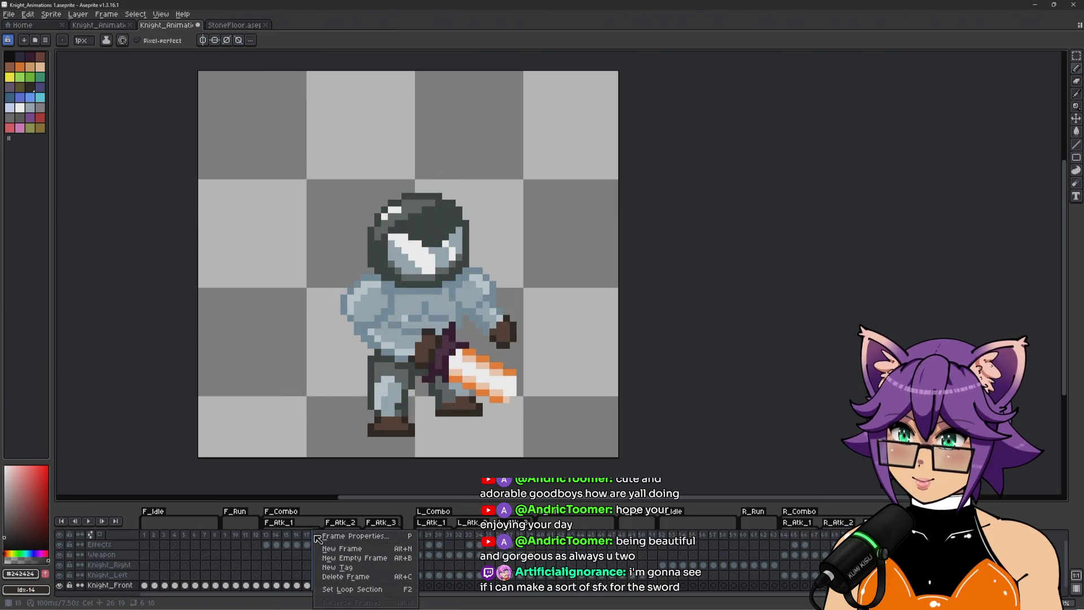
left_click(328, 550)
key("Return")
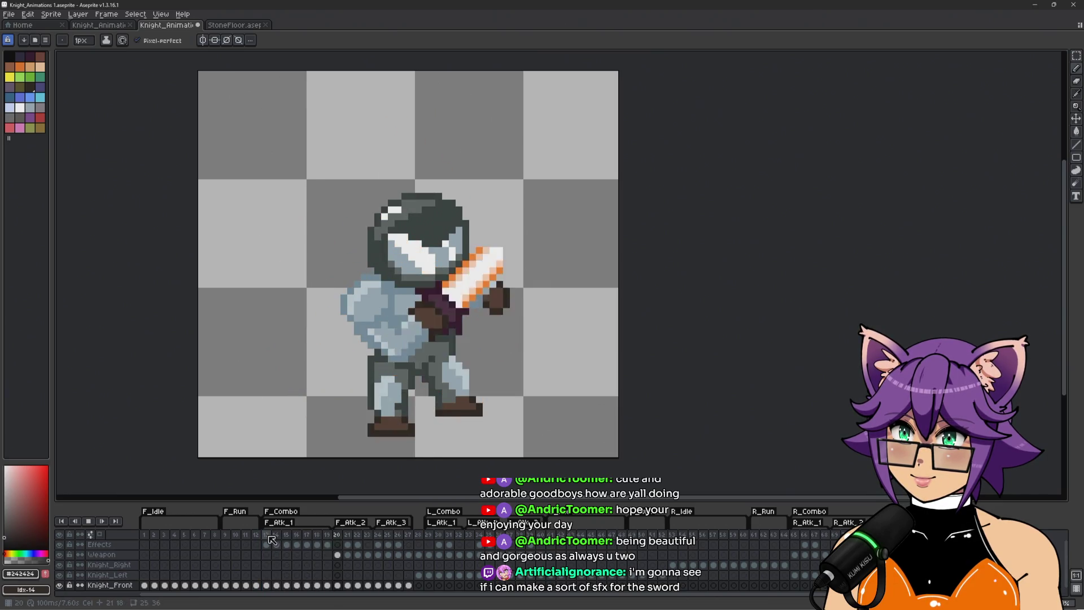
key("Return")
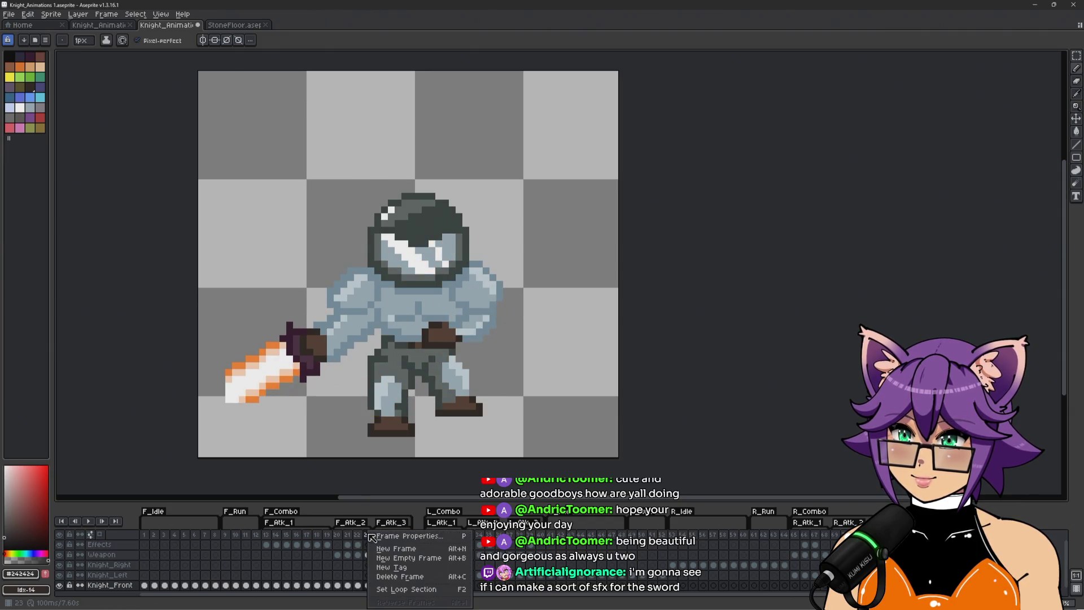
Insert three new frames around frame 23 and play the animation to check timing
right_click(368, 533)
left_click(390, 551)
right_click(377, 534)
left_click(398, 550)
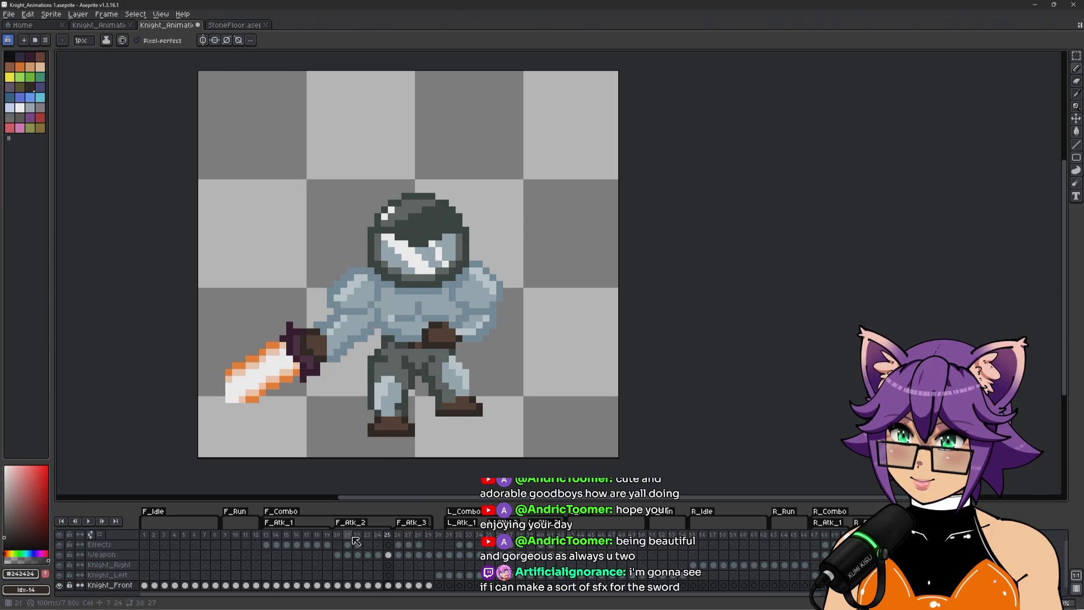
right_click(386, 534)
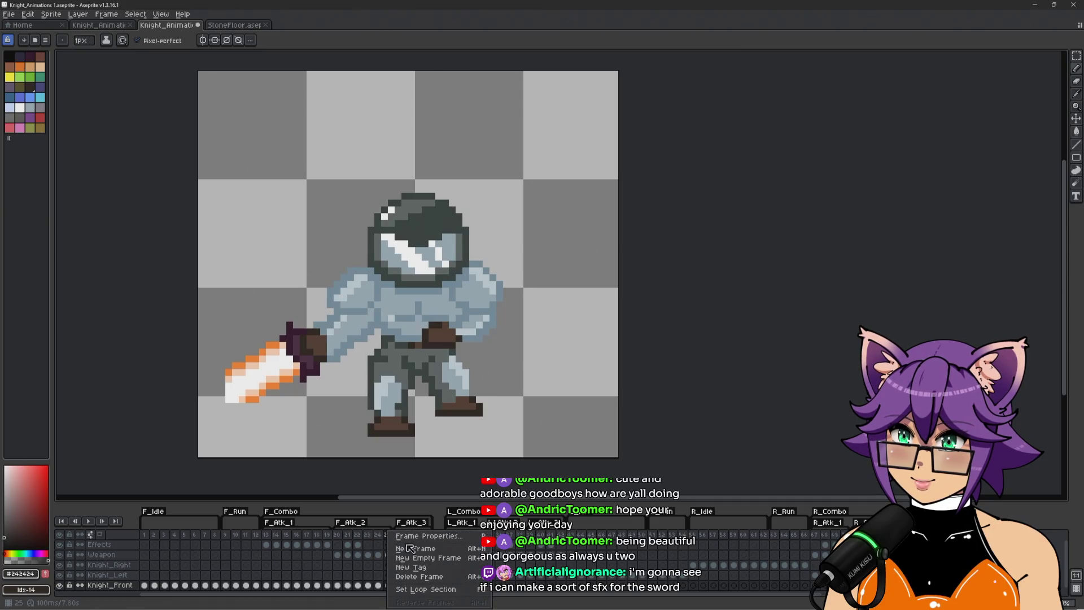
left_click(400, 551)
key("Return")
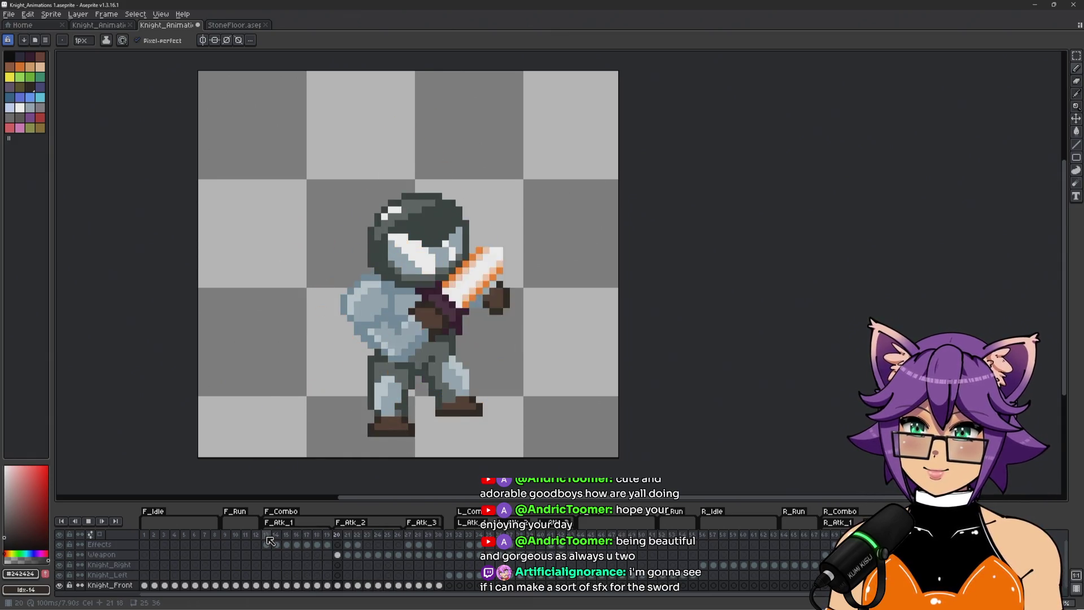
Insert three more frames from frame 30 into F_Atk_3, then replay from frame 14
right_click(445, 536)
left_click(454, 548)
right_click(450, 534)
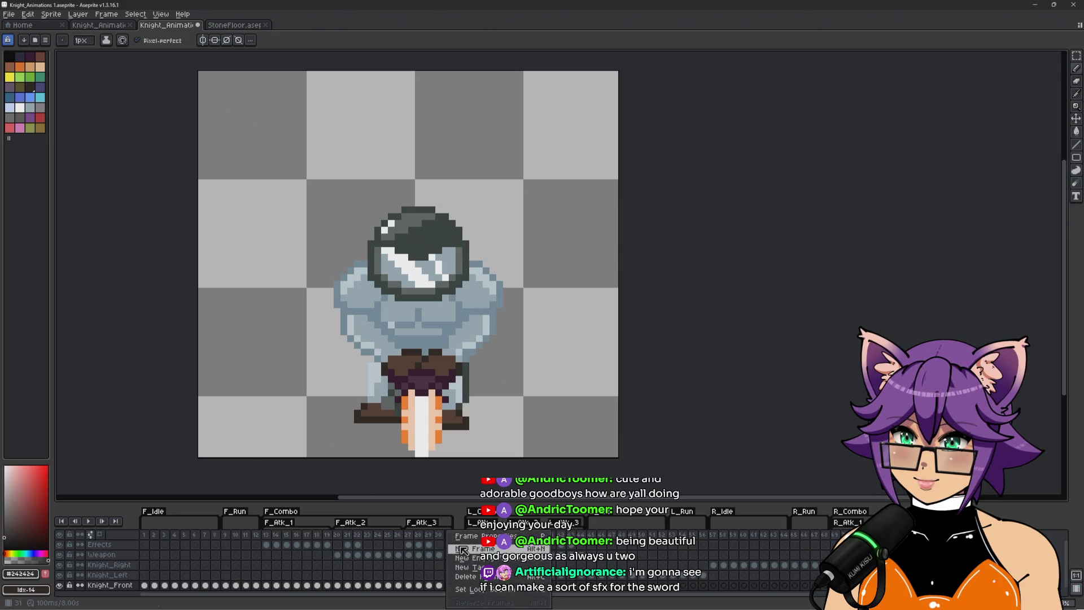
left_click(459, 548)
right_click(459, 536)
left_click(473, 551)
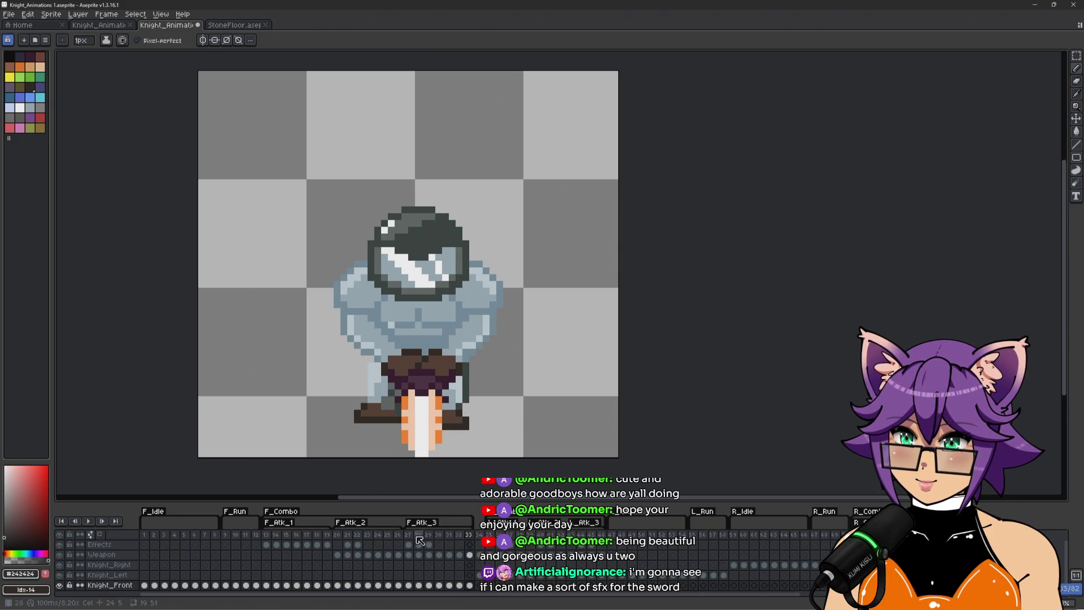
left_click(271, 538)
key("Return")
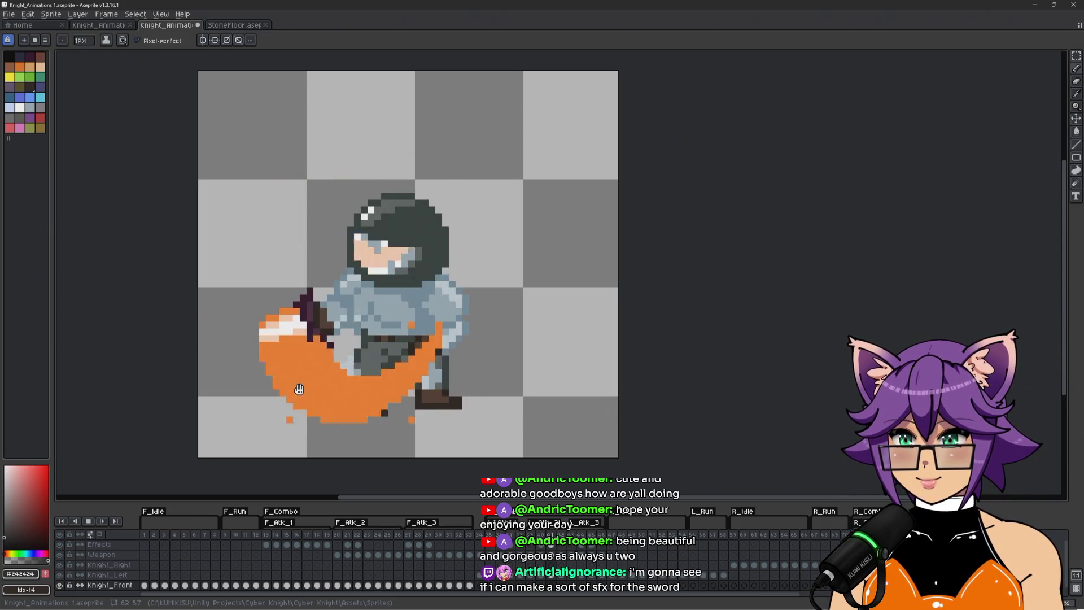
Stop playback on frame 13, save Knight_Animations 1.aseprite, and return to Unity
key("Return")
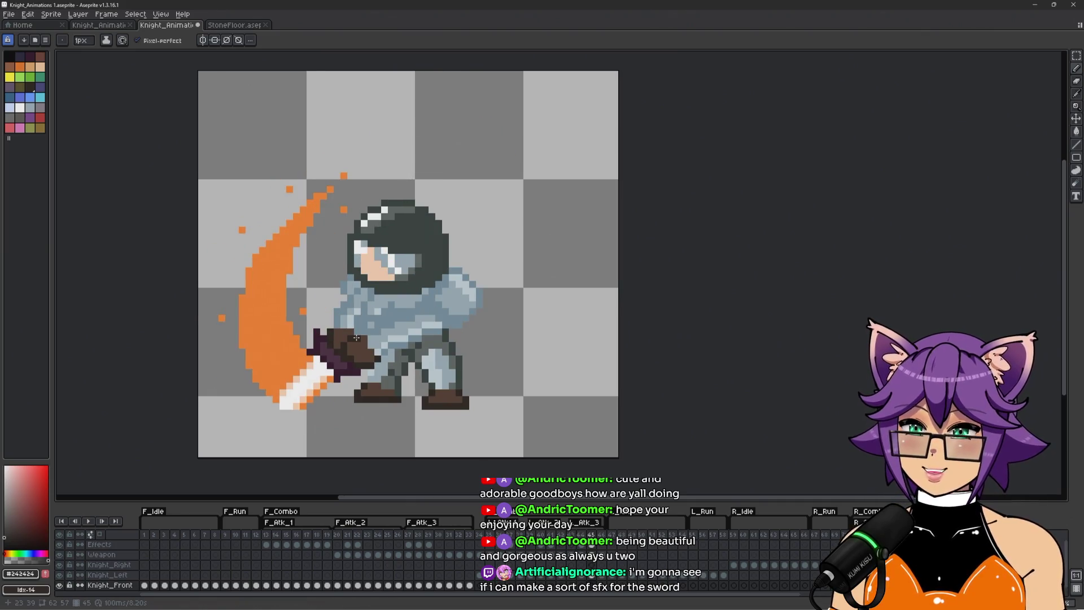
left_click(266, 535)
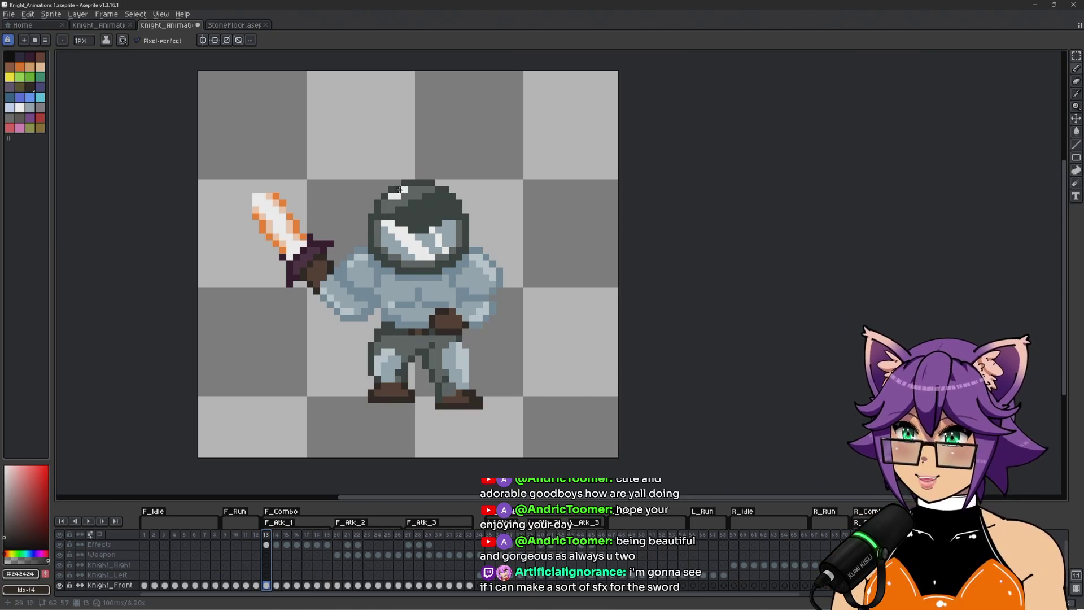
key("ctrl+s")
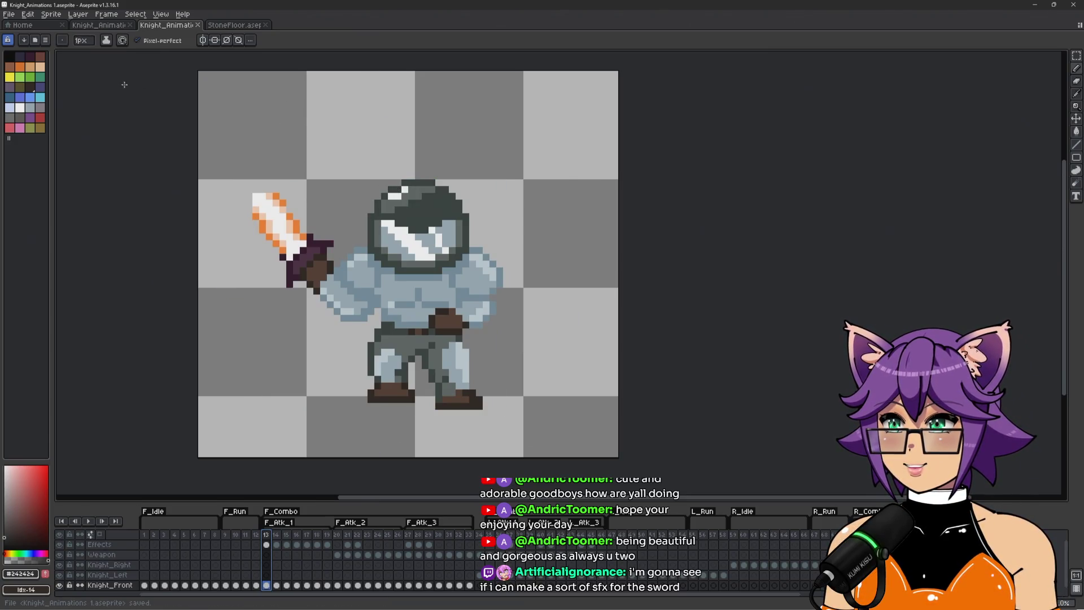
key("alt+Tab")
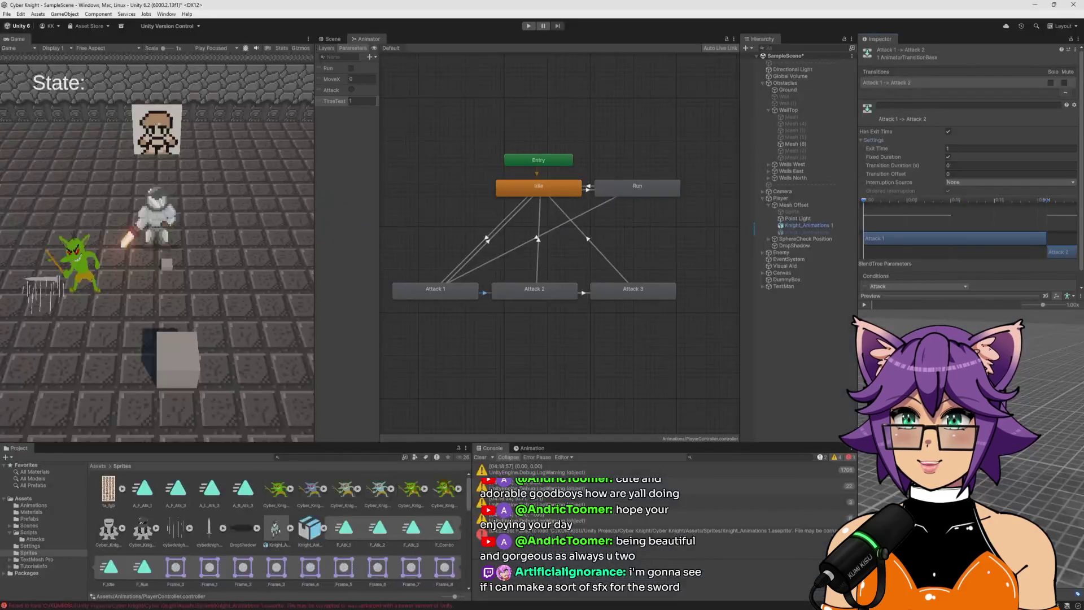
Collapse the Knight_Animations asset, save the scene, clear the Console, and deselect the transition
left_click(323, 528)
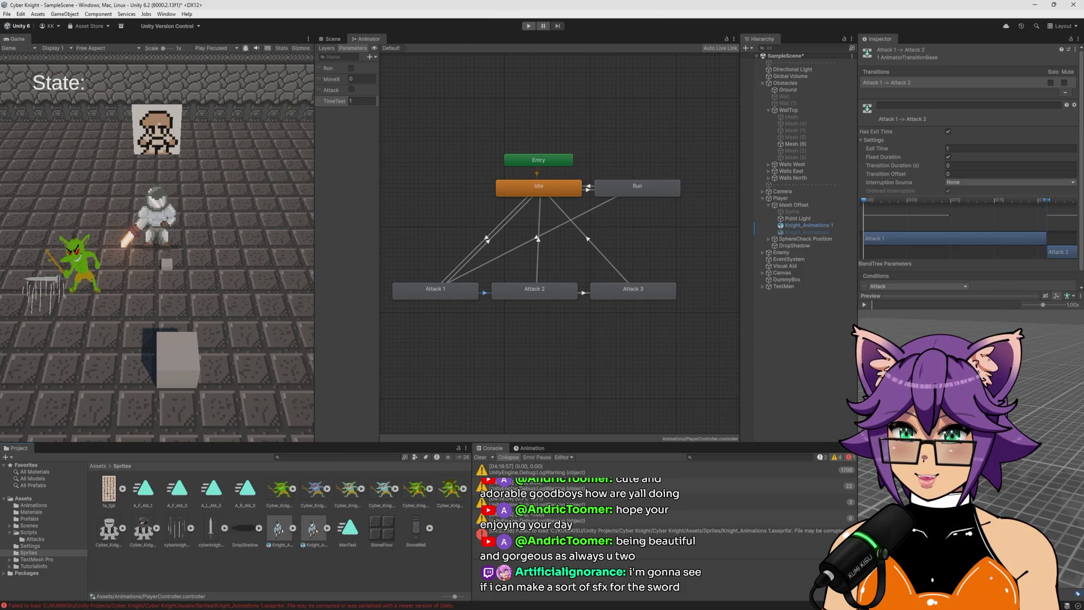
key("ctrl+s")
left_click(479, 458)
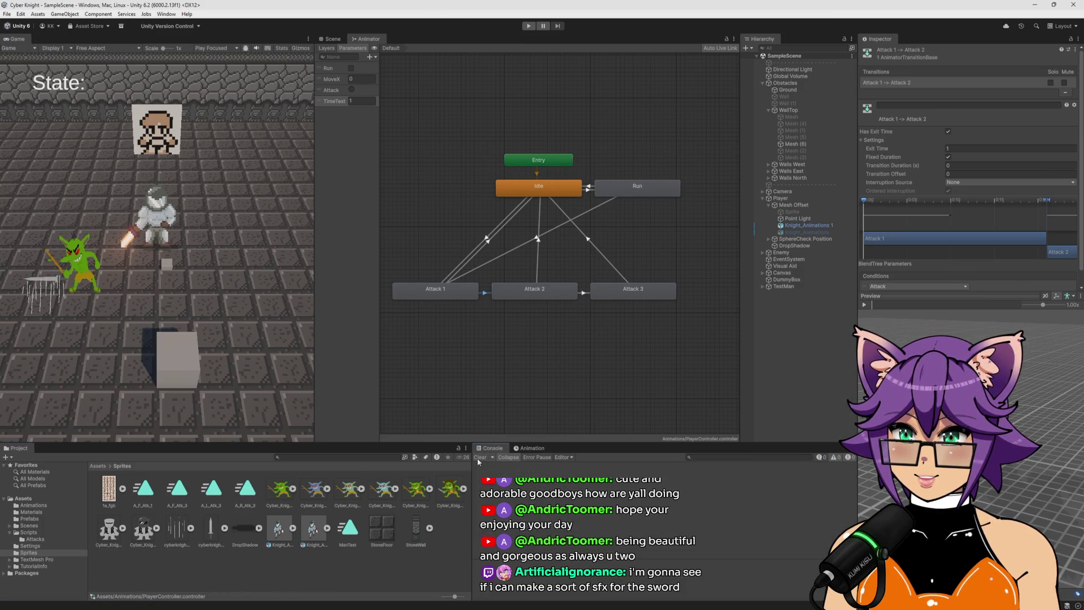
left_click(305, 573)
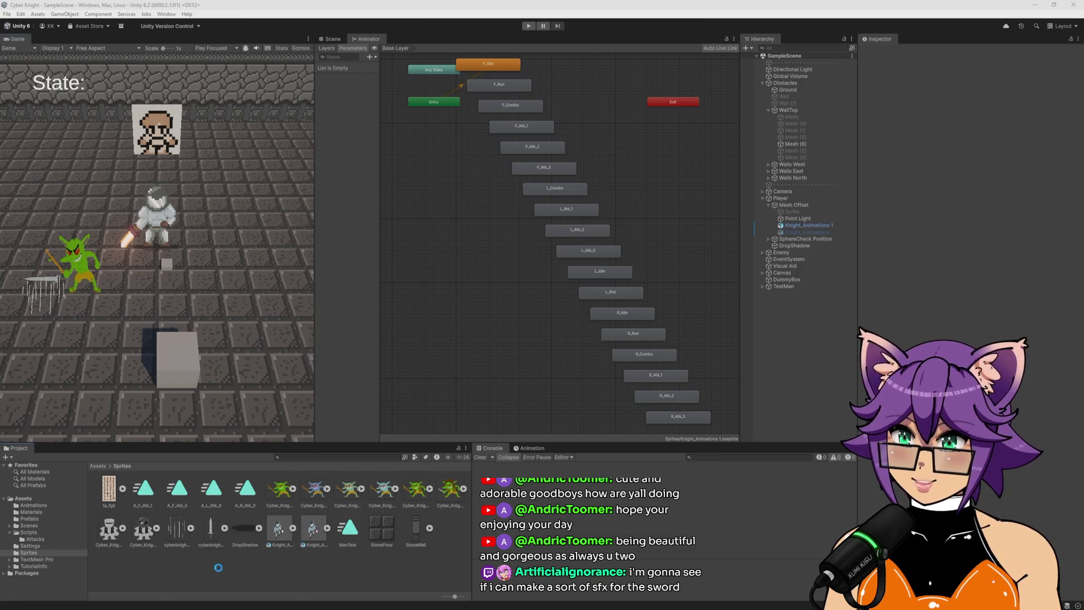
Duplicate the F_Atk_1, F_Atk_2 and F_Atk_3 clips from Knight_Animations 2 as standalone clips
left_click(351, 536)
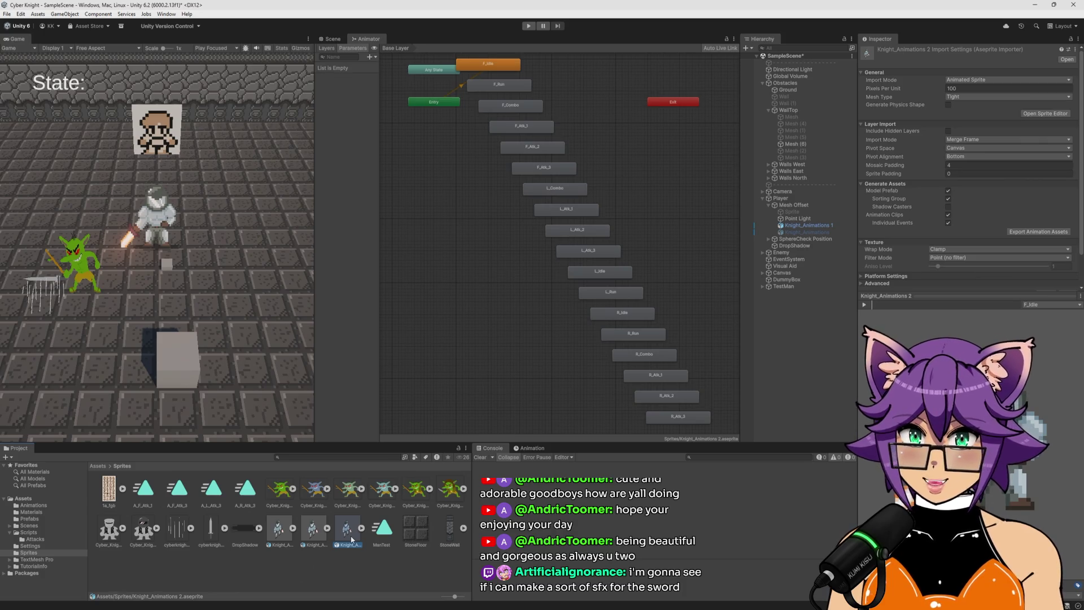
left_click(362, 528)
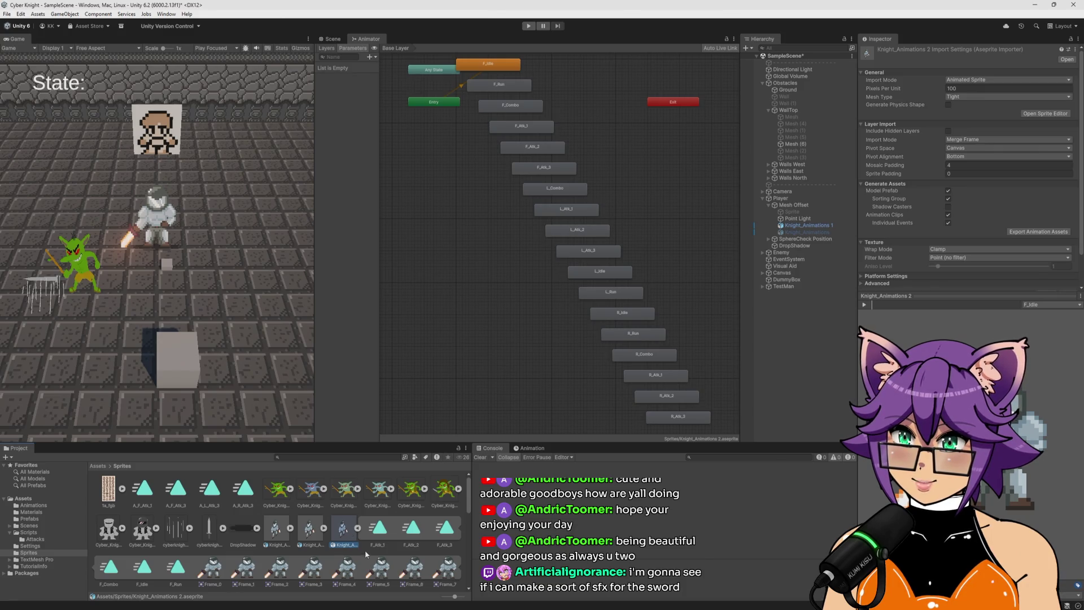
left_click(380, 529)
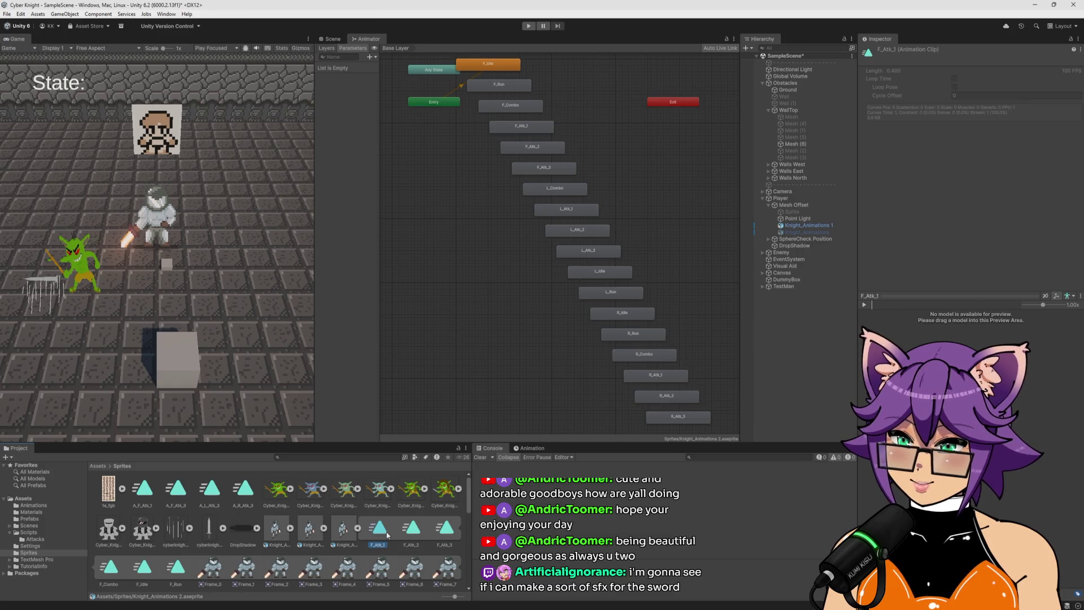
key("ctrl+d")
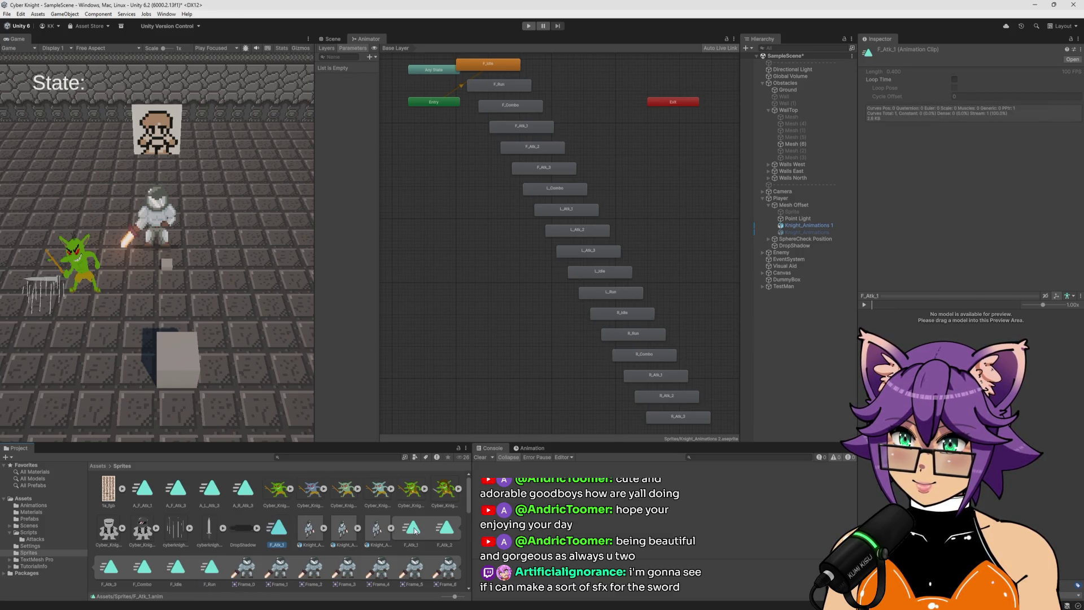
left_click(451, 531)
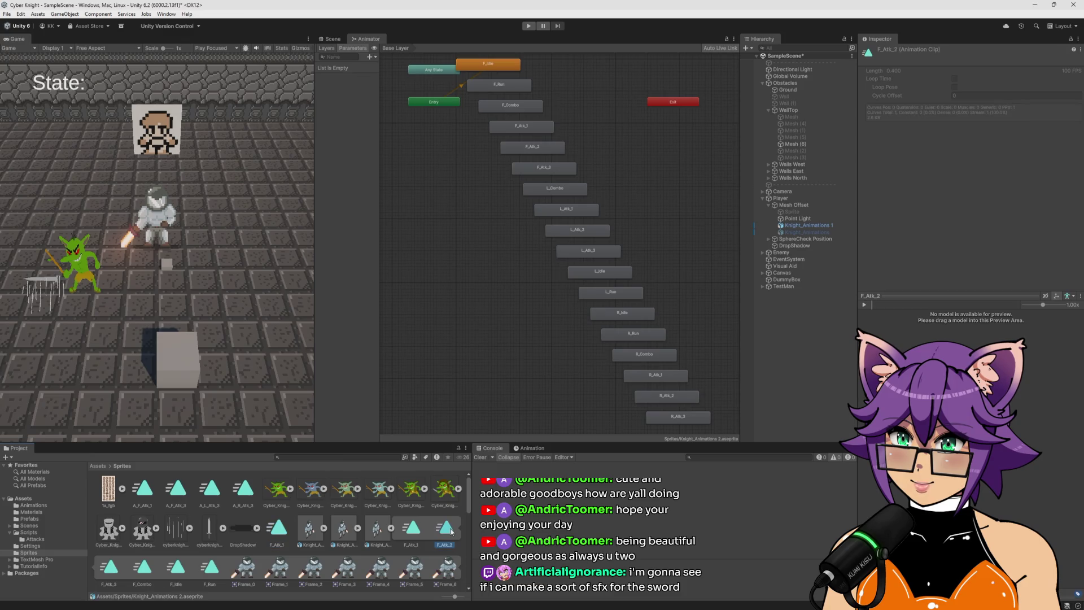
key("ctrl+d")
left_click(169, 570)
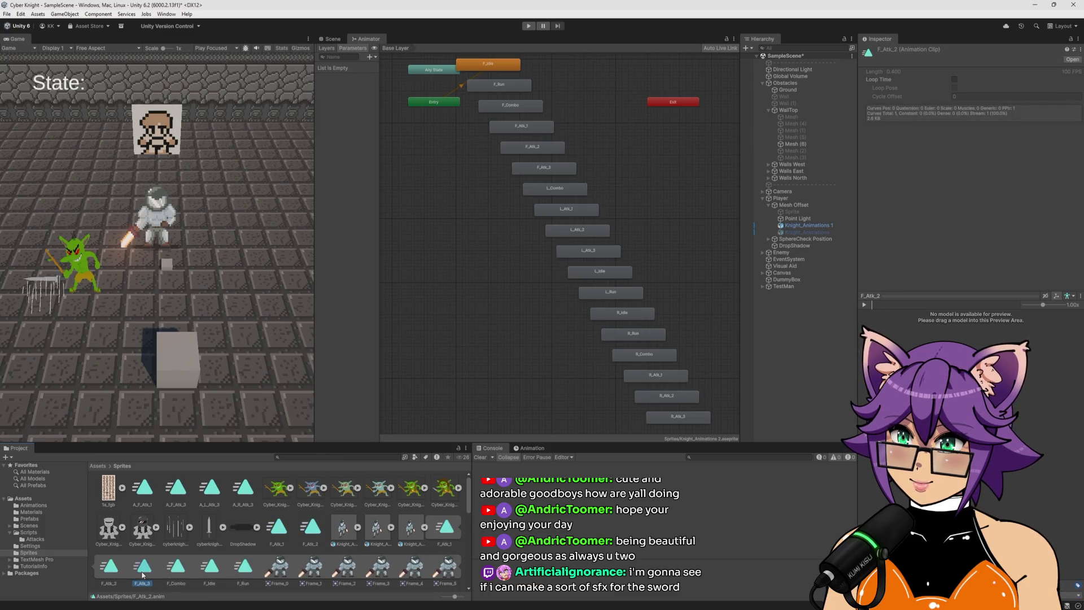
key("ctrl+d")
Rename the standalone F_Atk_1 copy to New_F_Atk_1
left_click(277, 546)
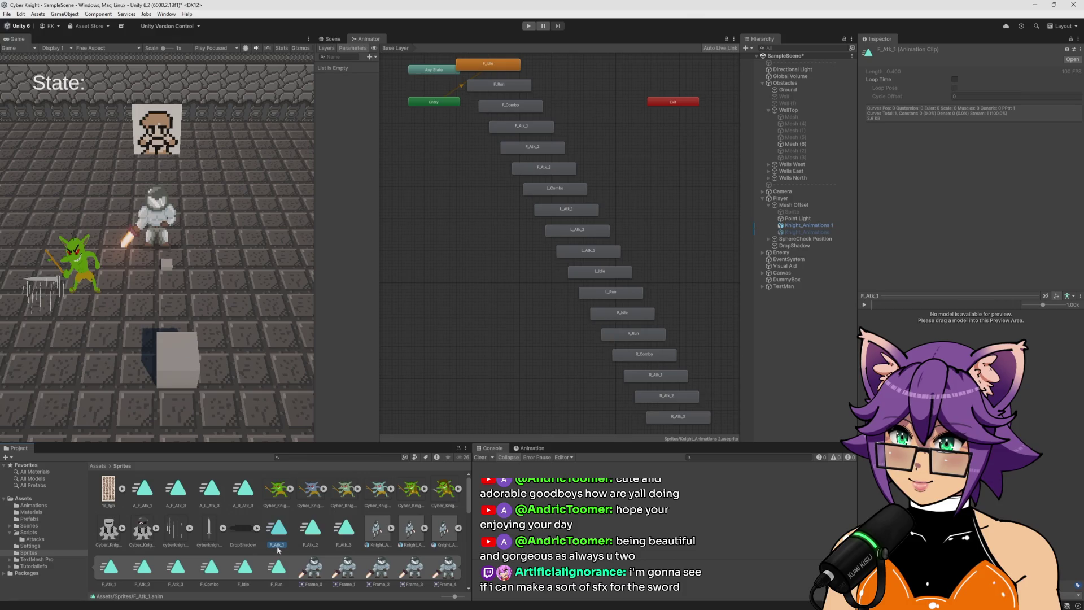
double_click(276, 547)
left_click(273, 548)
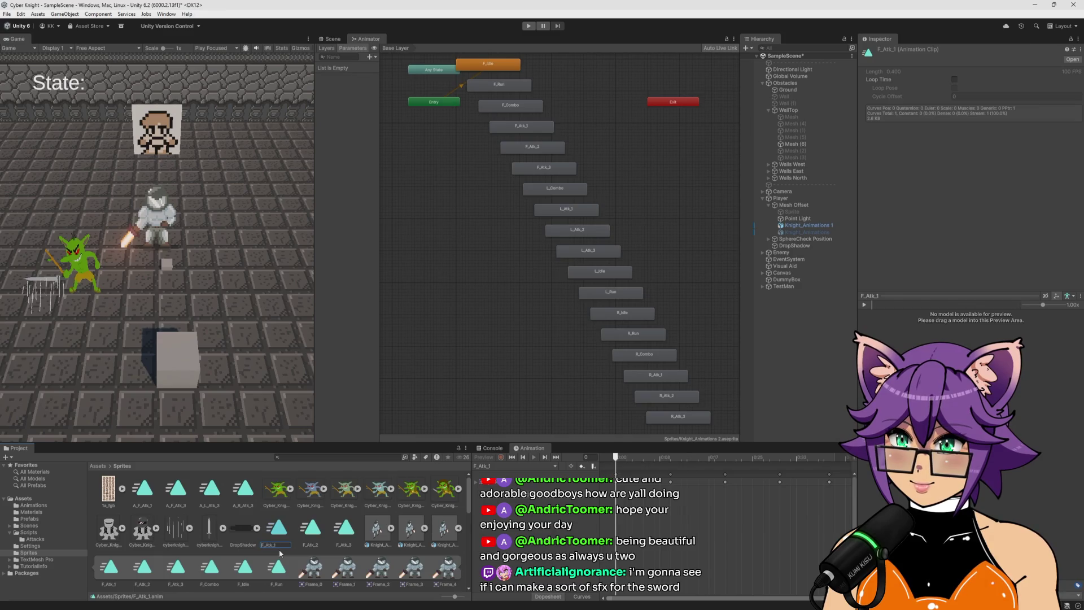
key("Home")
type("New_")
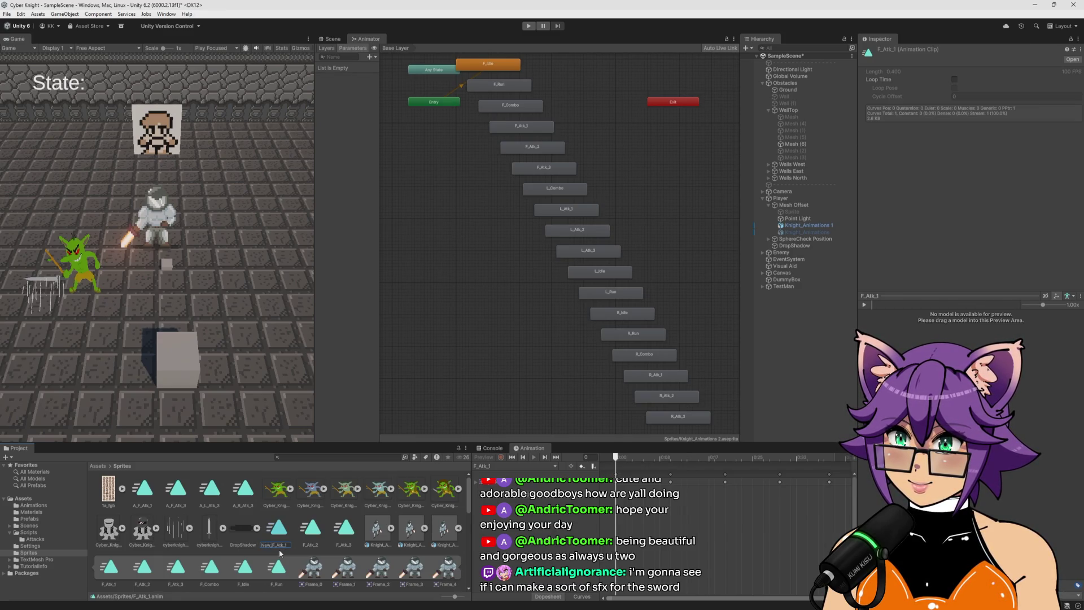
key("Return")
Rename the other copies to New_F_Atk_2 and New_F_Atk_3
scroll(281, 547, "up", 10)
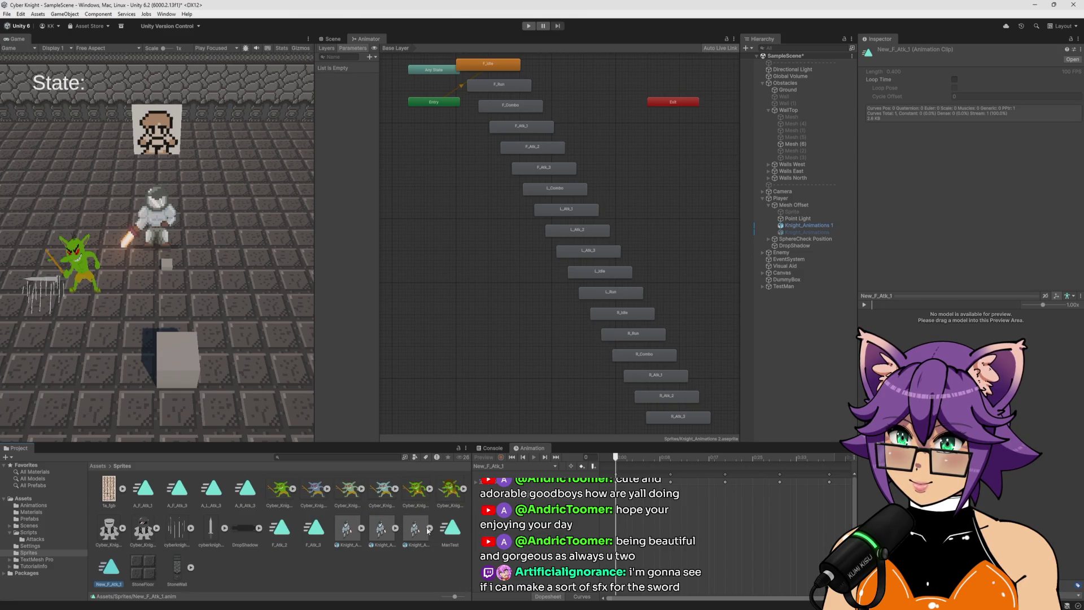
left_click(279, 531)
left_click(279, 545)
type("New_F_Atk_2")
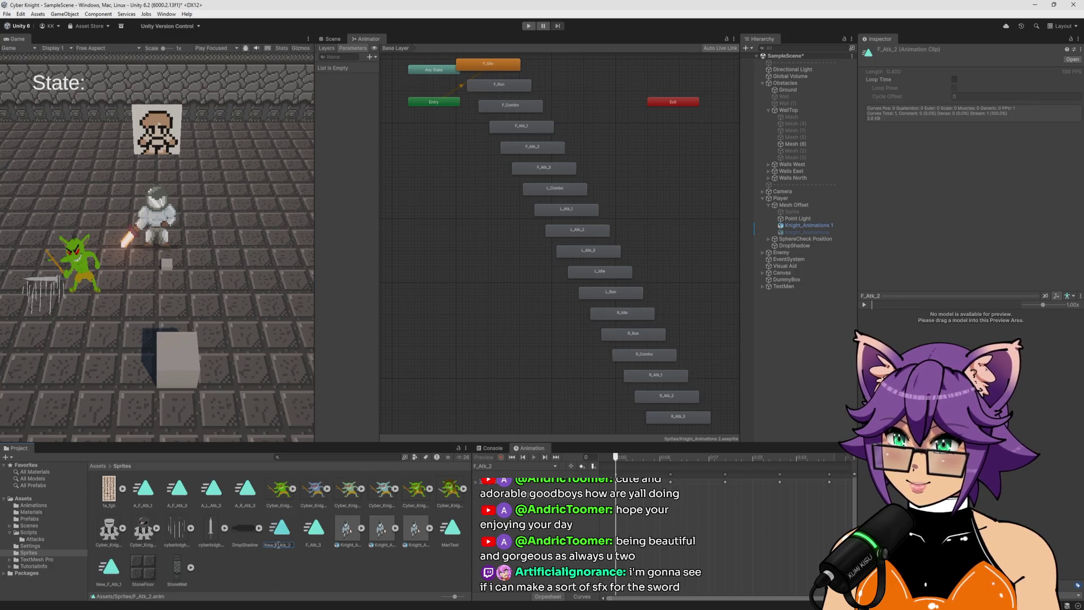
key("Return")
left_click(275, 546)
left_click(274, 546)
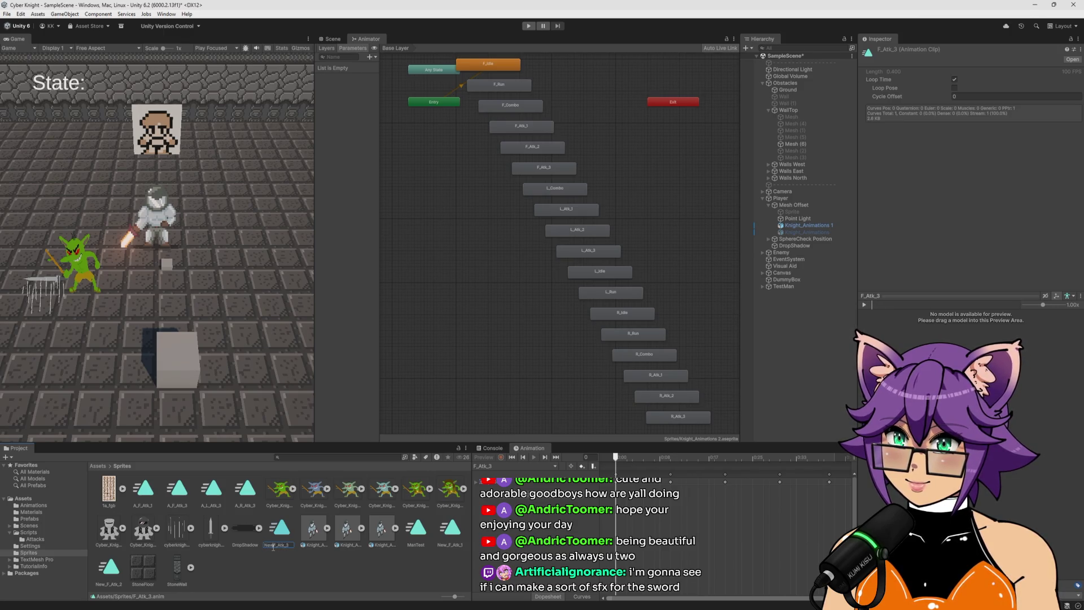
key("Return")
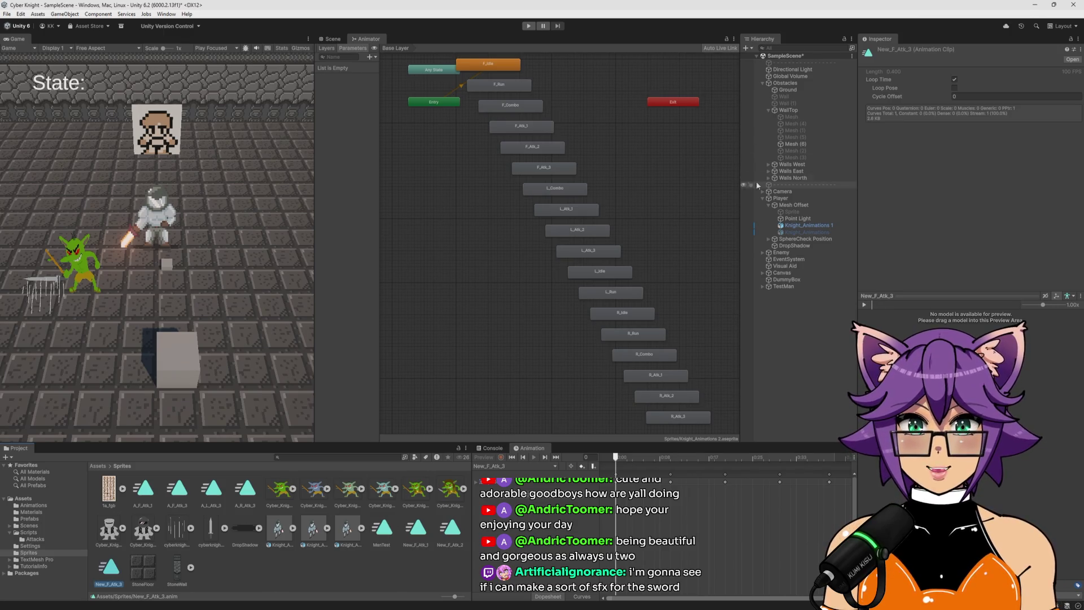
Deselect the clips and show the knight's PlayerController state graph fitted in view
left_click(620, 195)
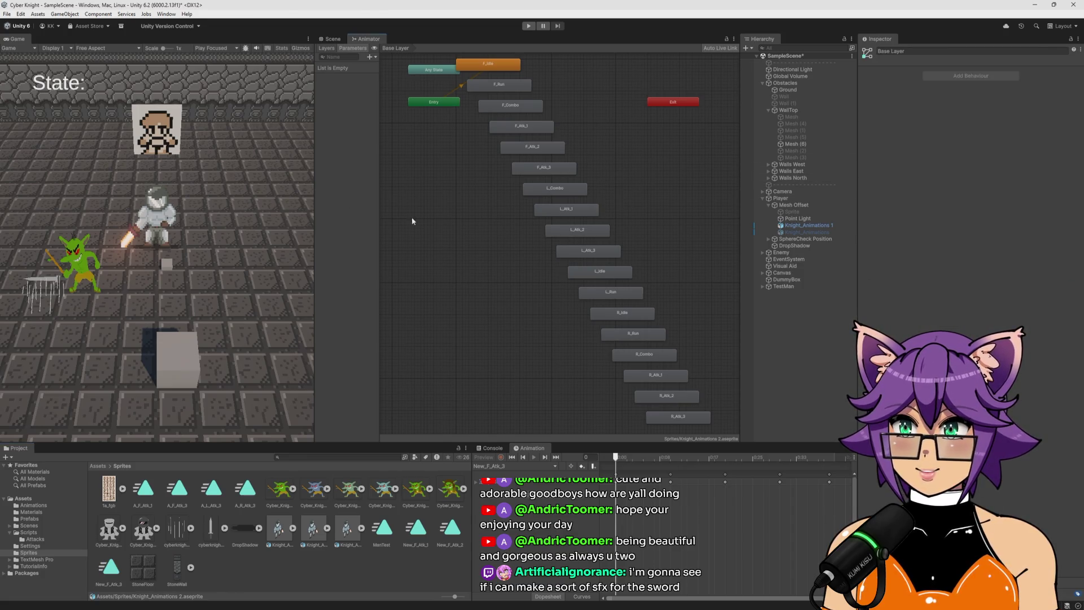
left_click(807, 226)
key("a")
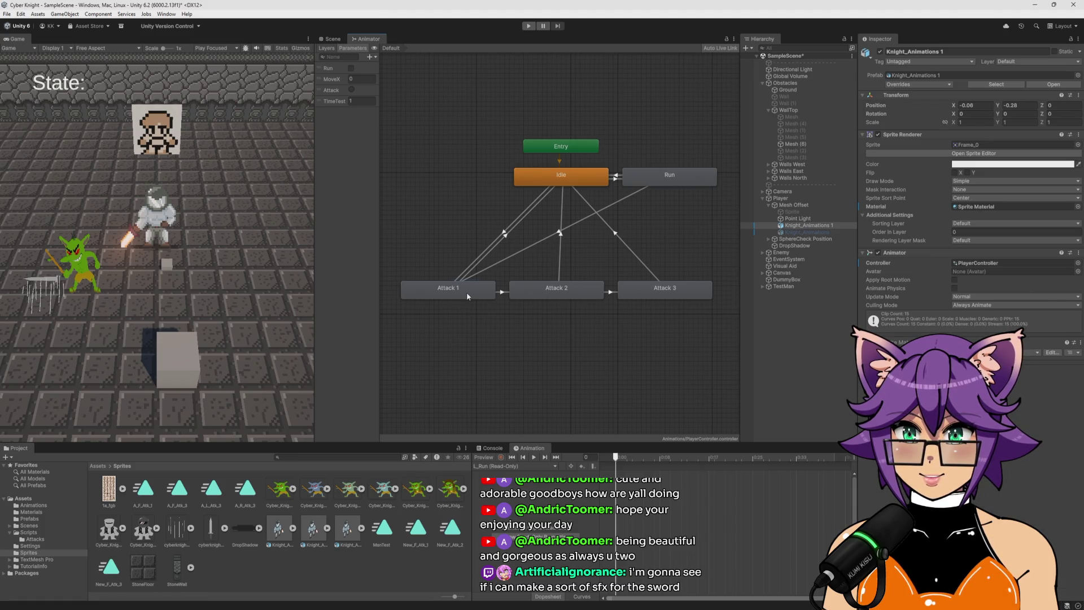
Set New_F_Atk_1 as the middle motion of the Attack 1 blend tree
double_click(466, 292)
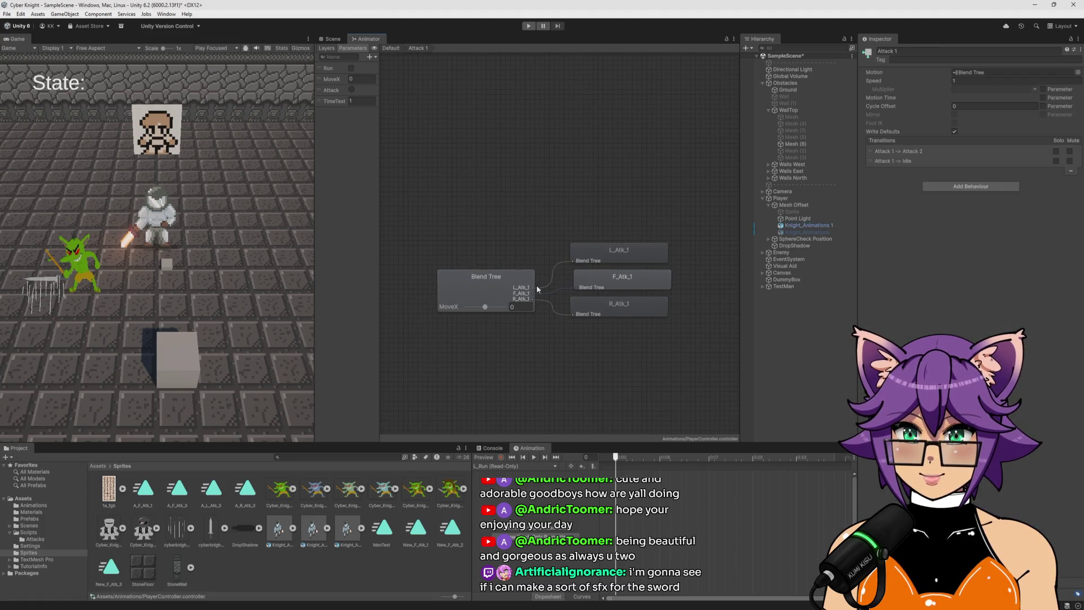
left_click(530, 285)
left_click(984, 129)
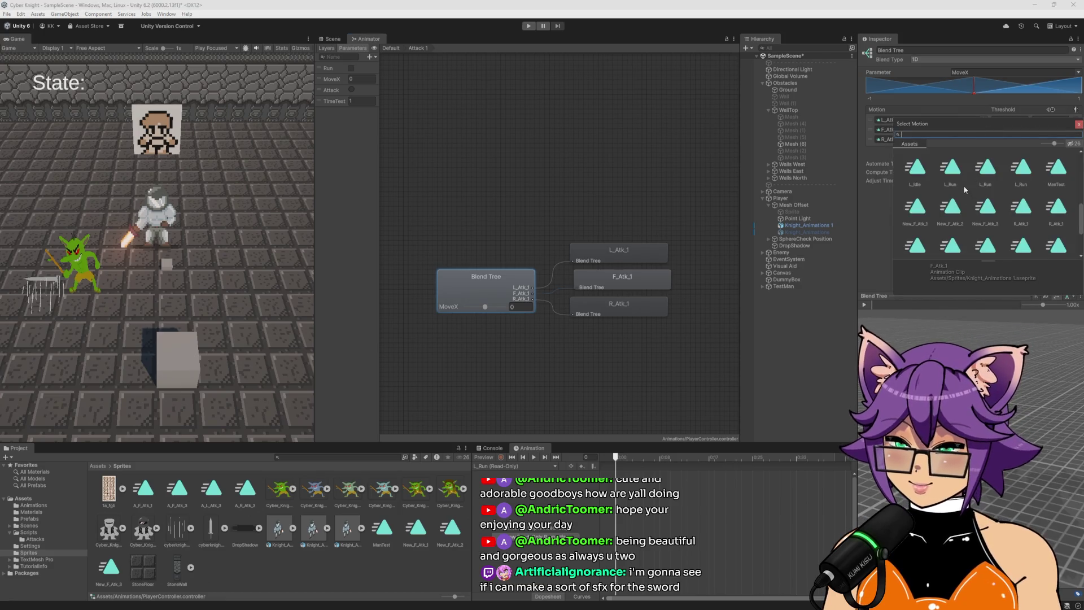
type("new")
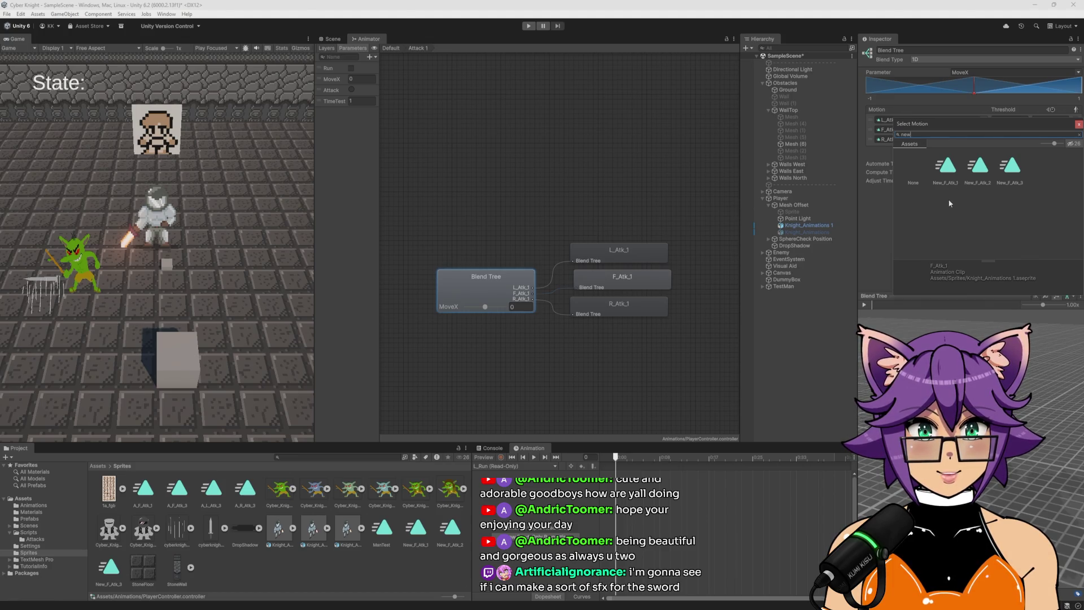
double_click(946, 167)
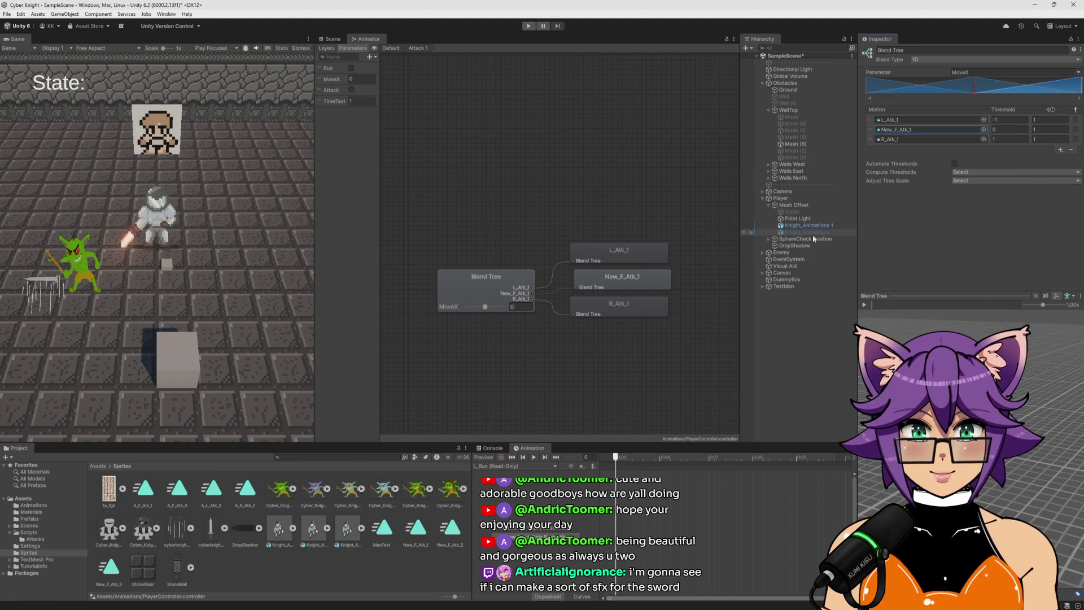
Set New_F_Atk_2 as the middle motion of the Attack 2 blend tree
left_click(398, 51)
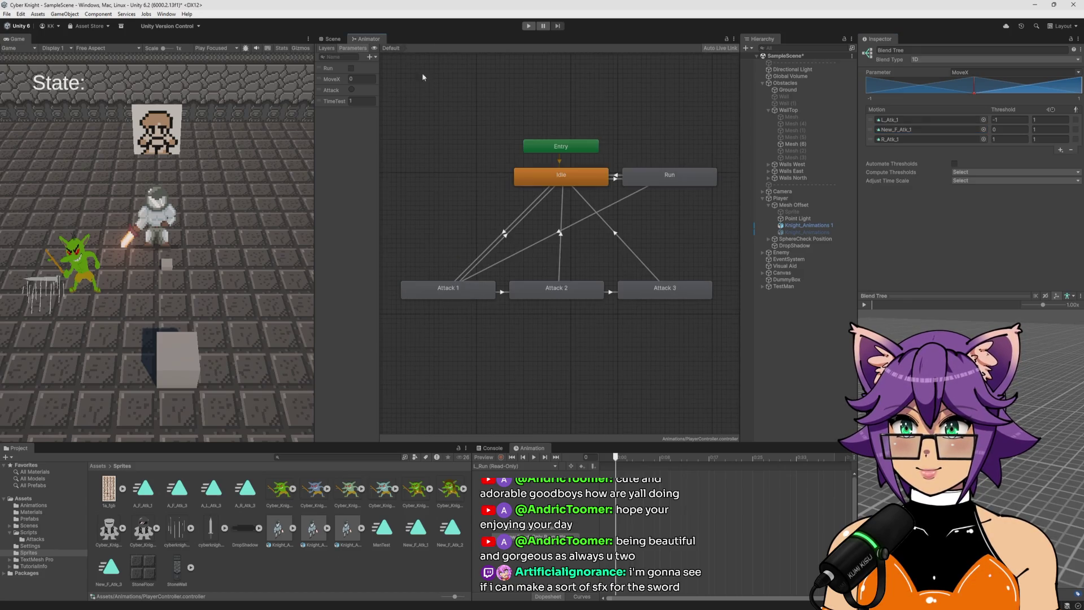
double_click(568, 287)
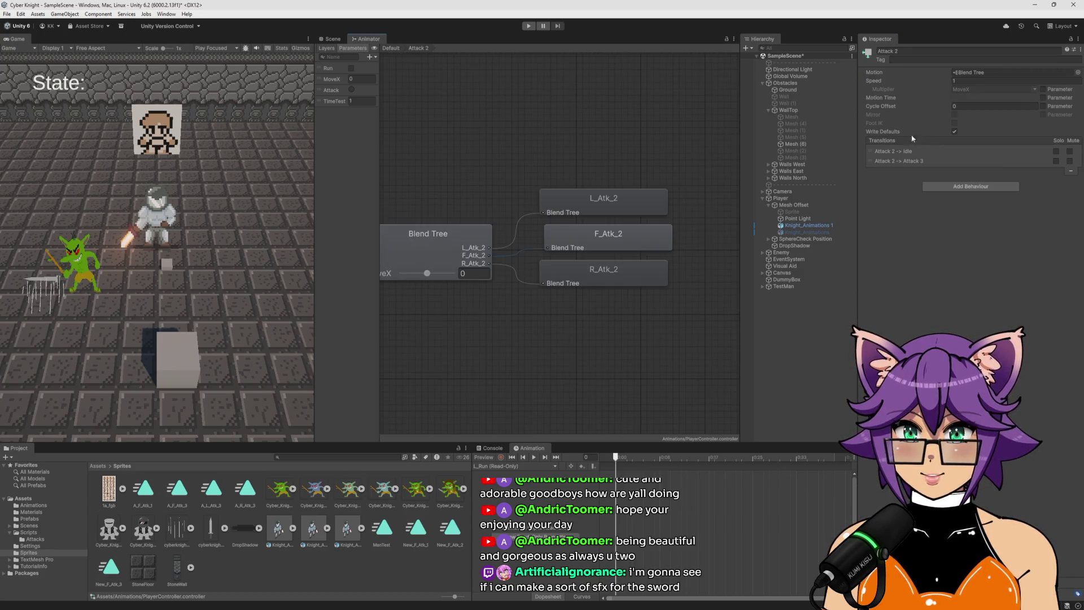
left_click(421, 245)
left_click(984, 129)
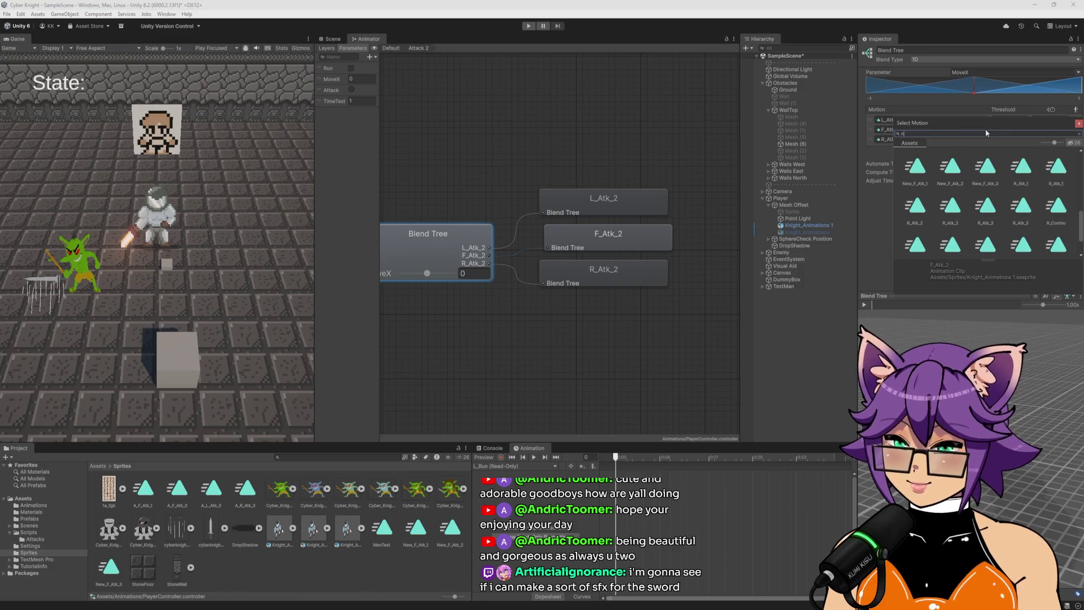
type("ew")
double_click(951, 166)
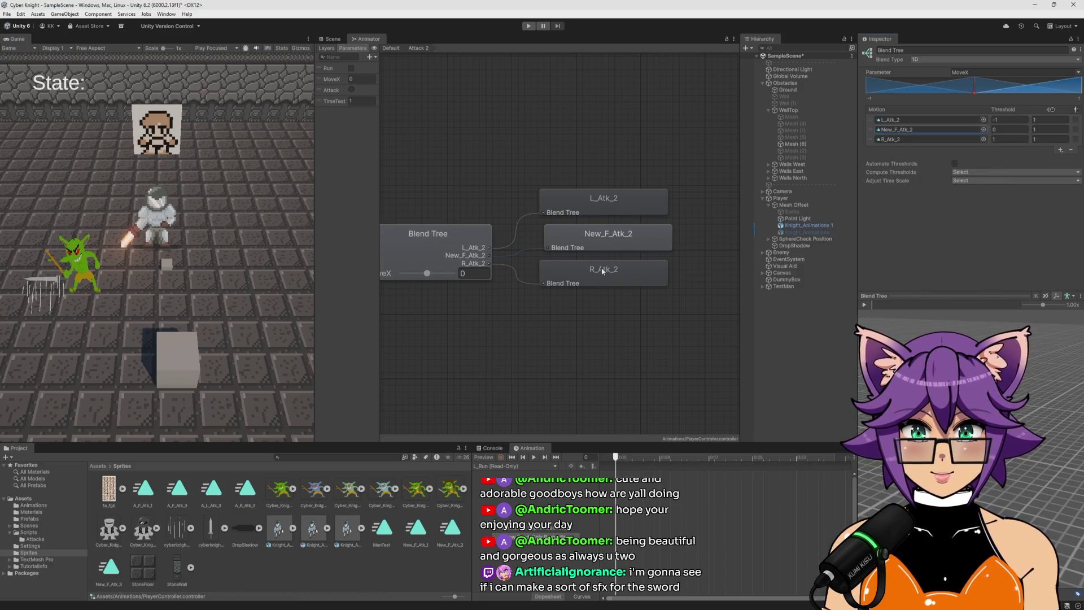
Set New_F_Atk_3 as Attack 3's middle motion and enter play mode
left_click(398, 51)
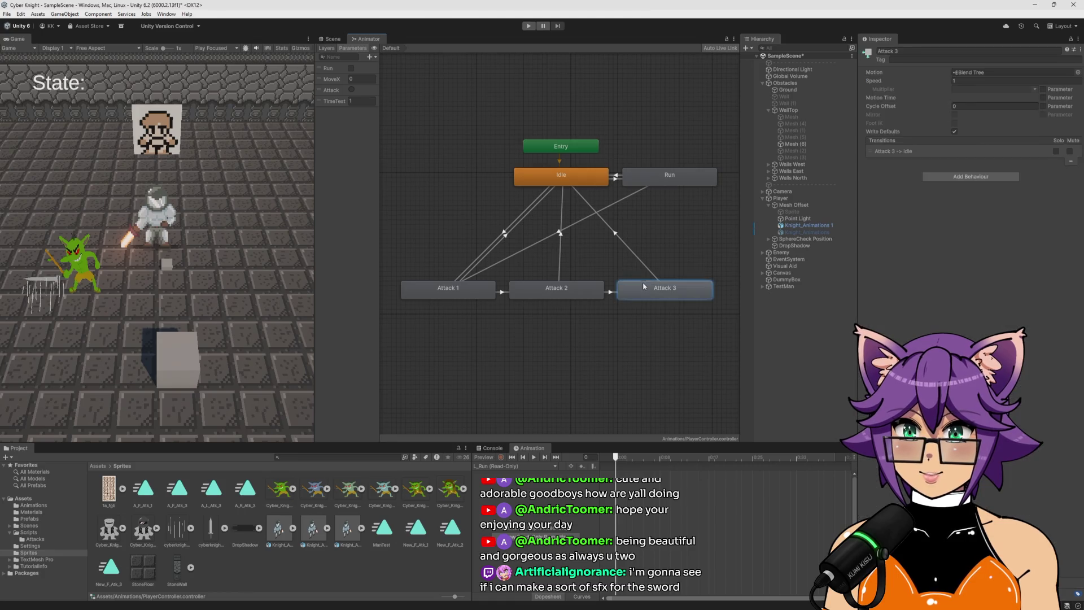
double_click(643, 282)
left_click(421, 257)
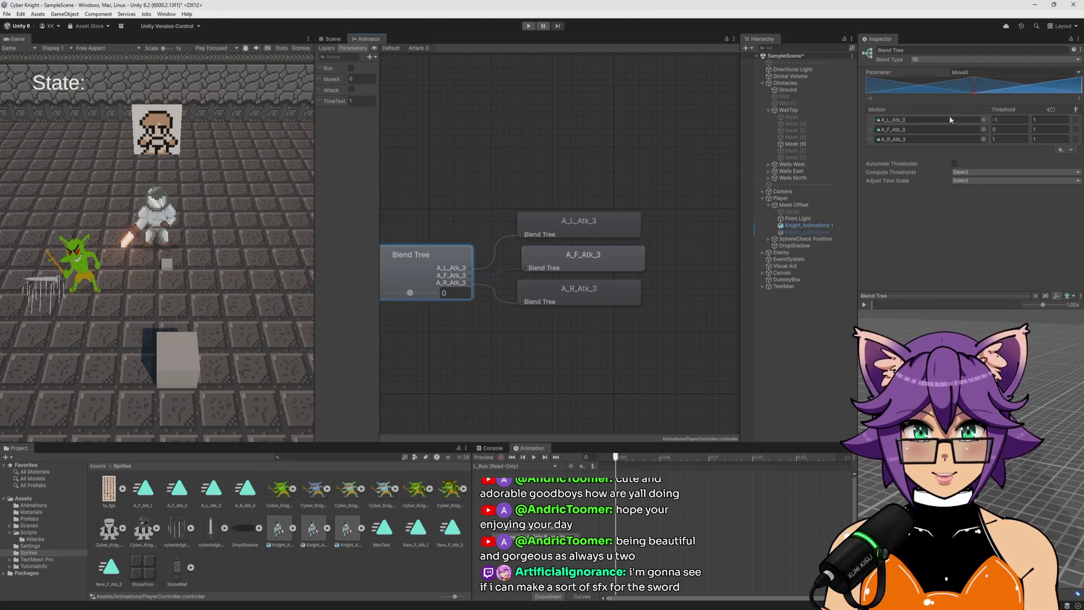
left_click(984, 129)
type("new")
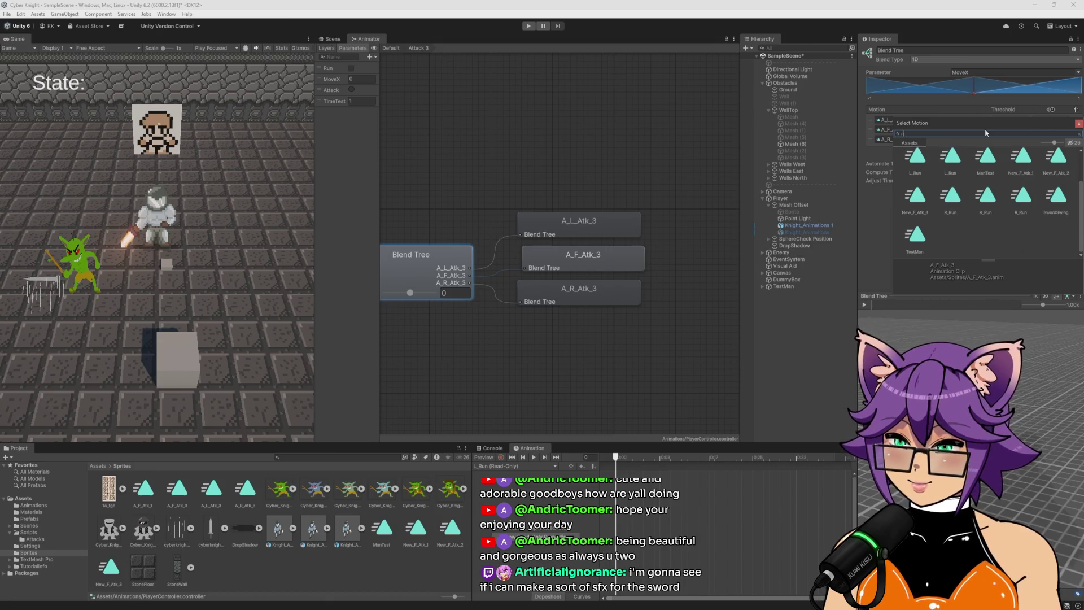
double_click(1010, 165)
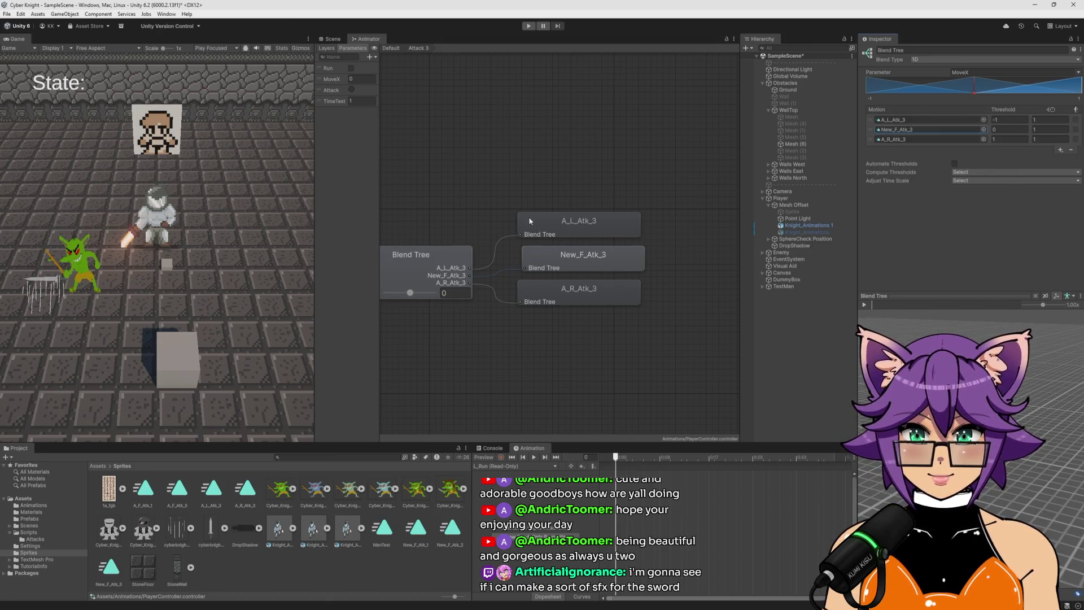
key("ctrl+p")
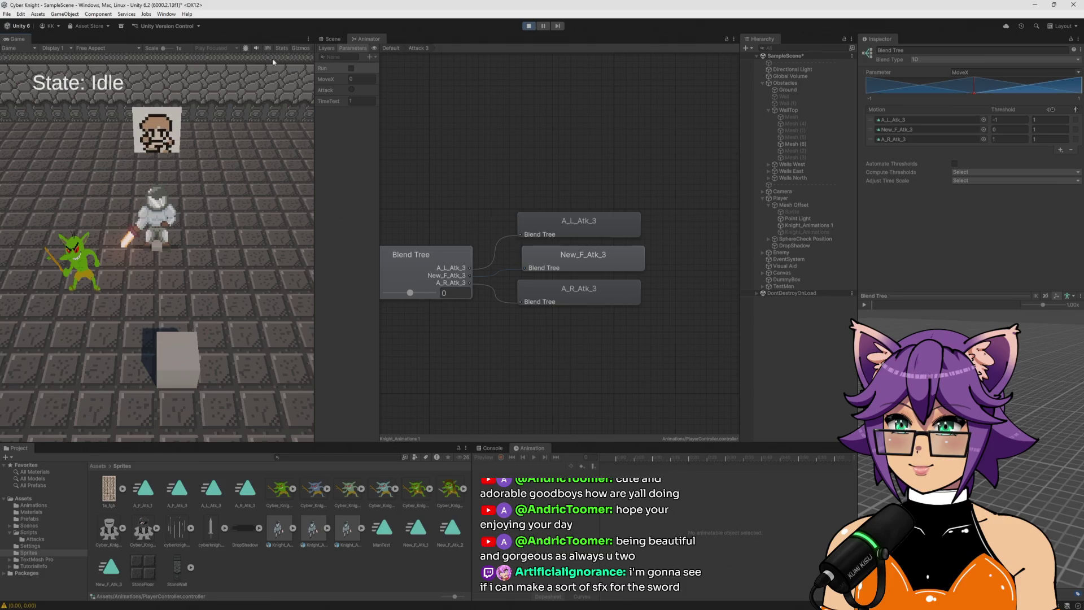
Test-run the knight moving right and left and attacking, then stop the game and deselect
key("d")
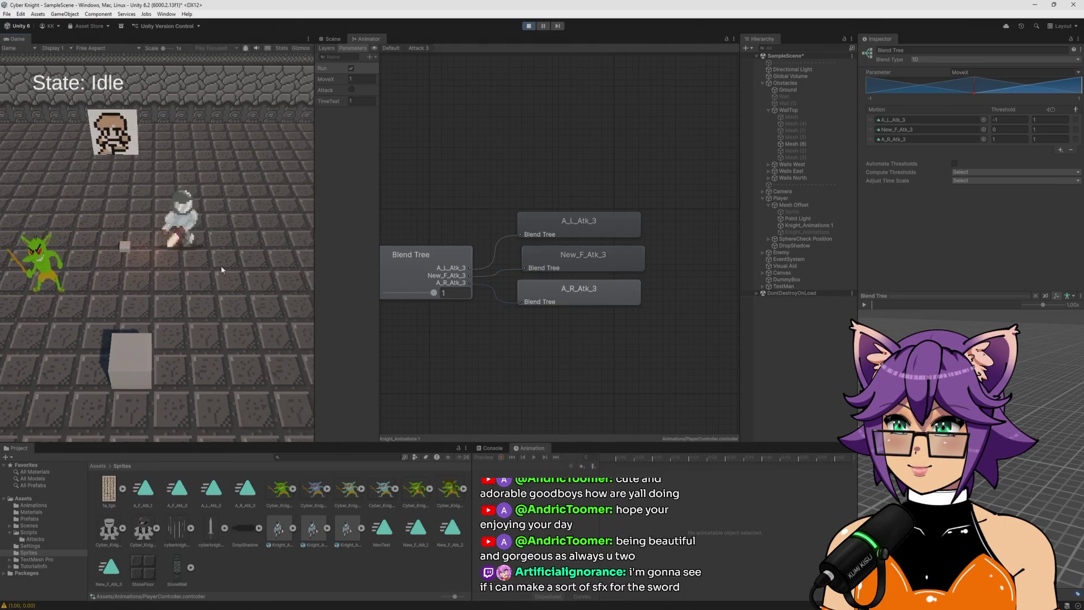
left_click(222, 269)
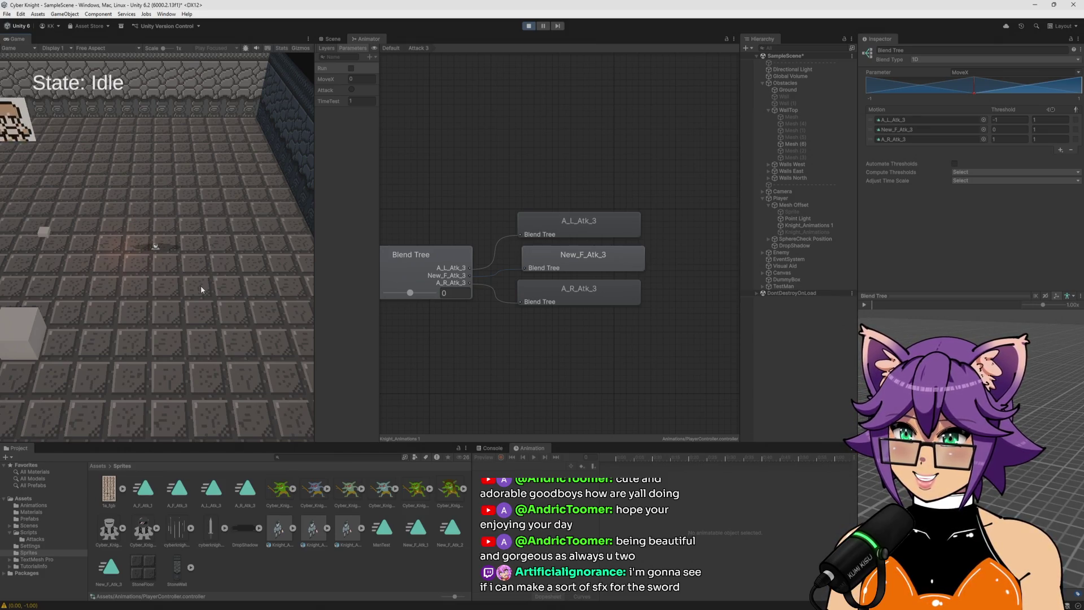
key("a")
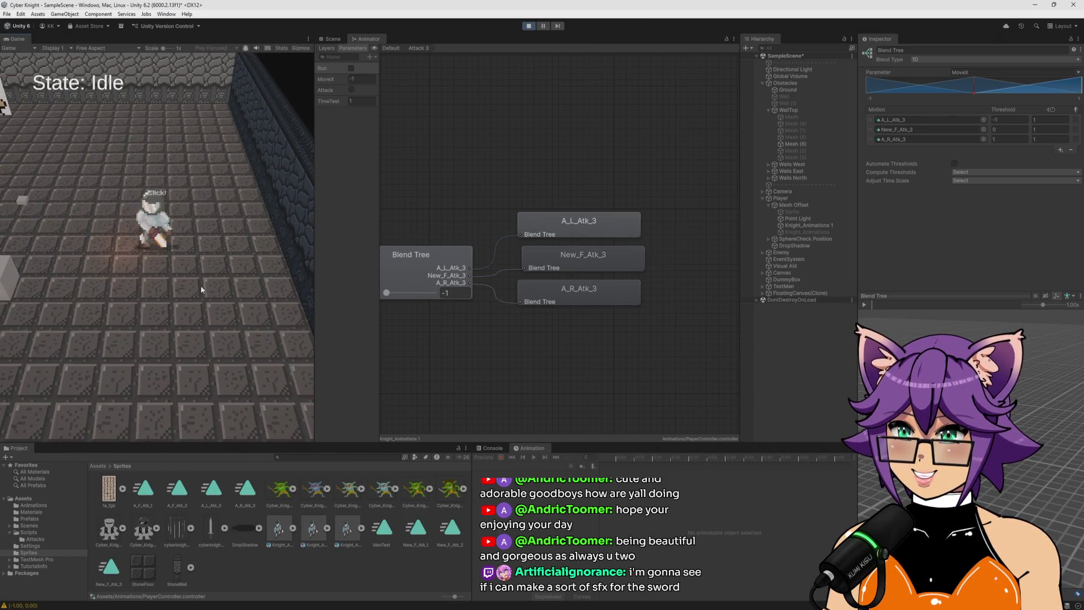
left_click(201, 285)
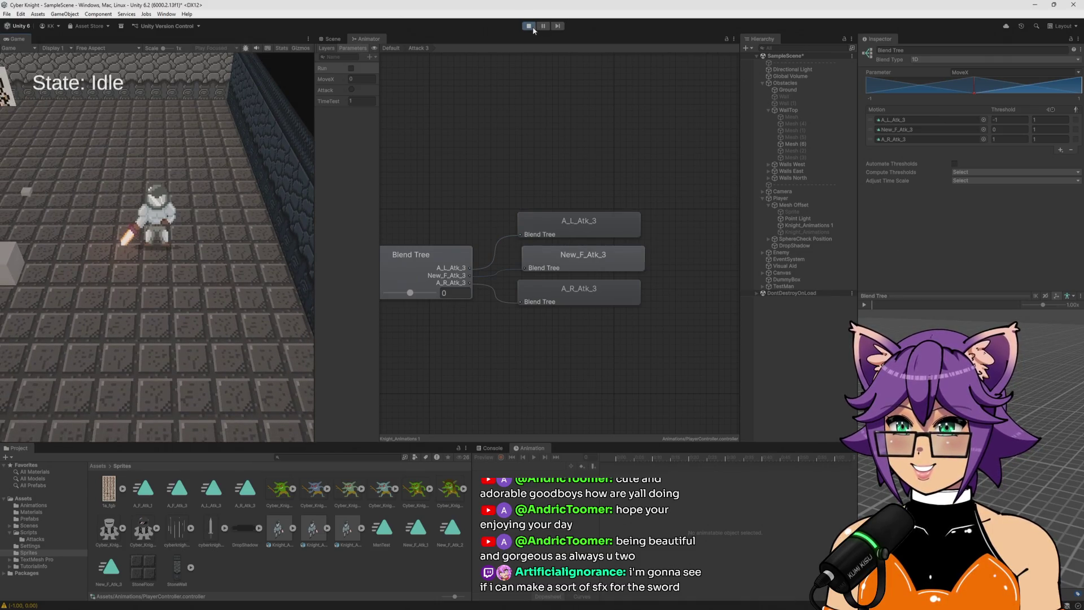
left_click(533, 26)
left_click(364, 571)
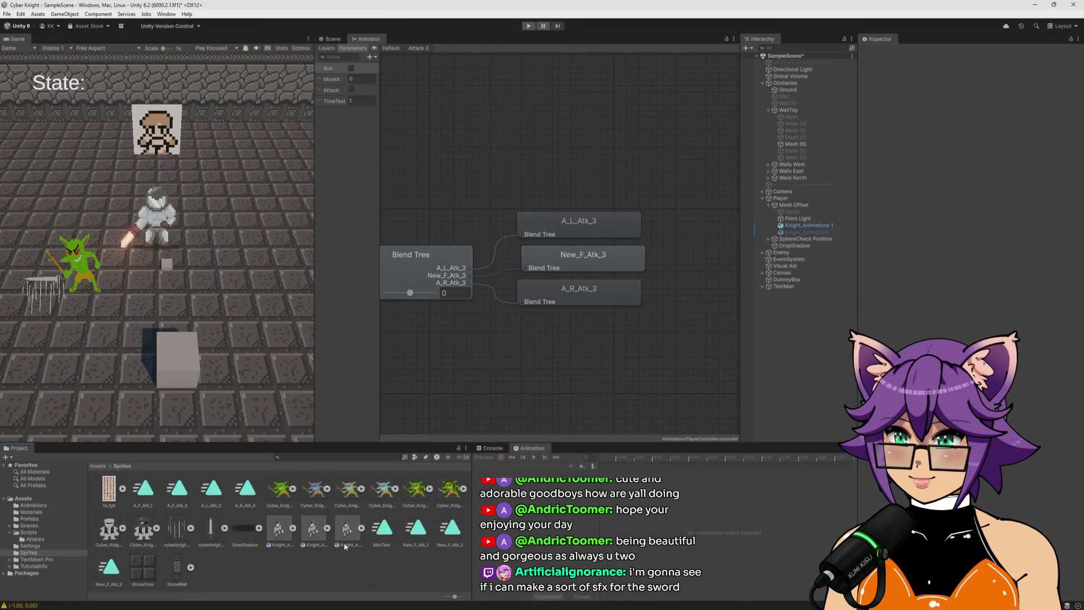
Reimport Knight_Animations 2 with Pixels Per Unit at 25
left_click(346, 543)
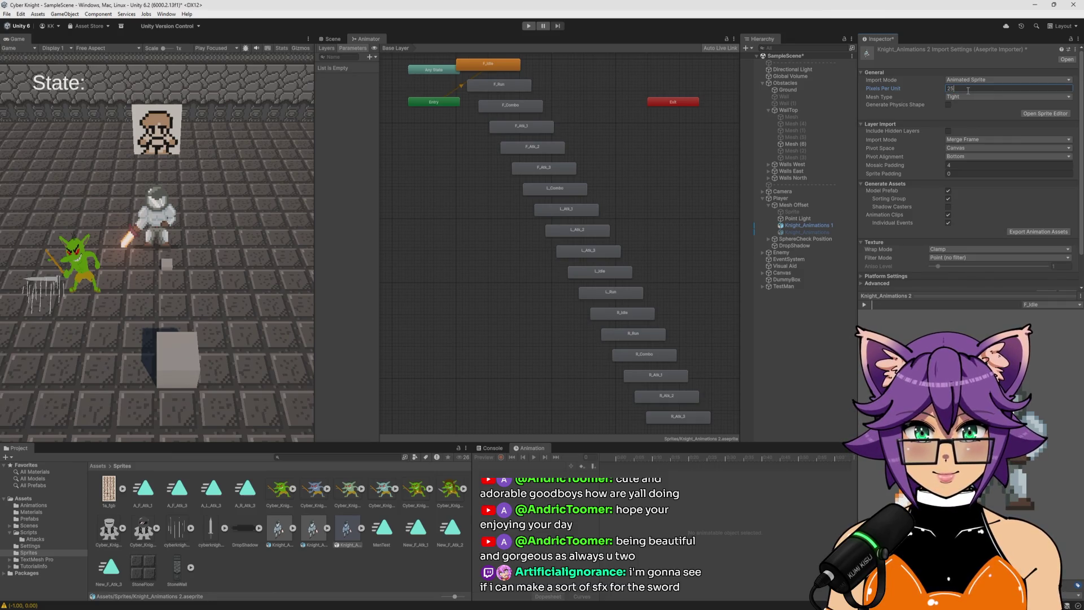
left_click(989, 106)
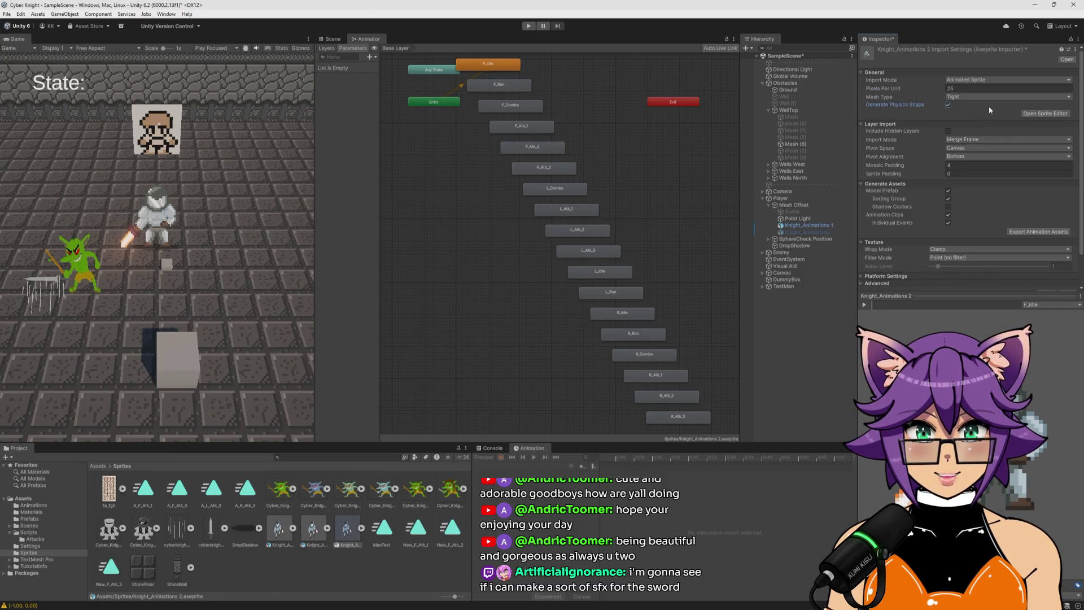
scroll(909, 127, "down", 2)
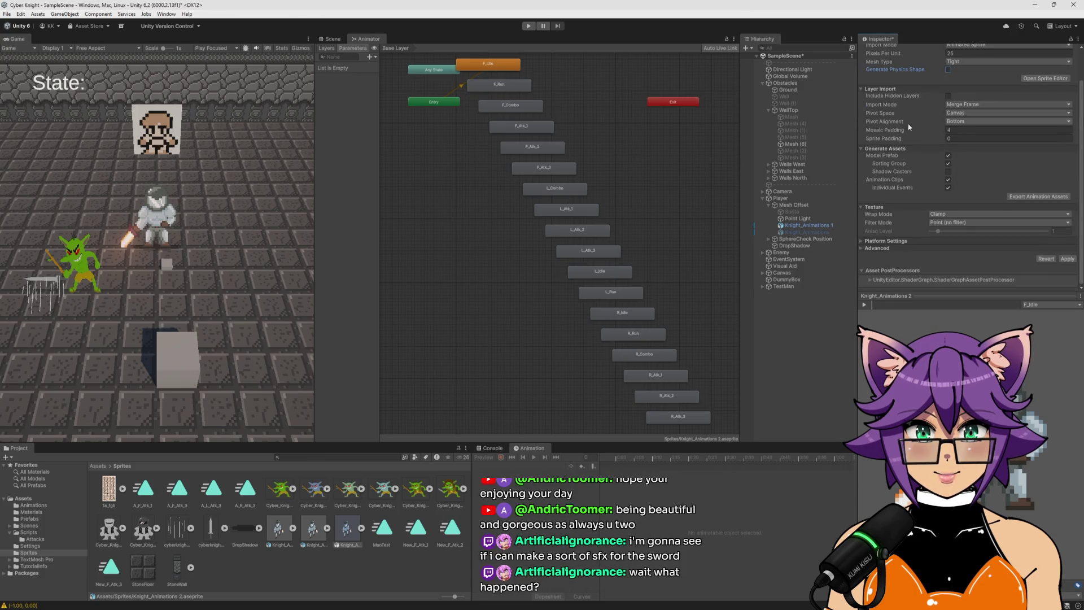
left_click(1065, 259)
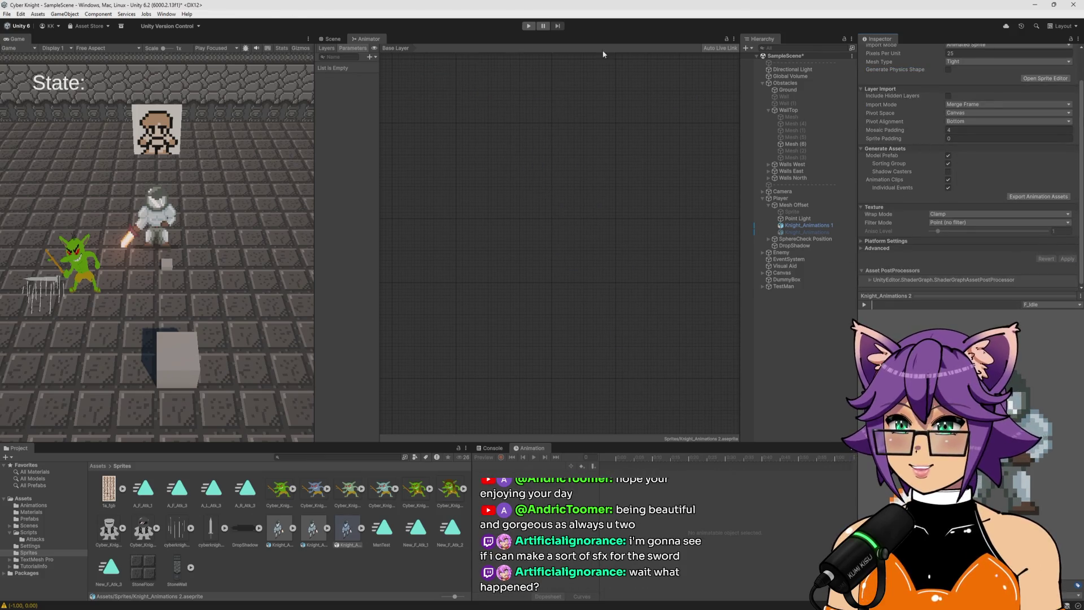
Test the knight in play mode, change Pixels Per Unit to 100, and stop the game
left_click(526, 27)
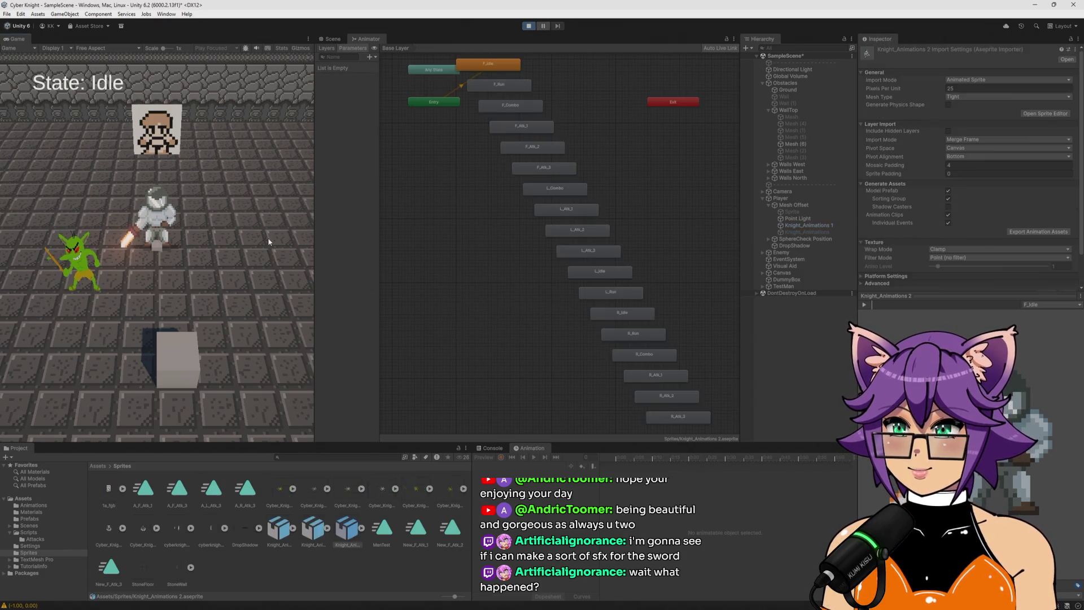
key("a")
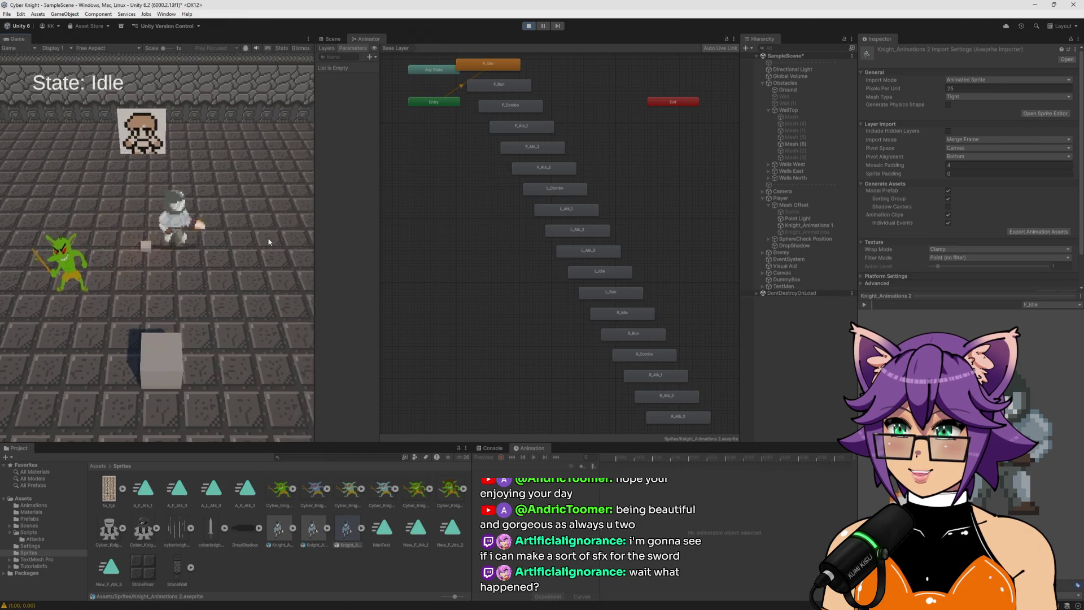
key("s")
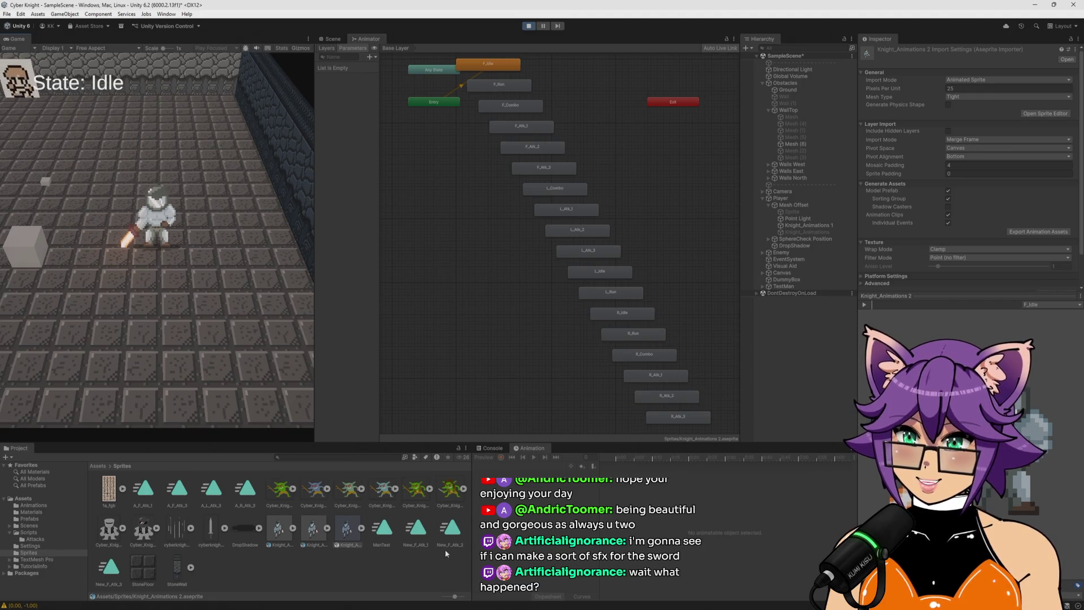
double_click(1008, 88)
type("100")
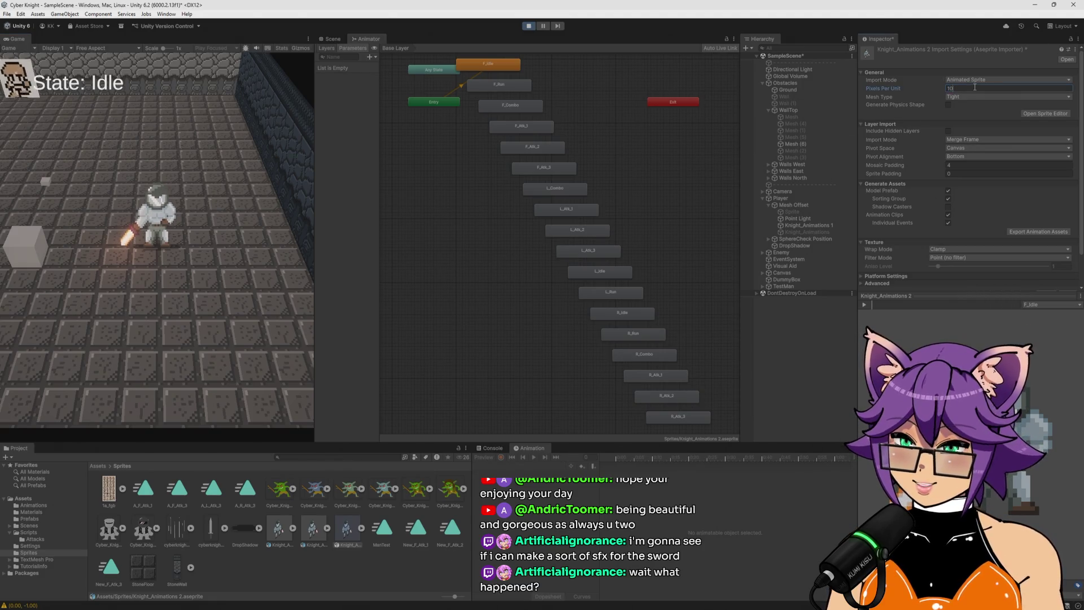
scroll(994, 141, "down", 2)
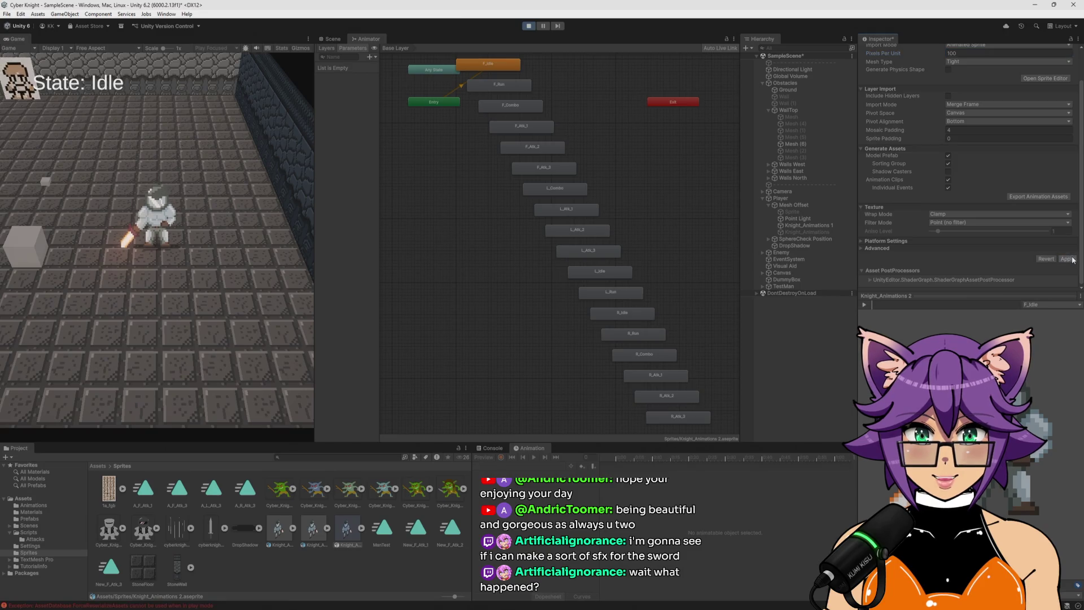
left_click(229, 243)
left_click(530, 27)
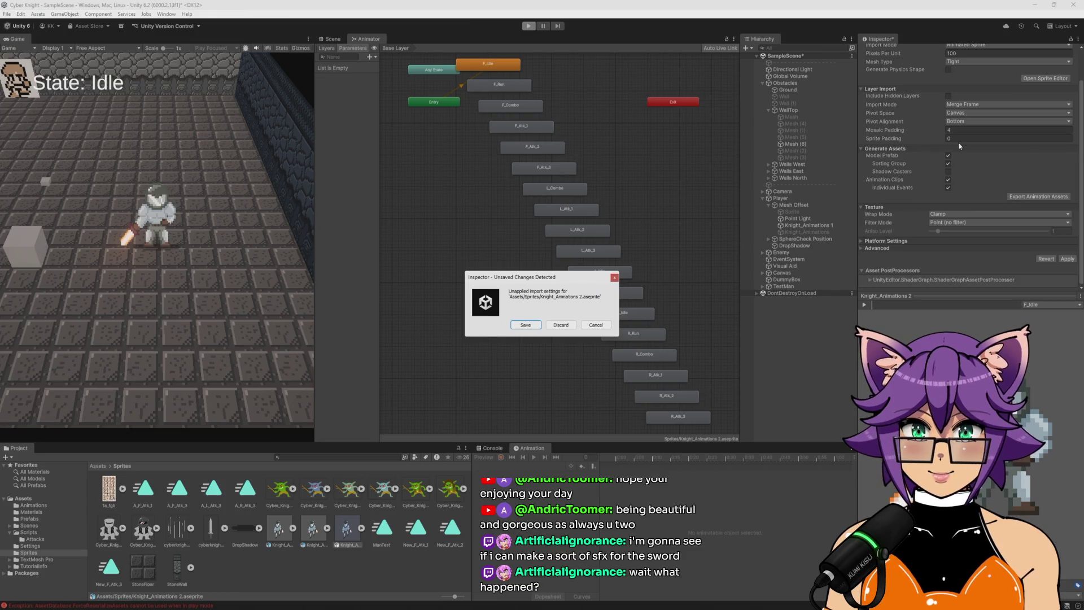
Save the pending import settings and reapply Knight_Animations 2 at 100 pixels per unit
left_click(526, 325)
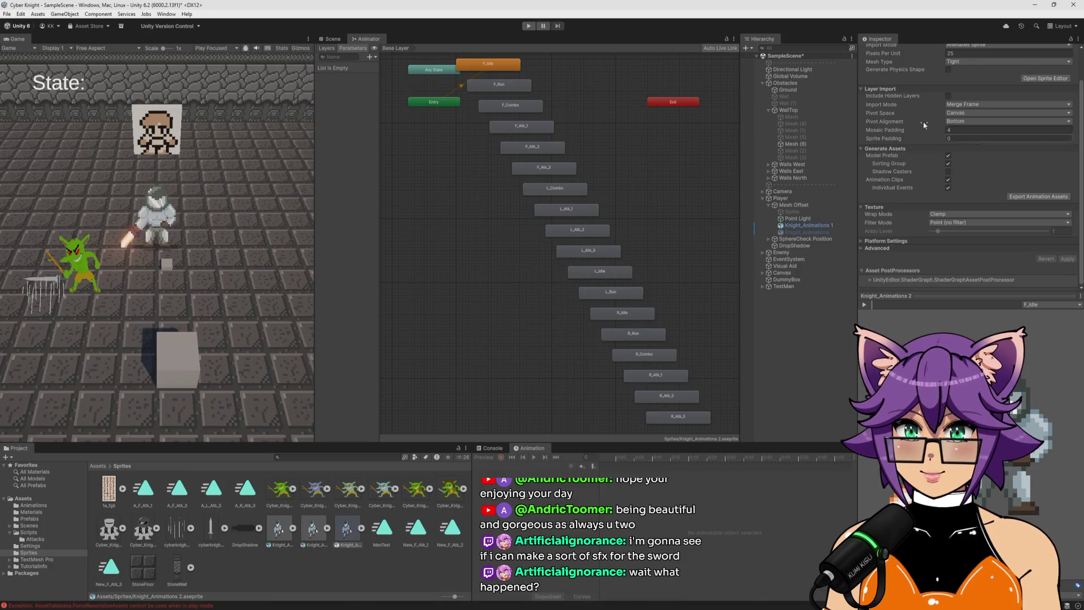
scroll(922, 111, "up", 2)
left_click(961, 89)
type("100")
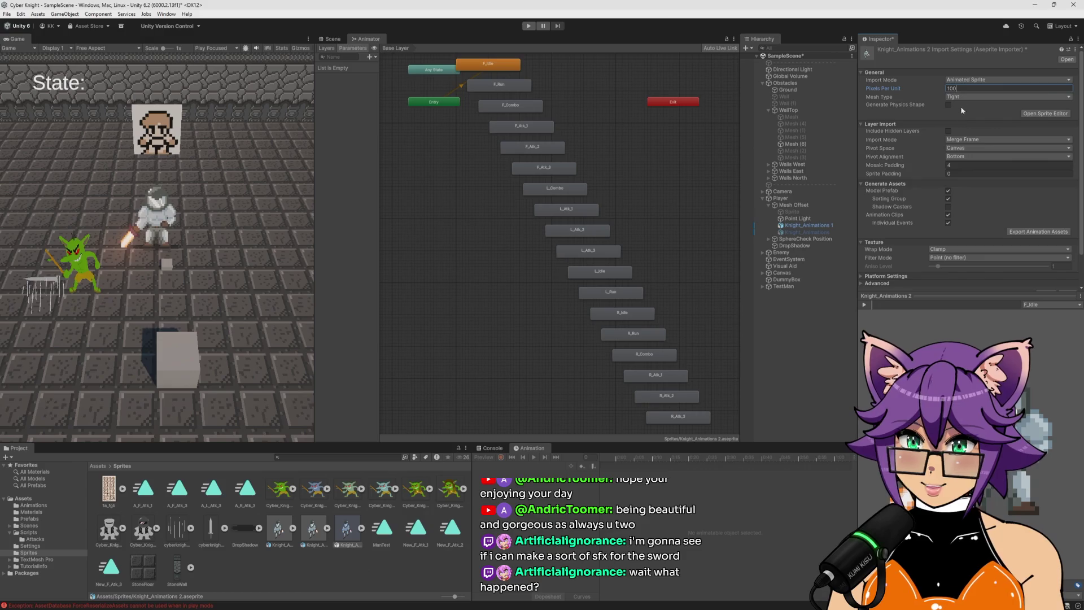
scroll(1007, 227, "down", 1)
left_click(1067, 258)
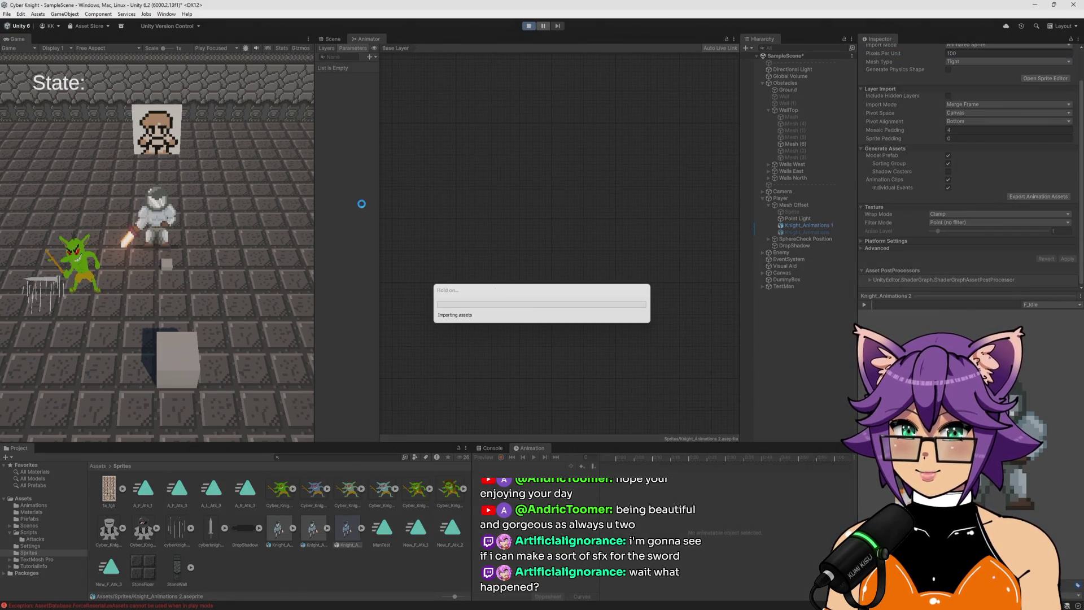
Test the tiny knight's attacks in play mode, then stop the game
left_click(249, 215)
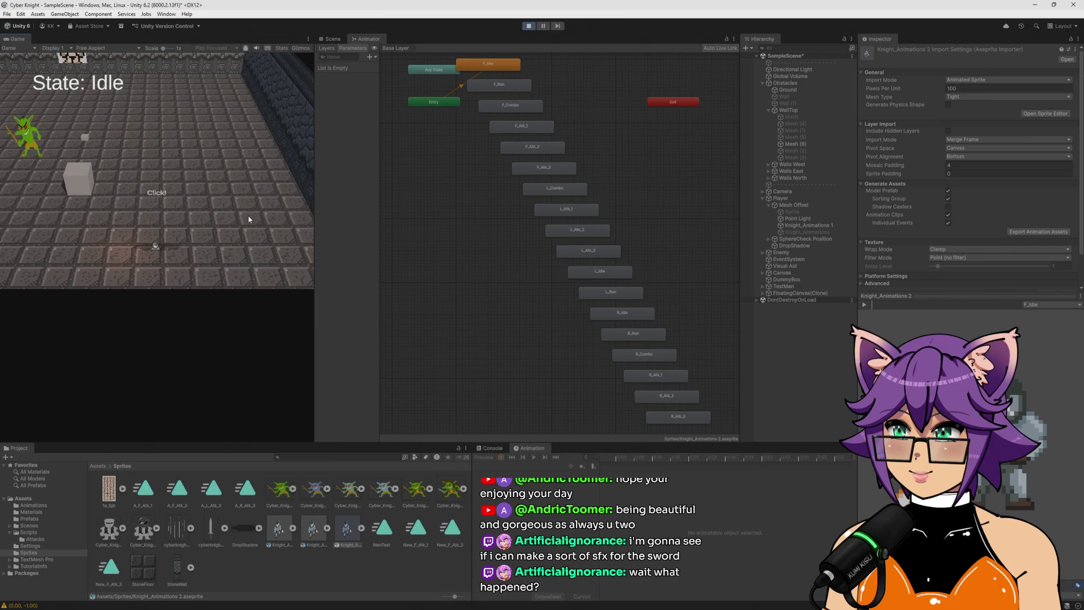
left_click(157, 253)
left_click(160, 256)
left_click(161, 258)
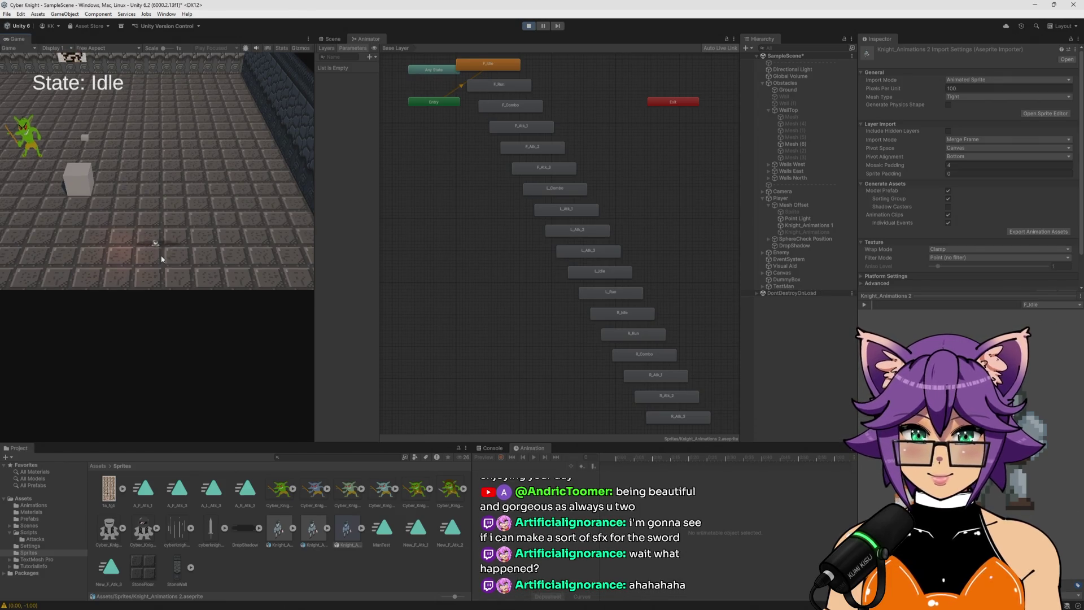
left_click(529, 26)
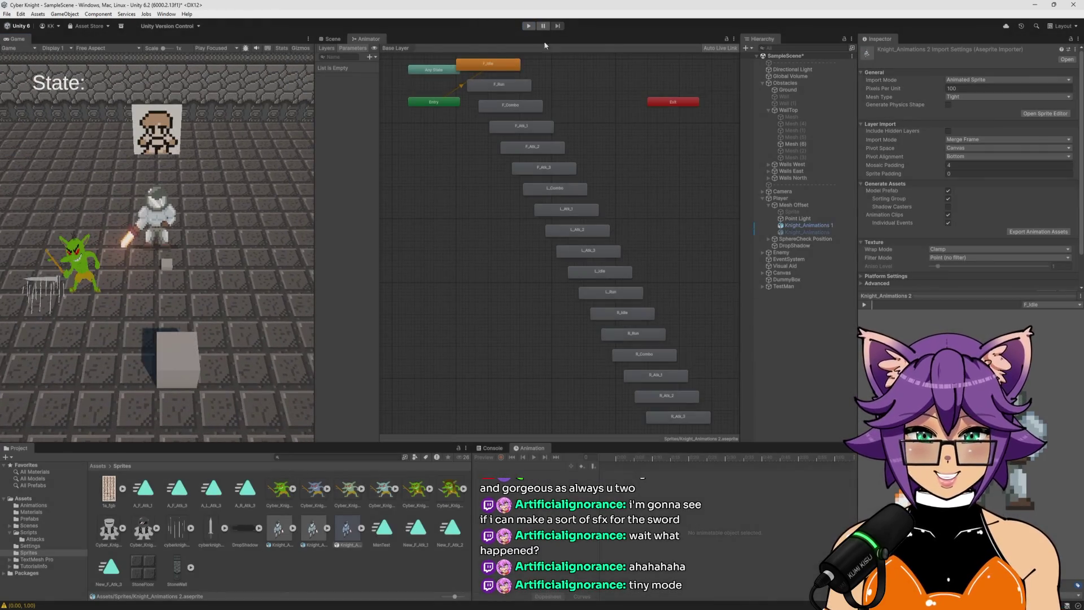
Change Knight_Animations 2's Pixels Per Unit to 25 and apply the reimport
left_click(977, 88)
type("25")
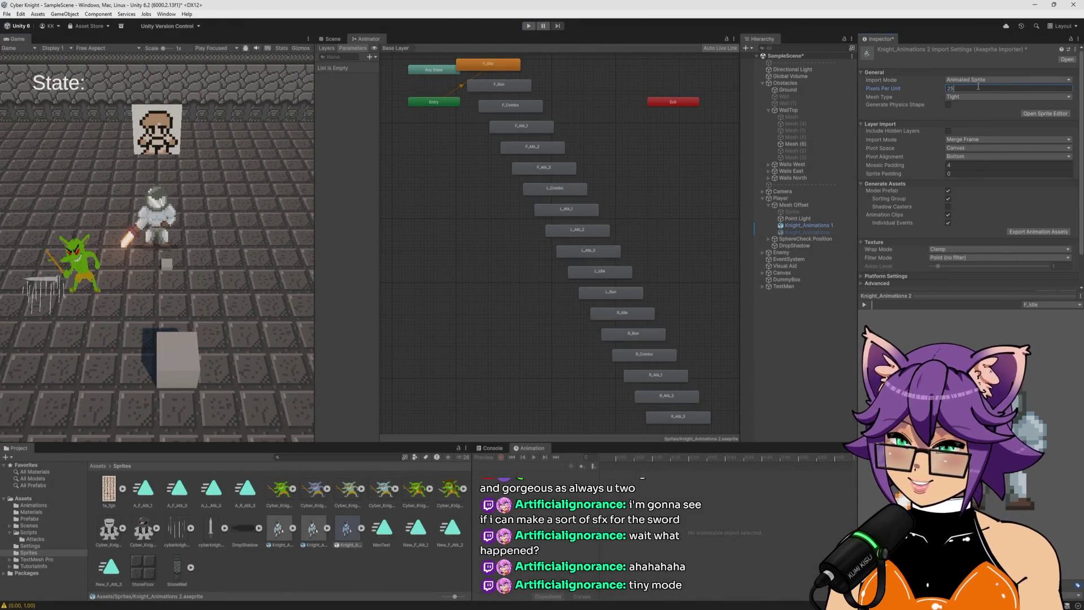
left_click(1065, 262)
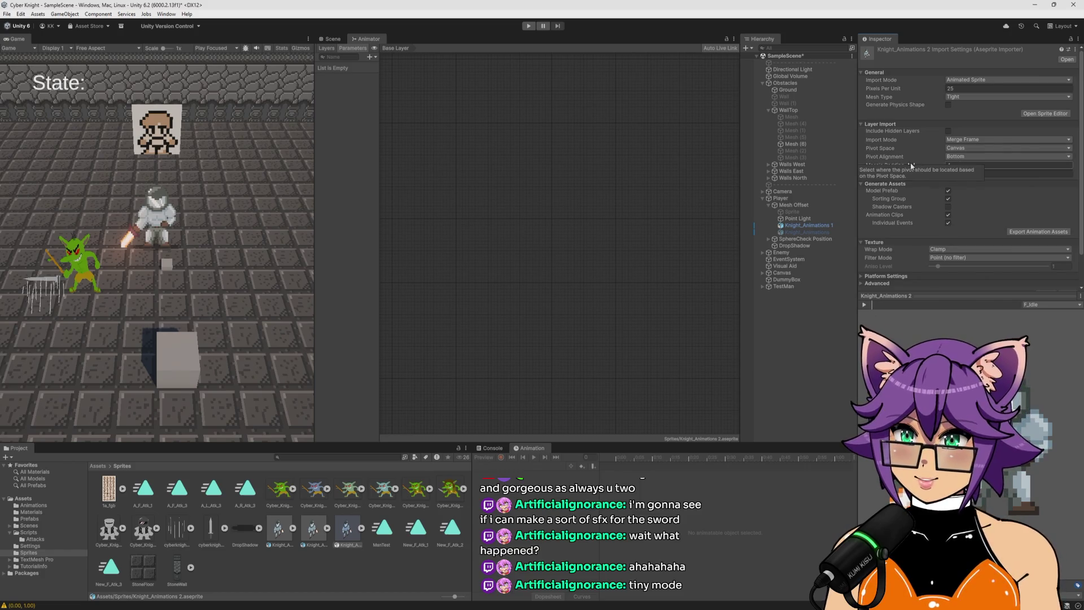
left_click(362, 568)
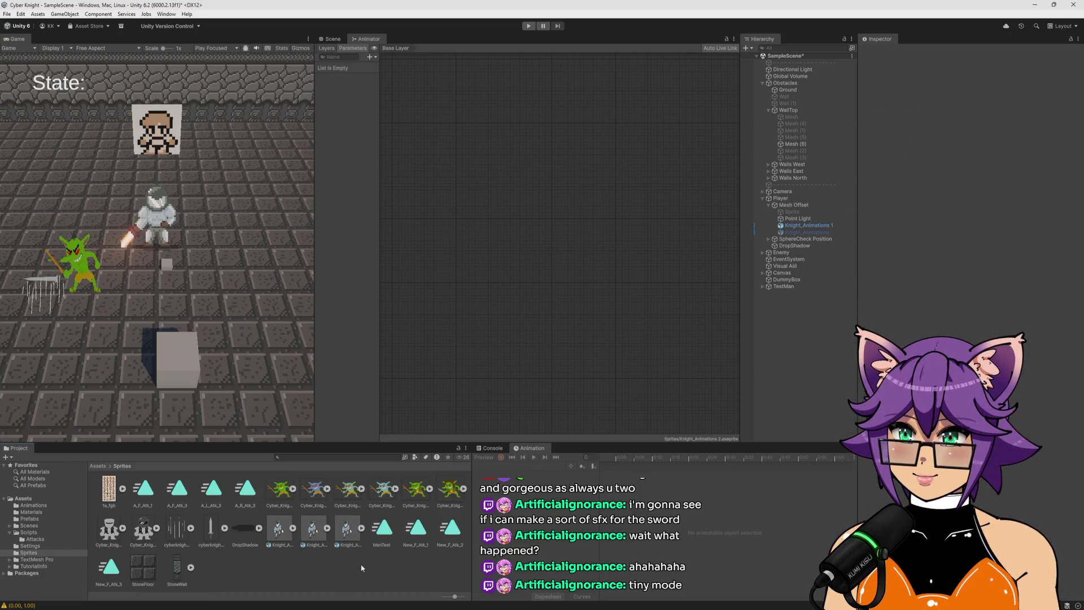
Inspect the A_R_Atk_3 and A_L_Atk_3 clips, then select Knight_Animations 1 to show its animation states
left_click(247, 493)
left_click(212, 493)
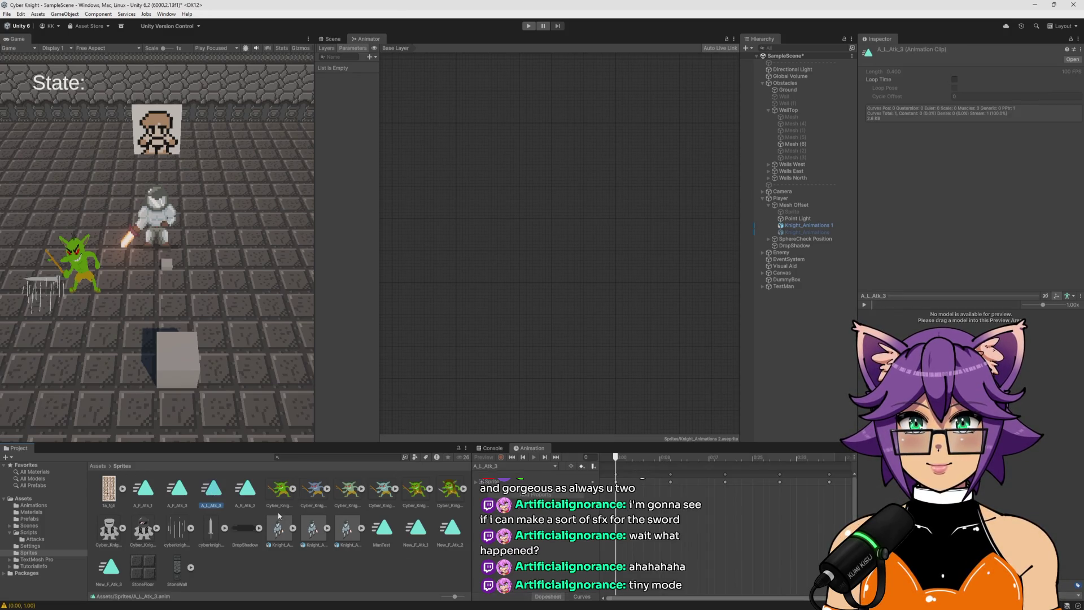
left_click(370, 570)
left_click(810, 224)
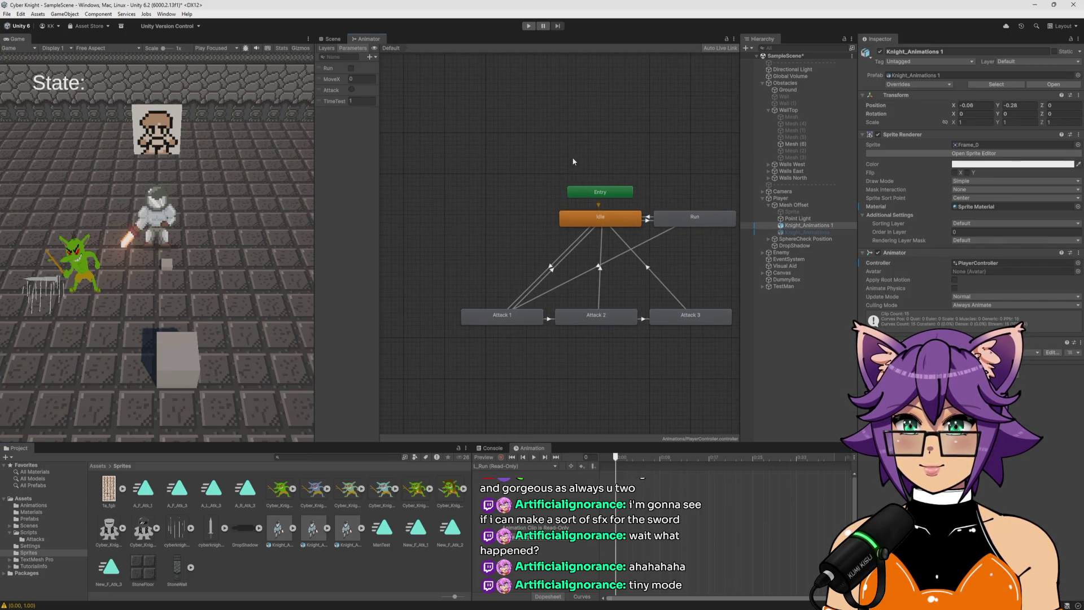
Run the game, make the knight attack and move, then view the Attack 1 → Idle transition
key("ctrl+p")
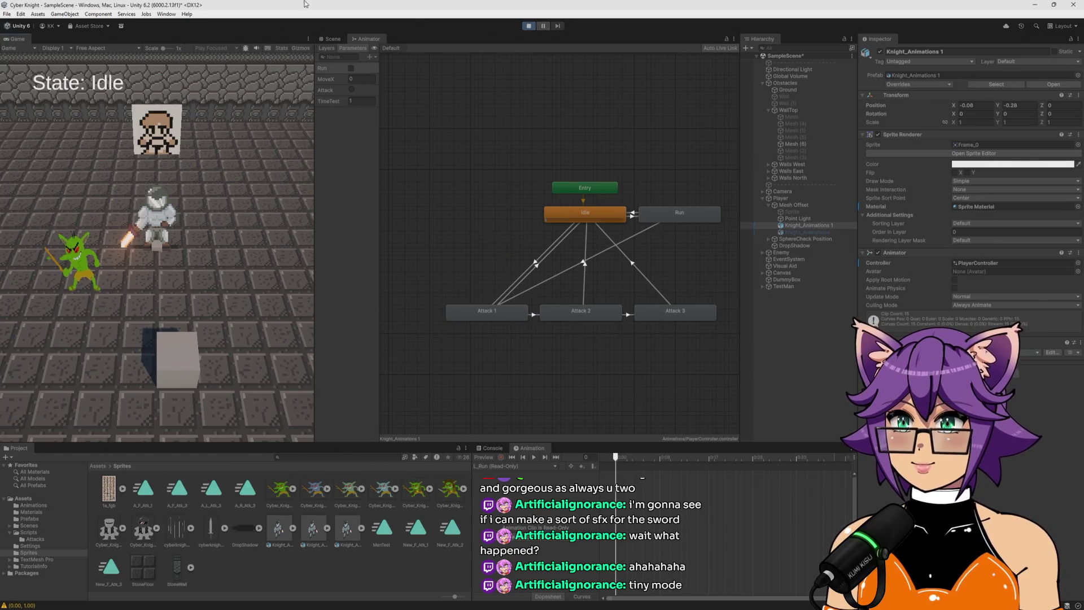
left_click(239, 199)
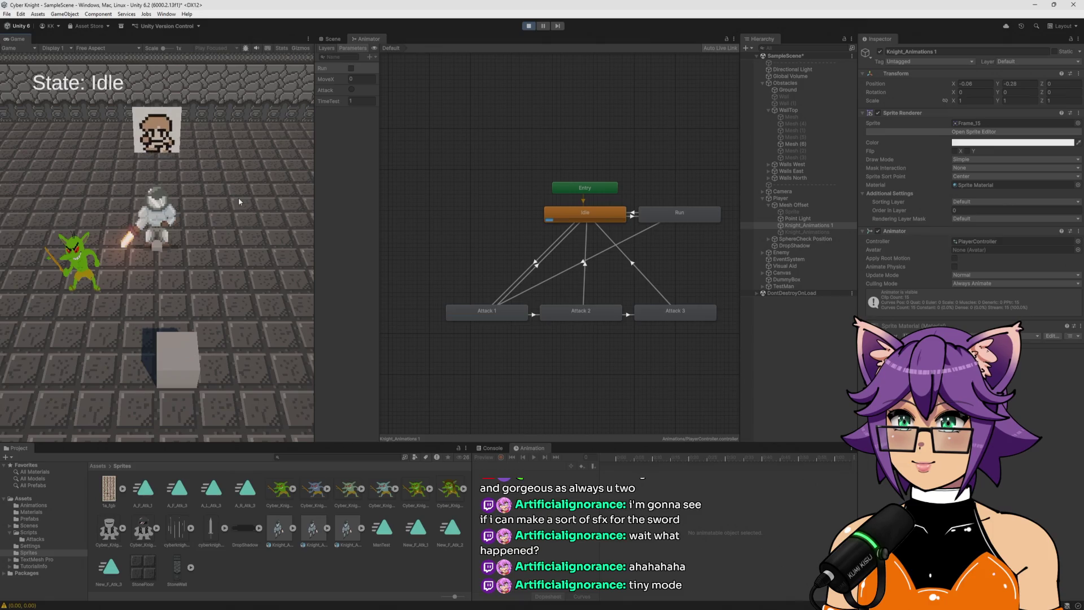
key("d")
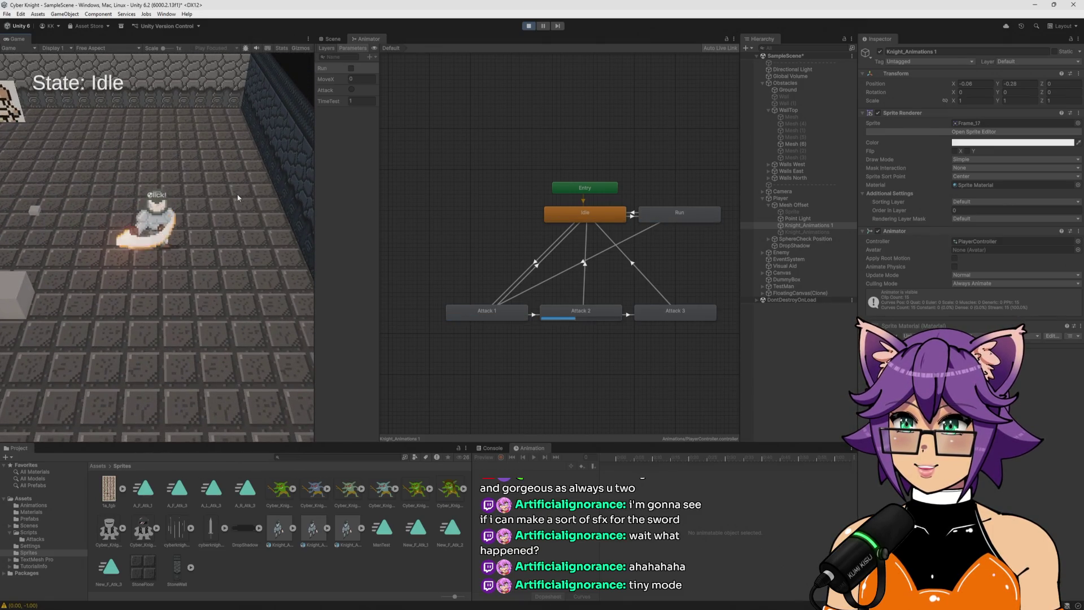
left_click(538, 267)
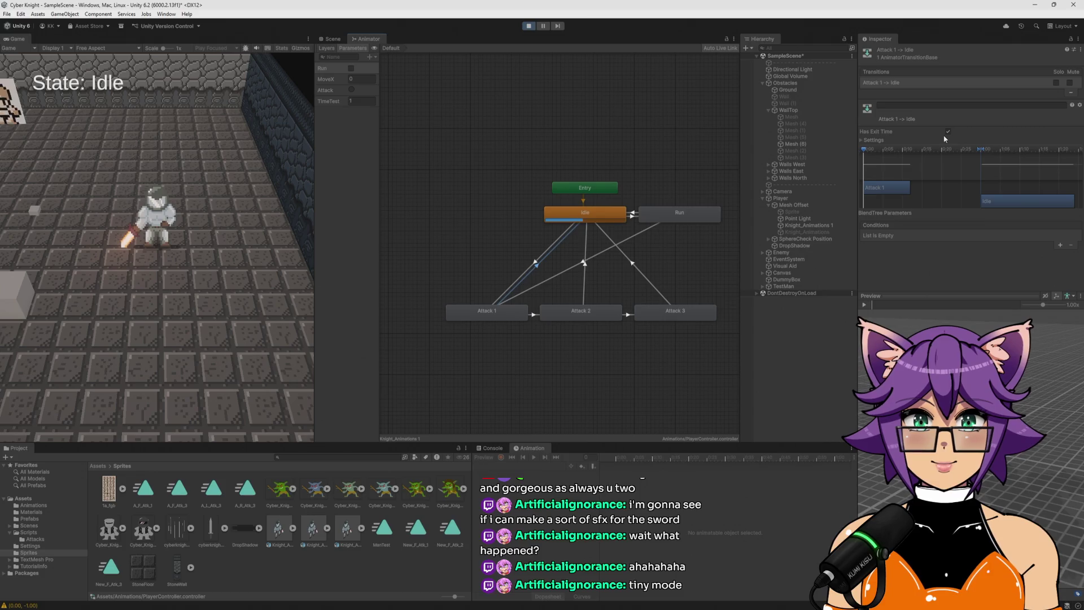
Set the Attack 1 → Idle transition's Exit Time to 0 and test the knight's attacks in game
left_click(861, 140)
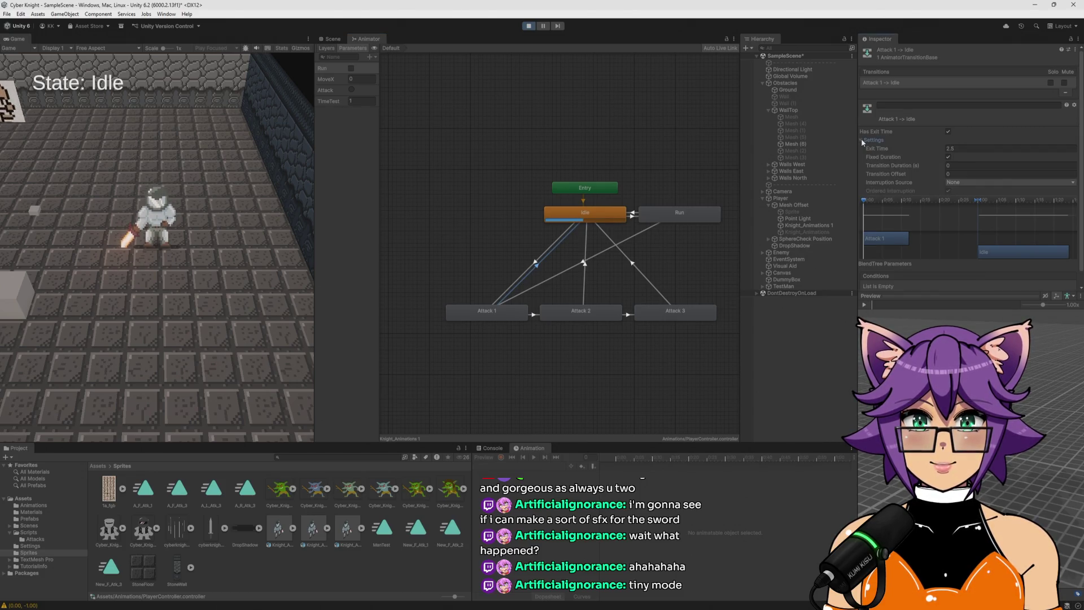
left_click(959, 148)
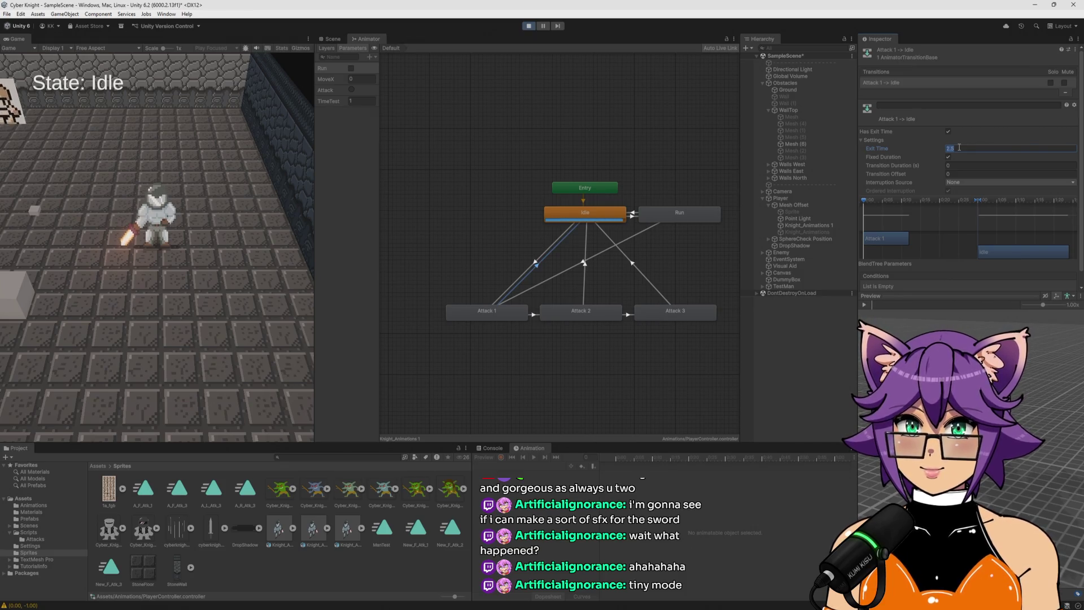
type("0")
left_click(165, 302)
left_click(165, 303)
left_click(164, 303)
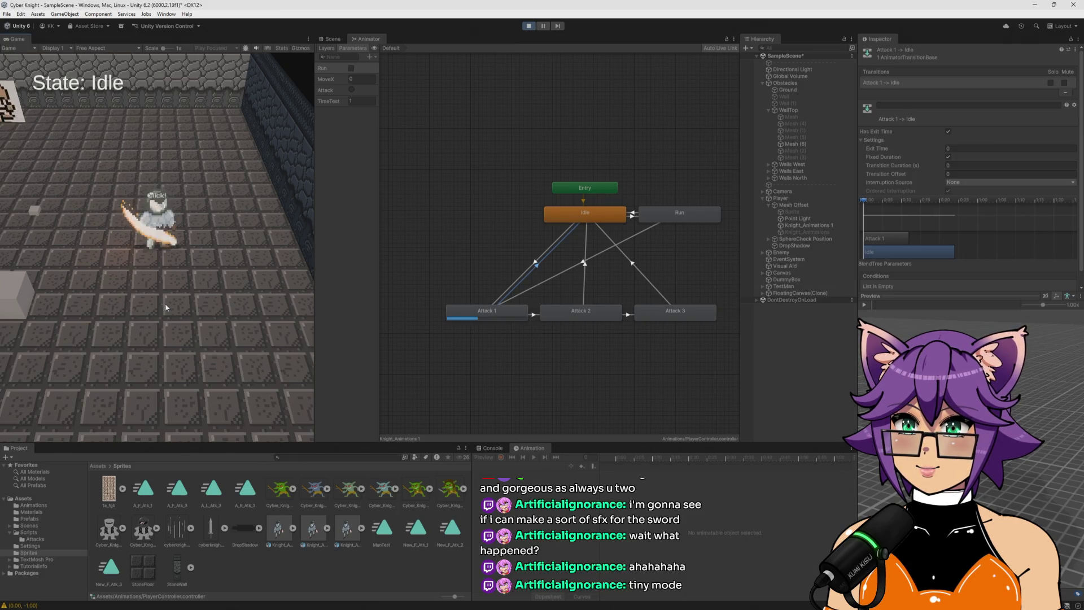
left_click(261, 299)
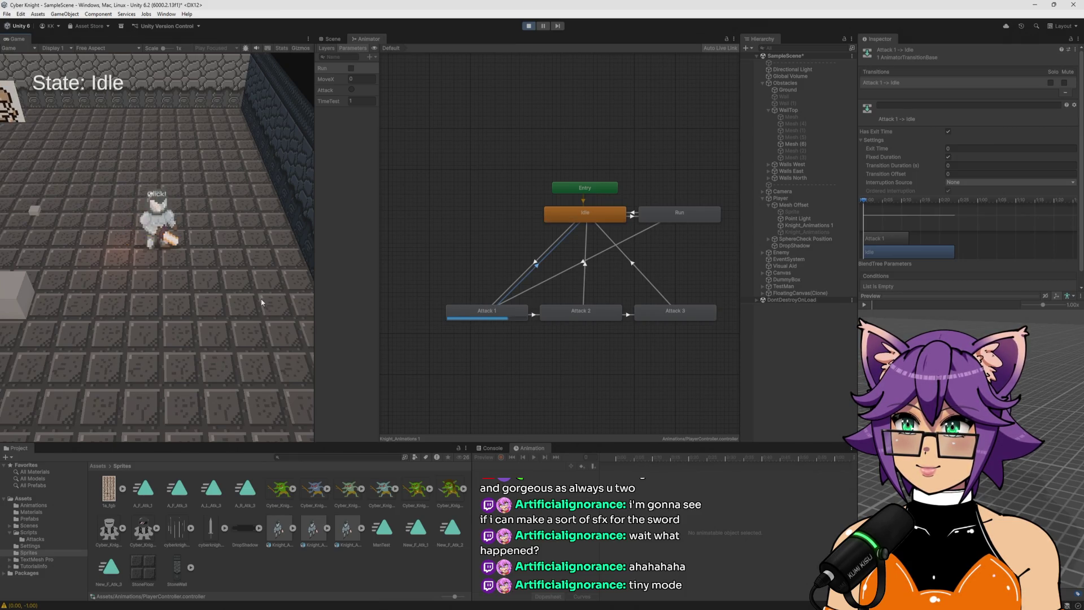
left_click(261, 301)
Change the Exit Time to 1 and playtest the knight's attack combo several times
left_click(261, 299)
type("1")
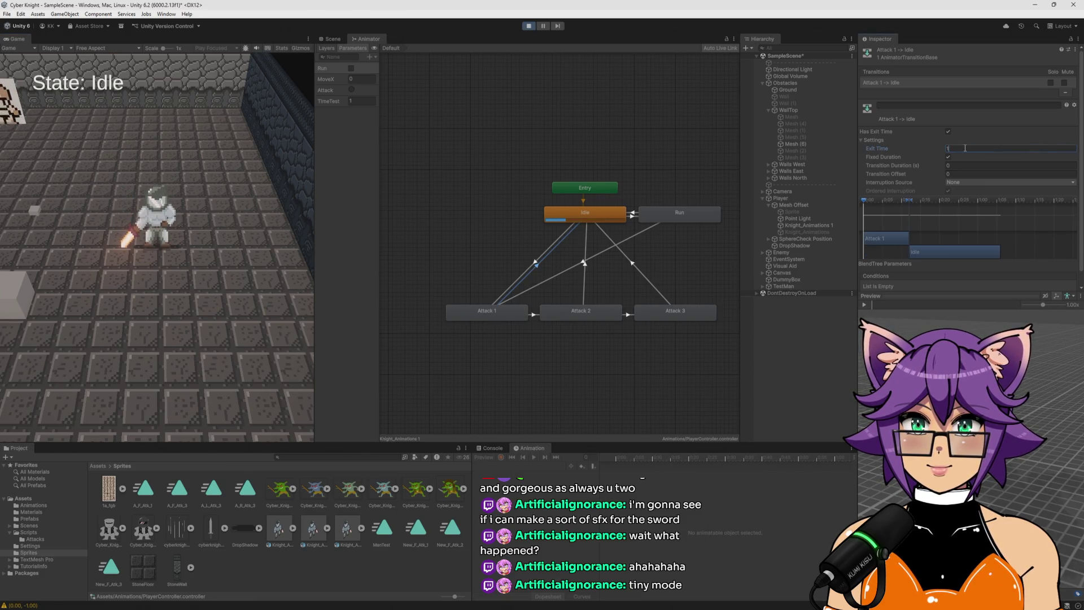
left_click(161, 331)
left_click(161, 330)
left_click(161, 331)
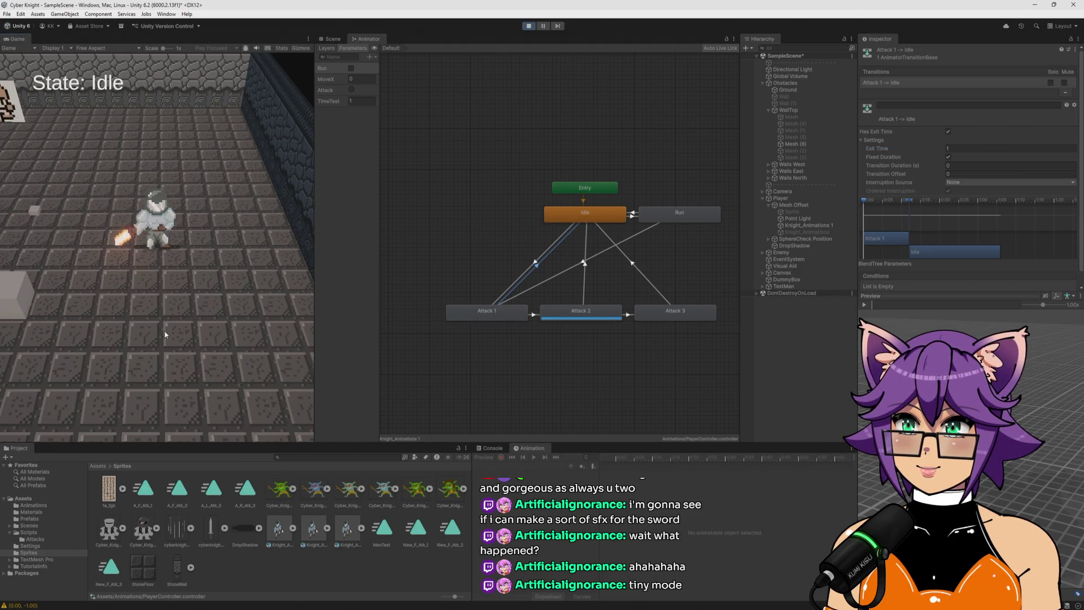
left_click(165, 331)
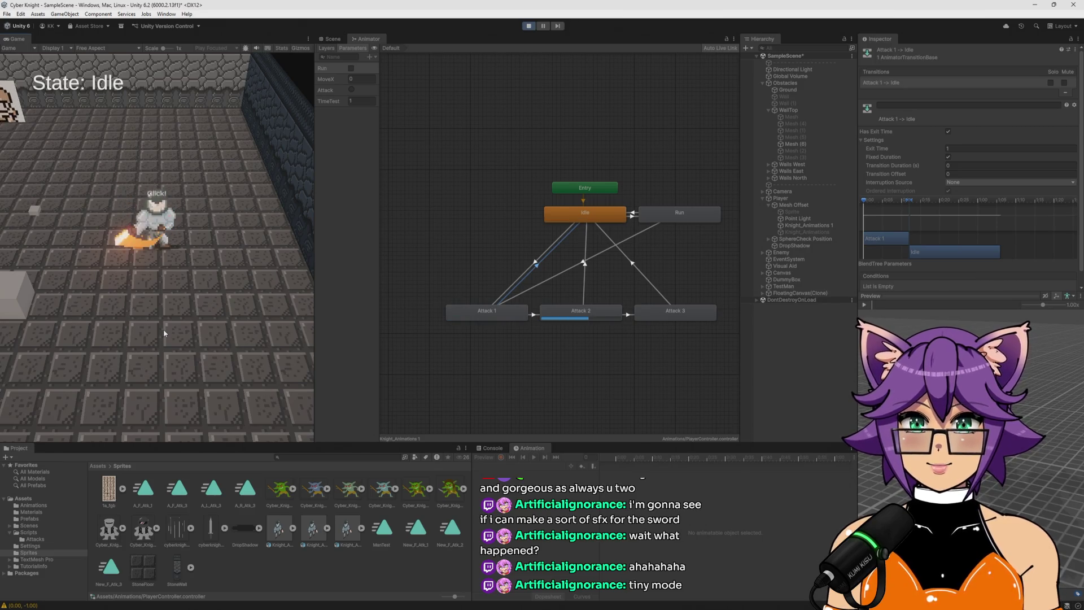
left_click(162, 329)
left_click(161, 329)
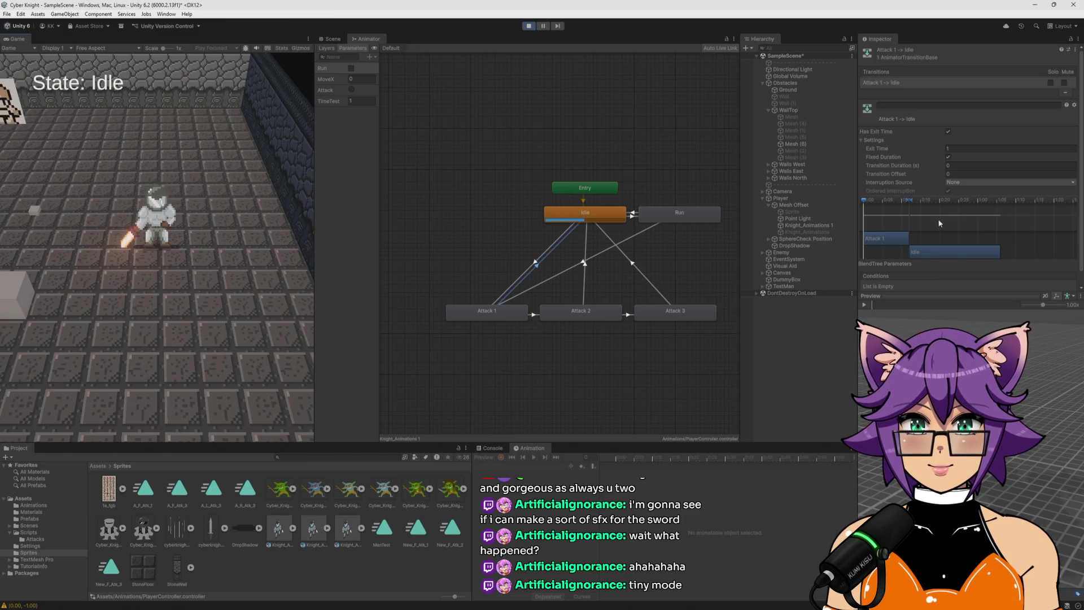
key("alt+Tab")
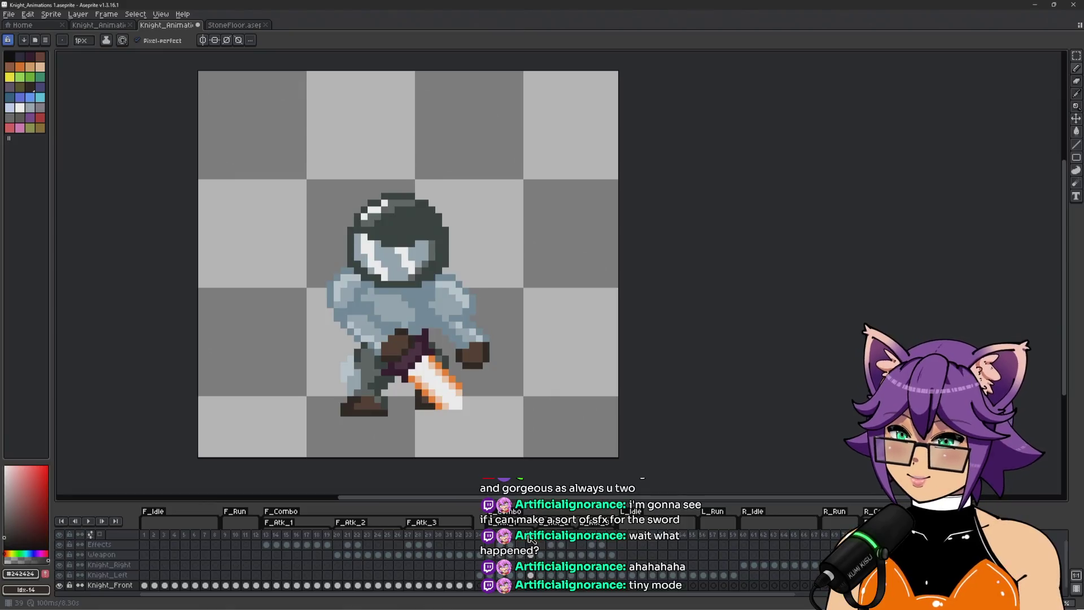
Add duplicate frames at several of the knight's attack frames with Alt+N
key("alt+n")
key("alt+n")
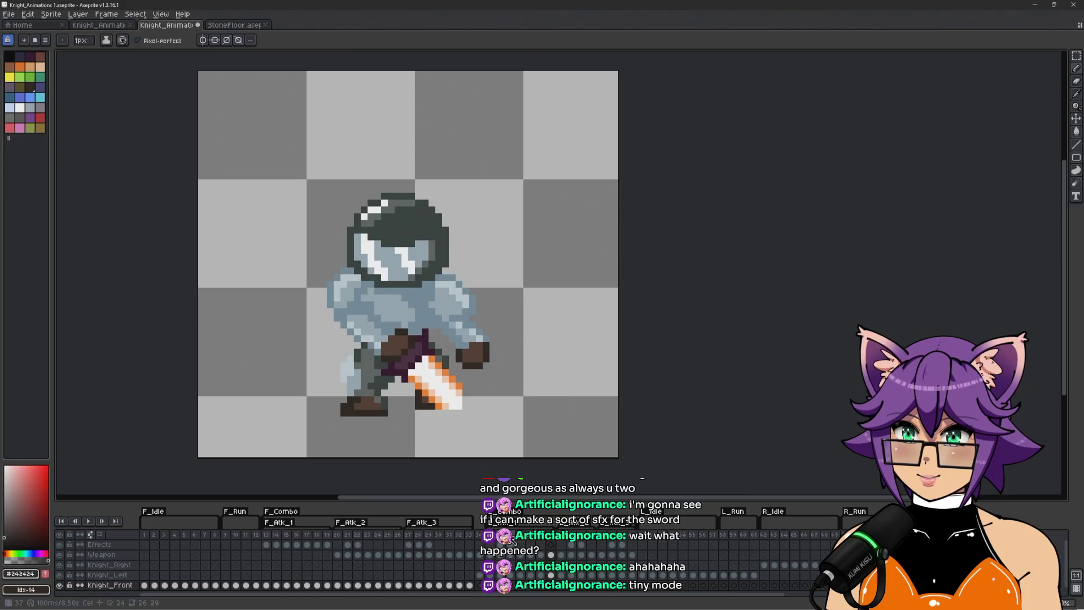
left_click(593, 543)
key("alt+n")
key("alt+n")
key("alt+n")
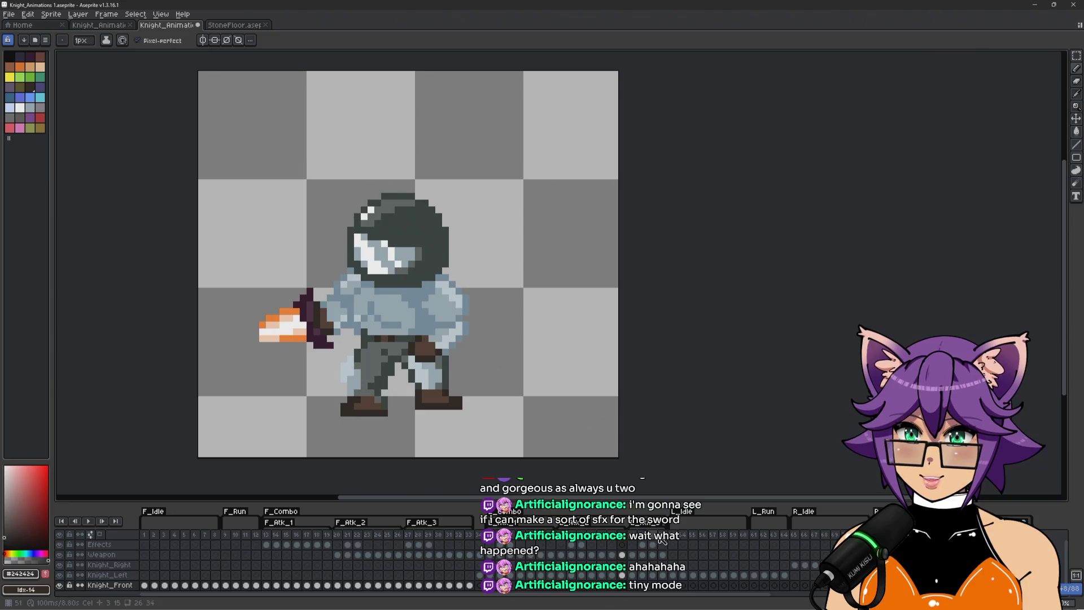
left_click(661, 540)
key("alt+n")
key("alt+n")
key("alt+n")
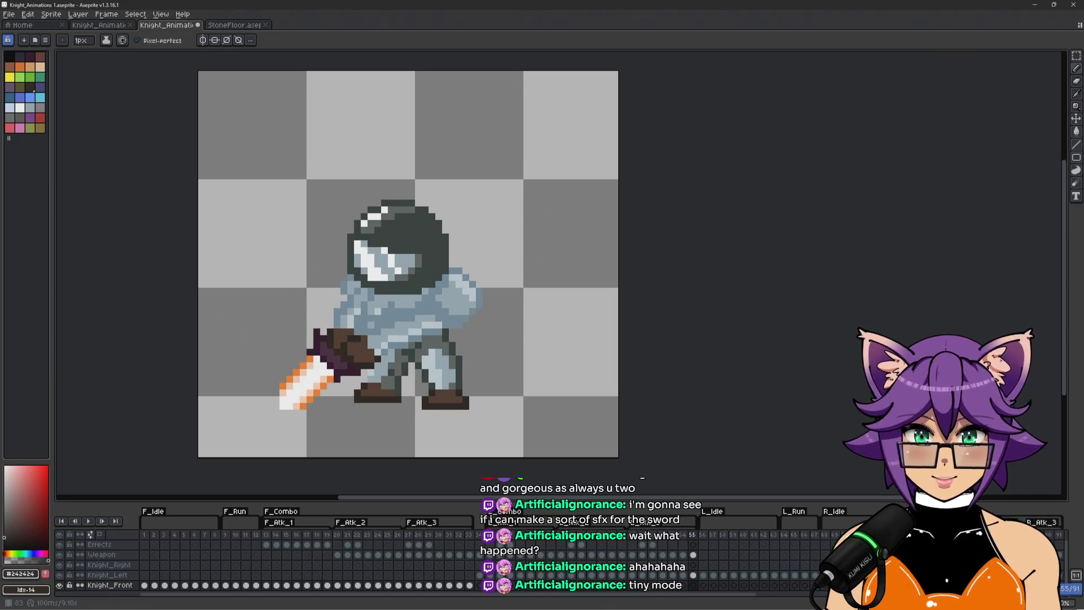
left_click(977, 584)
key("alt+n")
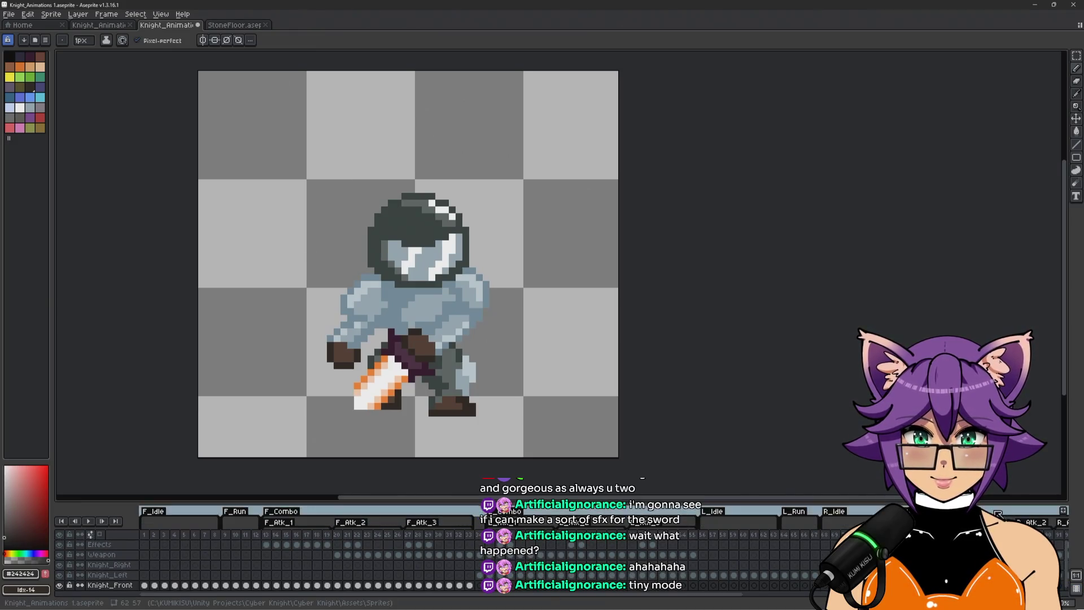
Step through the later attack frames and save Knight_Animations 1.aseprite
left_click_drag(565, 497, 561, 497)
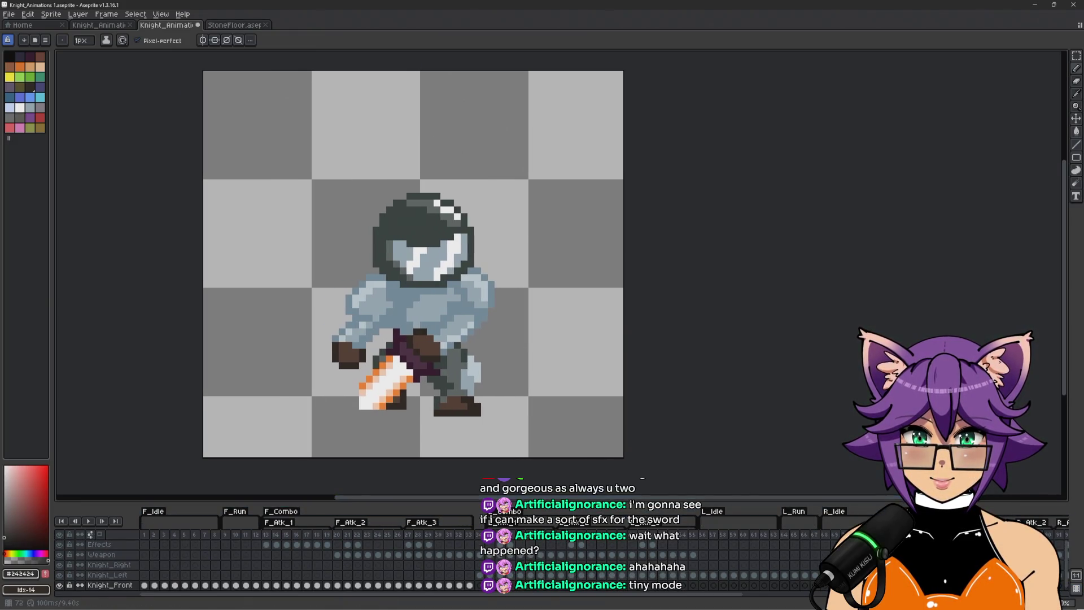
scroll(694, 598, "down", 5)
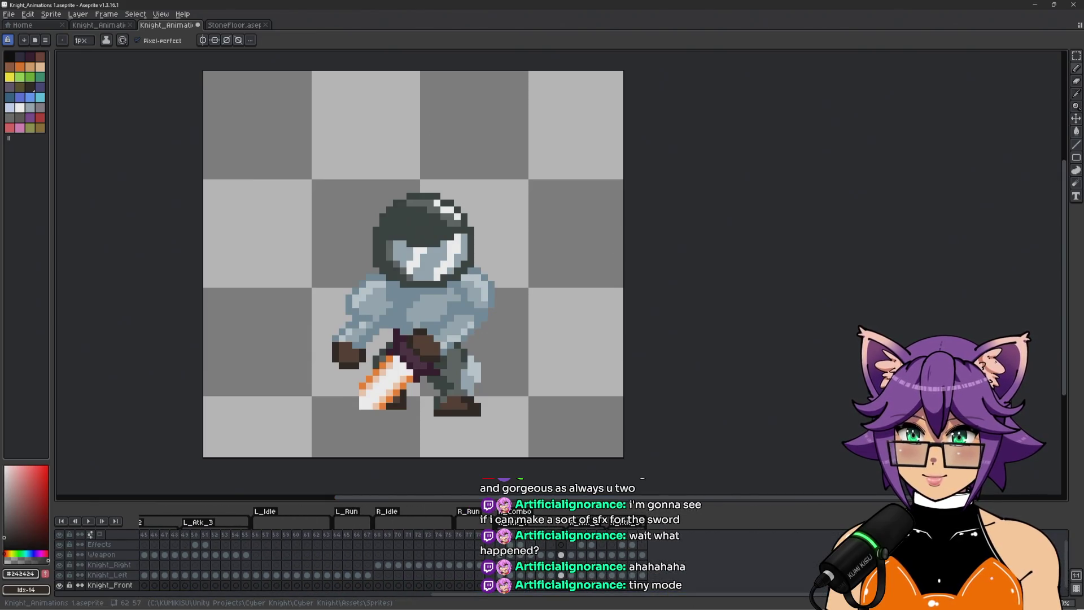
left_click(611, 542)
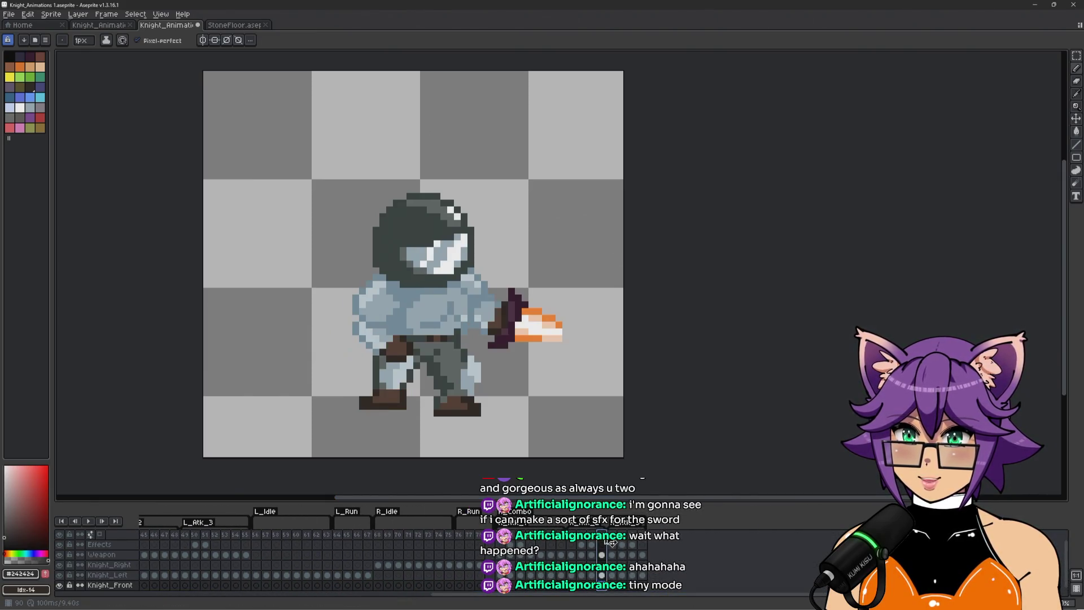
left_click(675, 541)
left_click(703, 541)
key("ctrl+s")
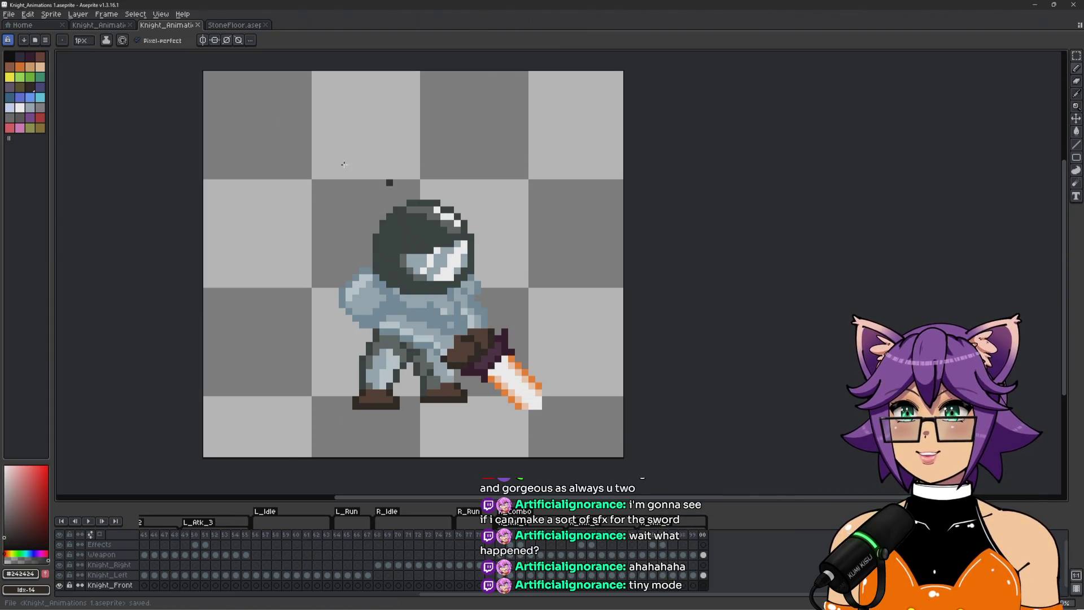
Delete the Knight_Animations 2.aseprite asset from Unity's Sprites folder
key("alt+Tab")
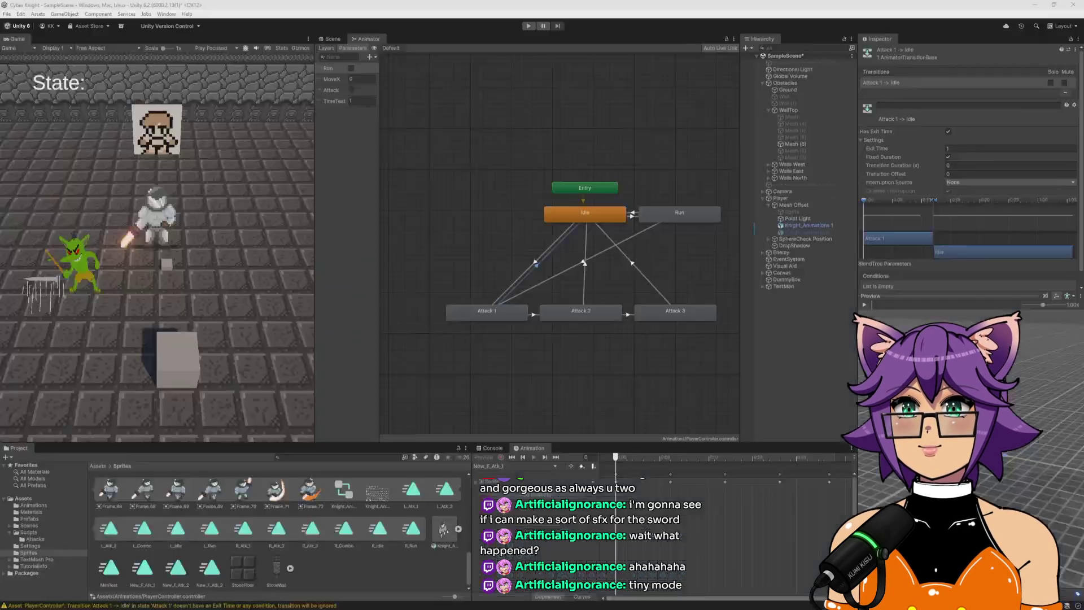
scroll(283, 547, "up", 5)
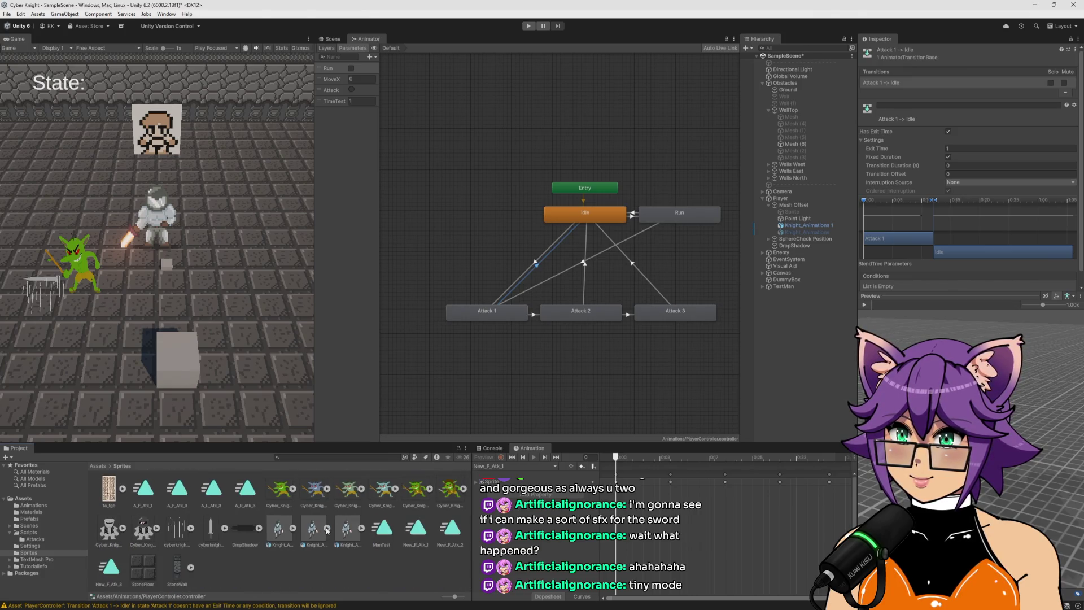
left_click(343, 564)
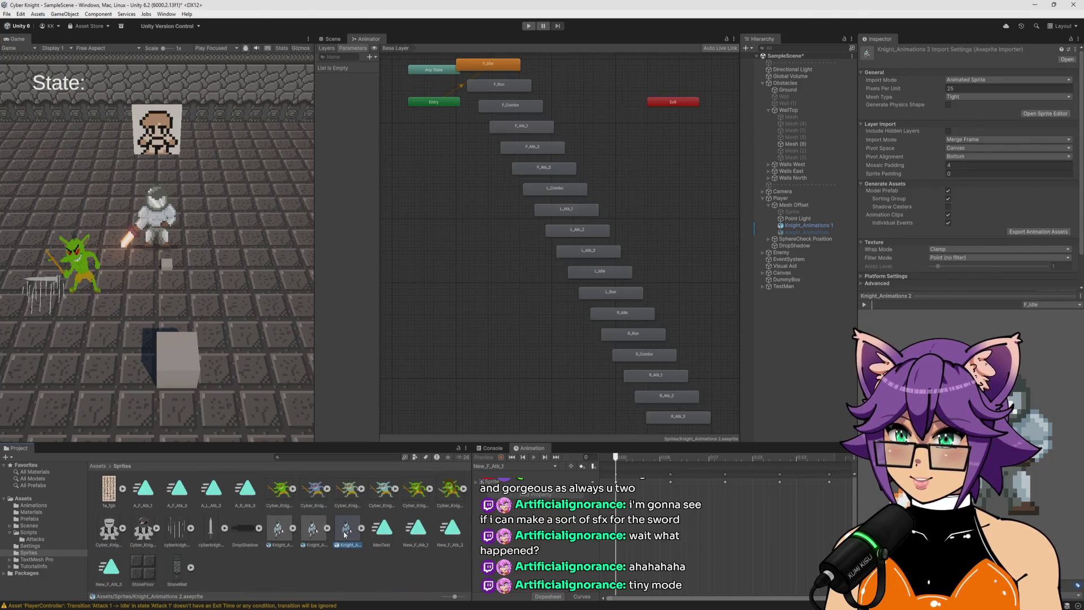
key("Delete")
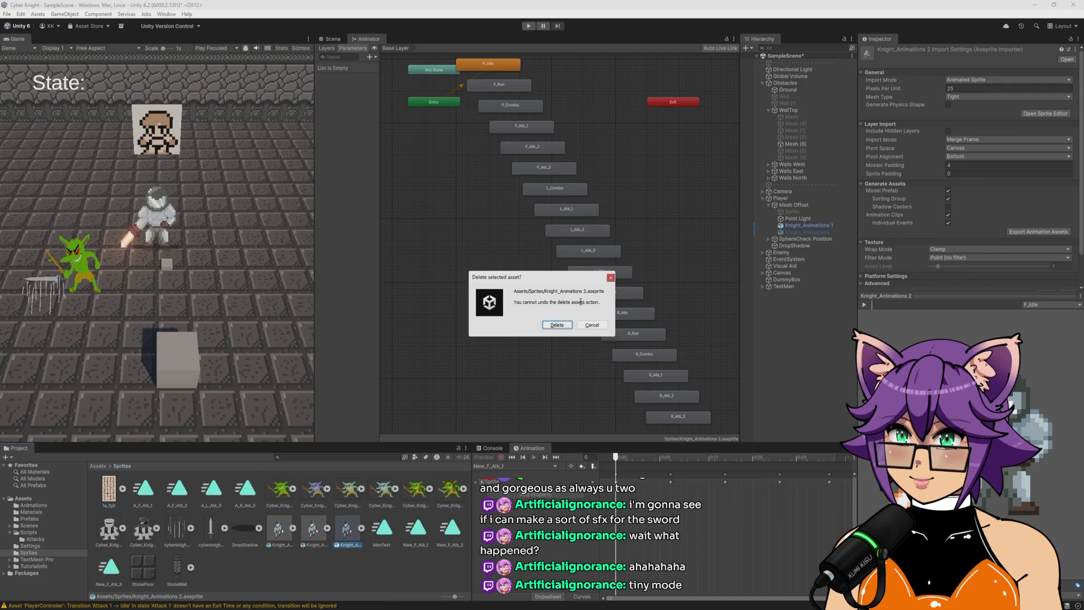
left_click(555, 326)
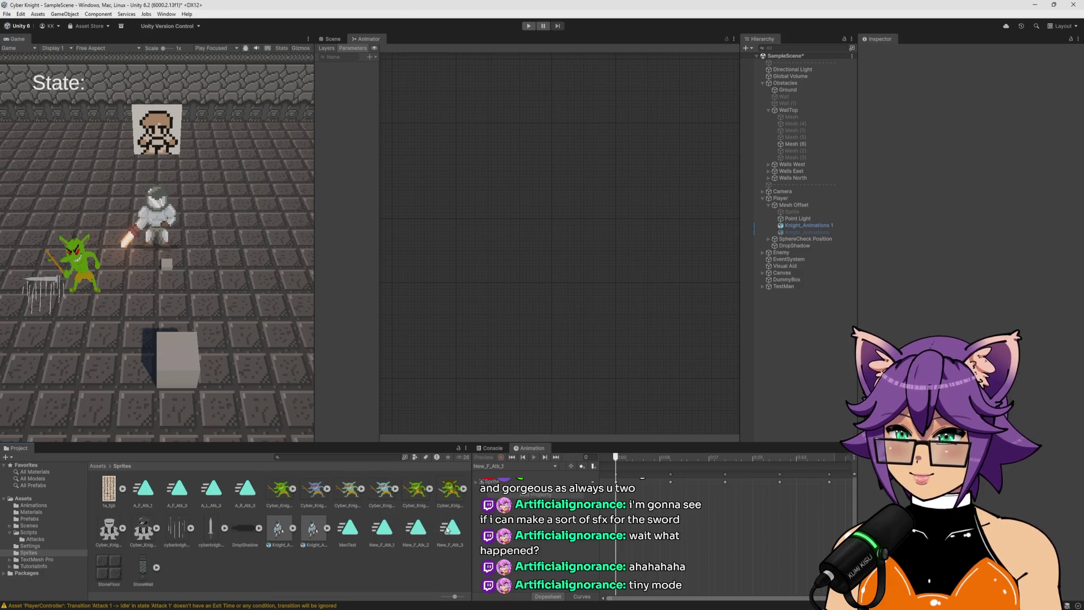
right_click(313, 565)
Extract editable copies of the L_Atk clips and the R_Atk_2 and R_Atk_3 clips with Ctrl+D
left_click(271, 562)
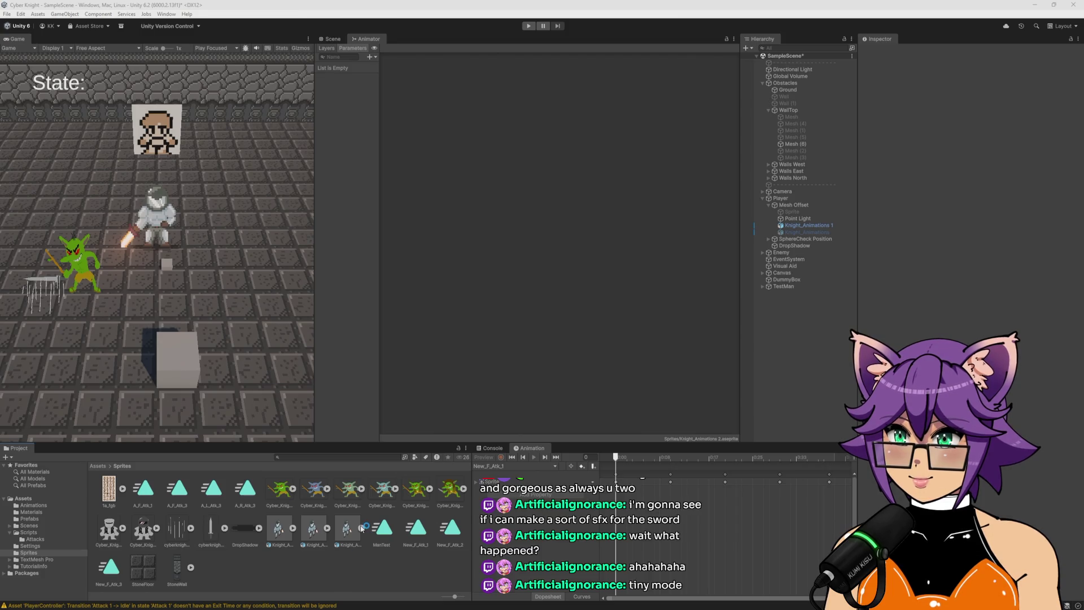
scroll(347, 564, "down", 10)
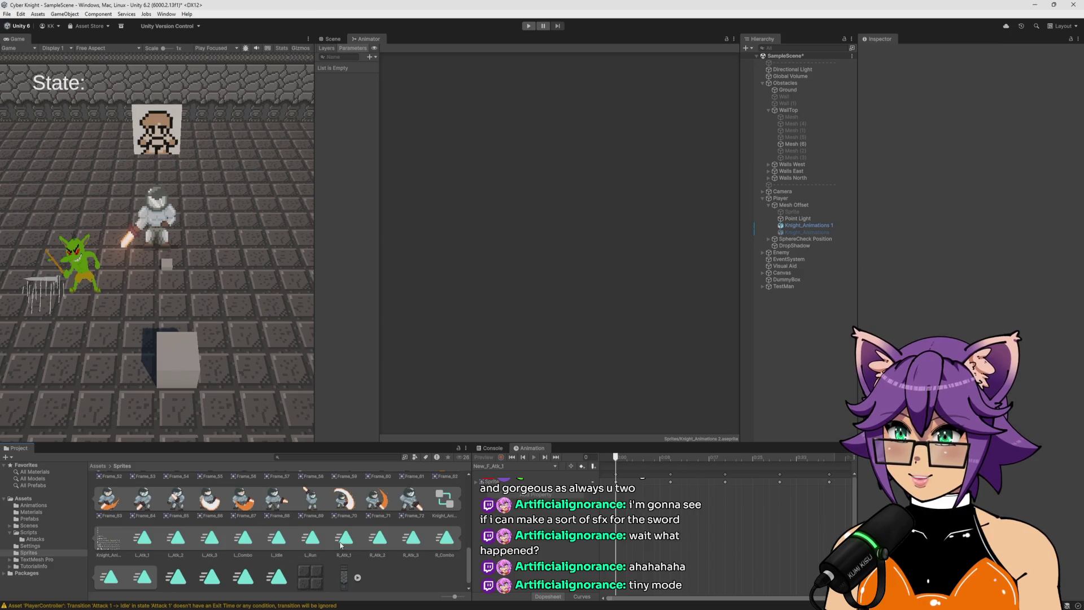
scroll(318, 543, "down", 1)
left_click(148, 526)
left_click(177, 529)
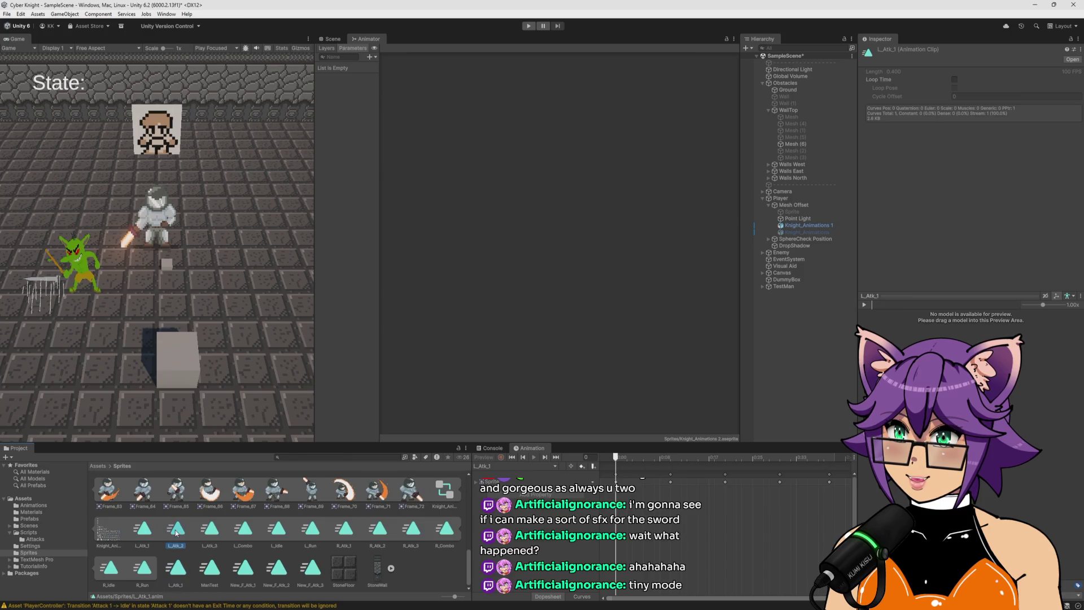
left_click(212, 530)
key("ctrl+d")
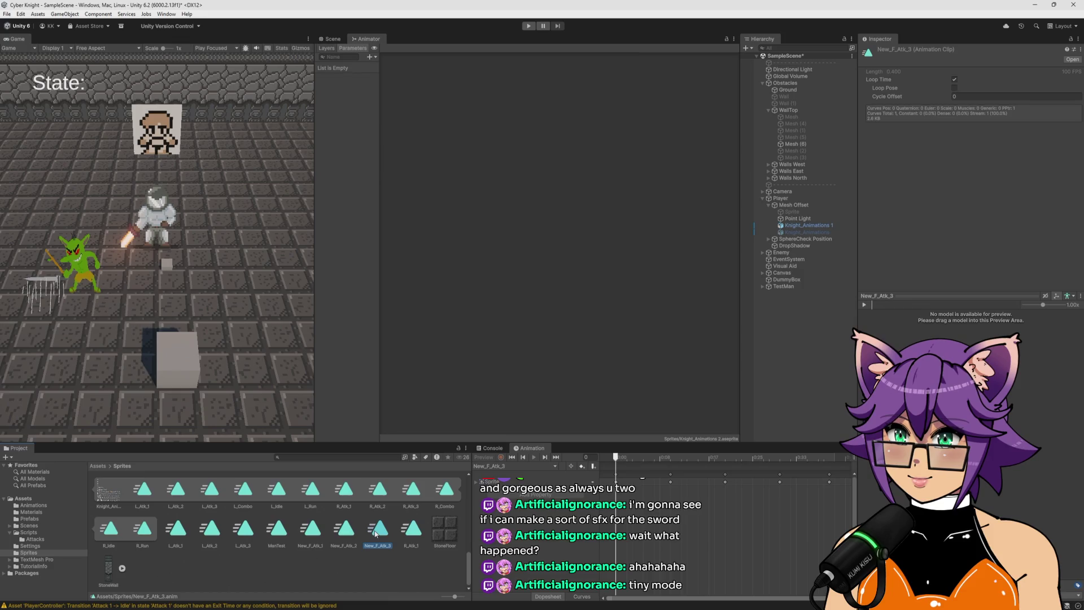
scroll(361, 528, "down", 1)
left_click(380, 520)
key("ctrl+d")
left_click(411, 490)
key("ctrl+d")
Rename the left-attack copies to New_L_Atk_1, New_L_Atk_2 and New_L_Atk_3
left_click(175, 531)
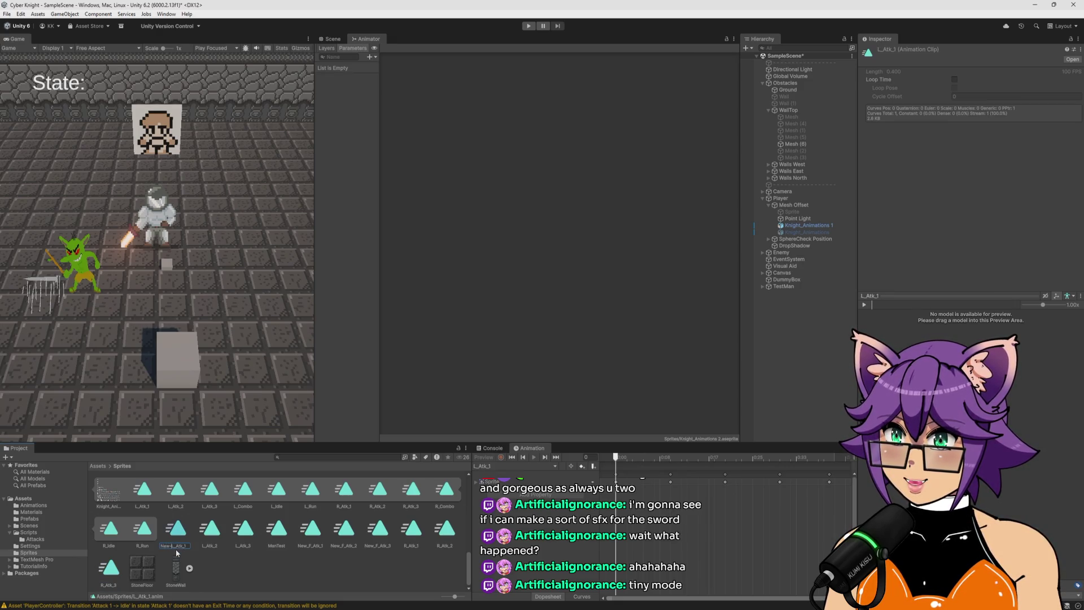
key("Return")
left_click(174, 539)
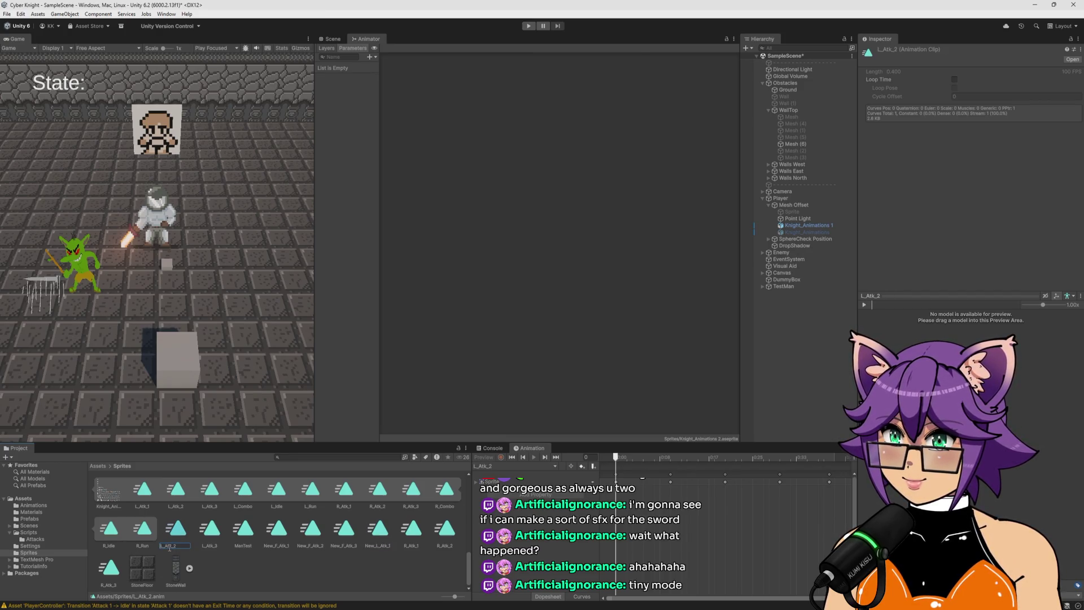
key("Return")
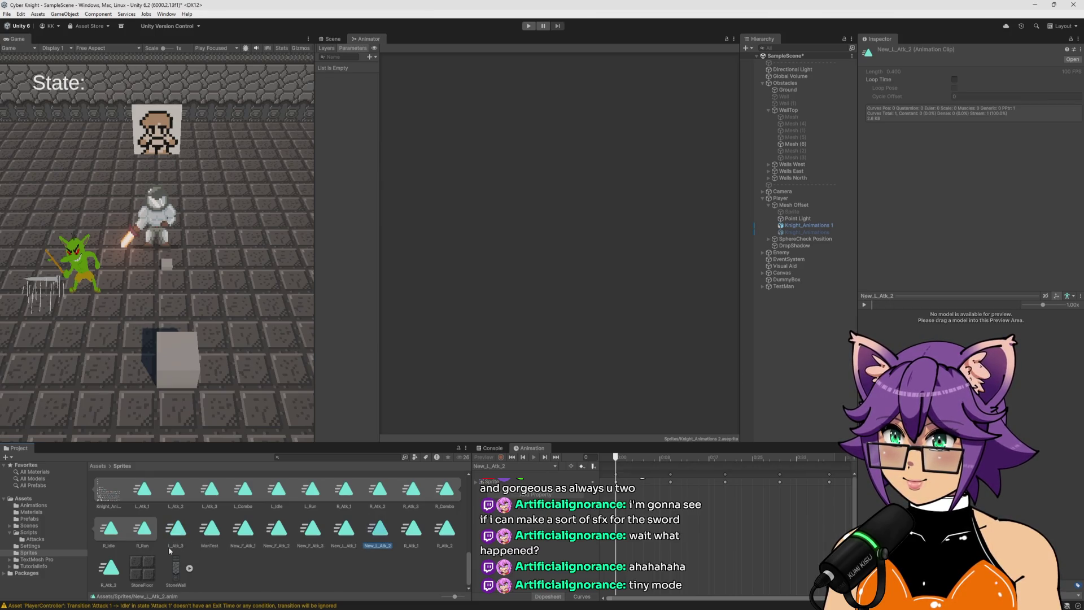
left_click(177, 536)
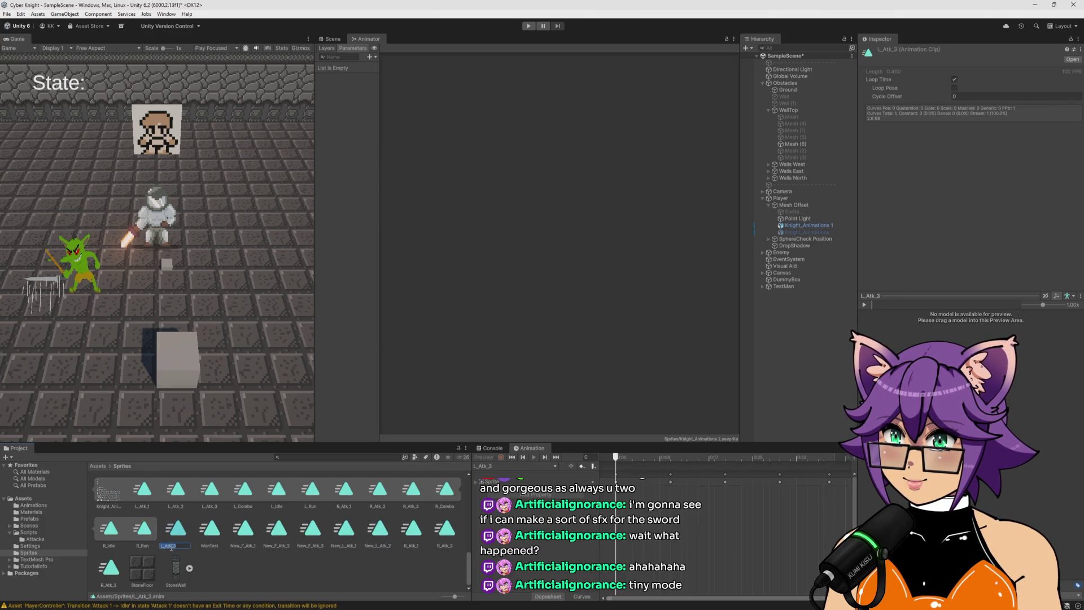
type("New_")
key("Return")
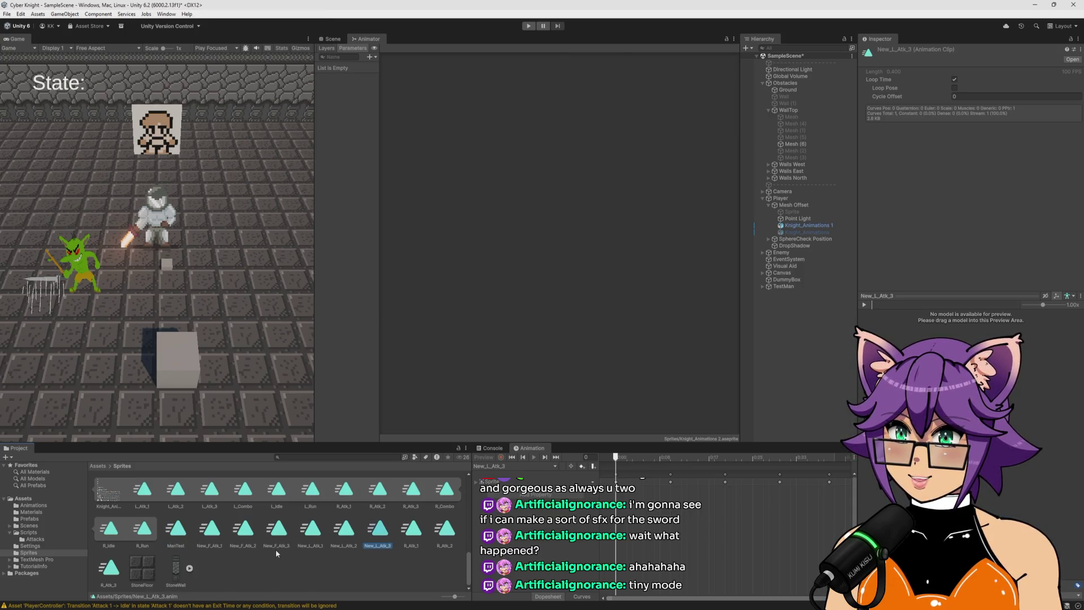
Rename the right-attack copies to New_R_Atk_1, New_R_Atk_2 and New_R_Atk_3
left_click(409, 546)
key("F2")
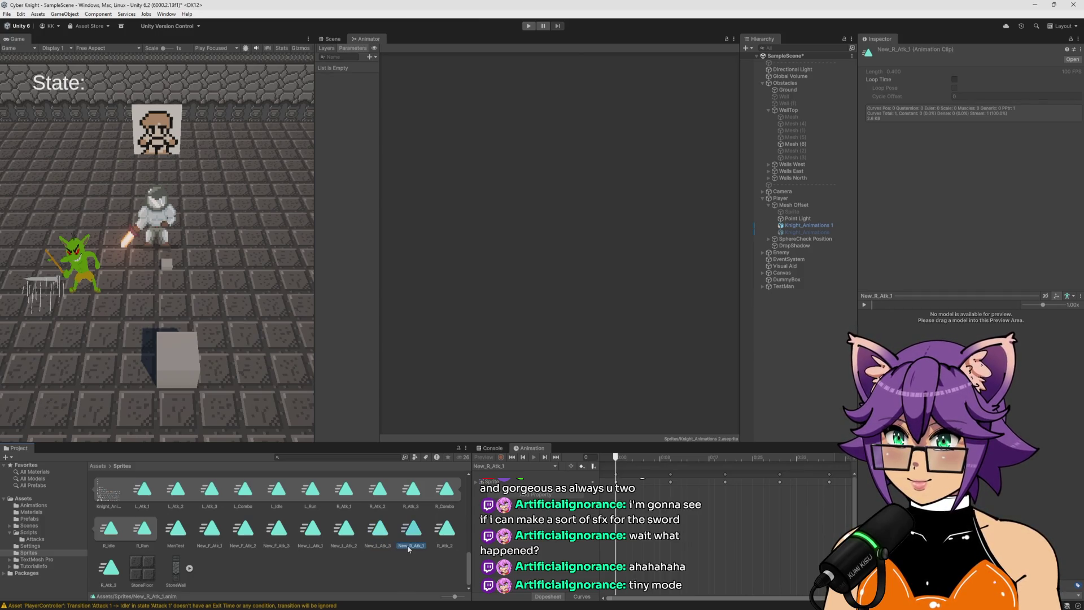
key("Return")
left_click(440, 545)
left_click(438, 550)
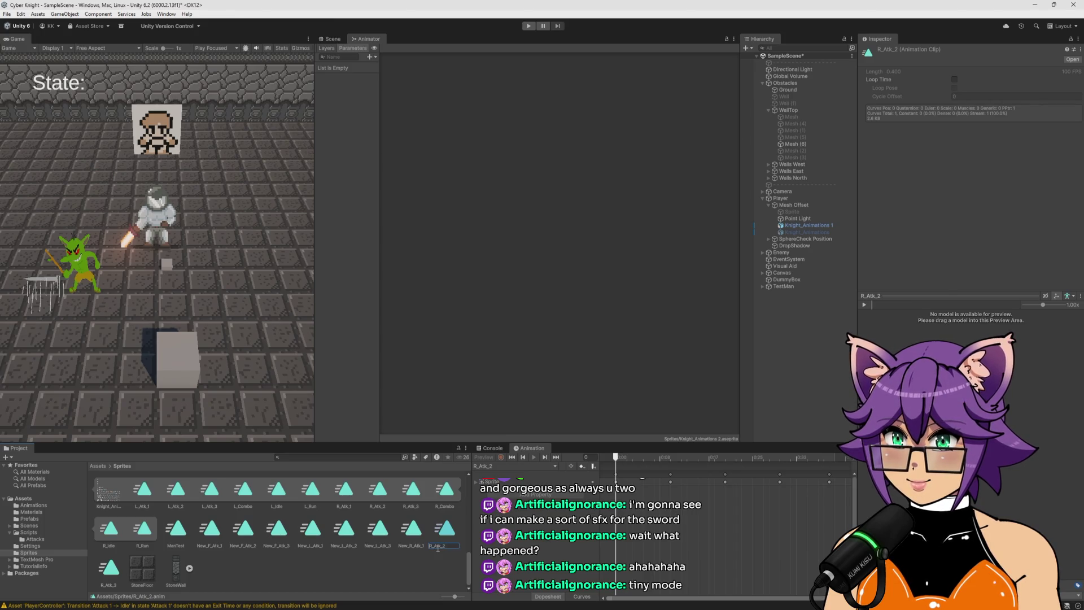
type("New_")
key("Return")
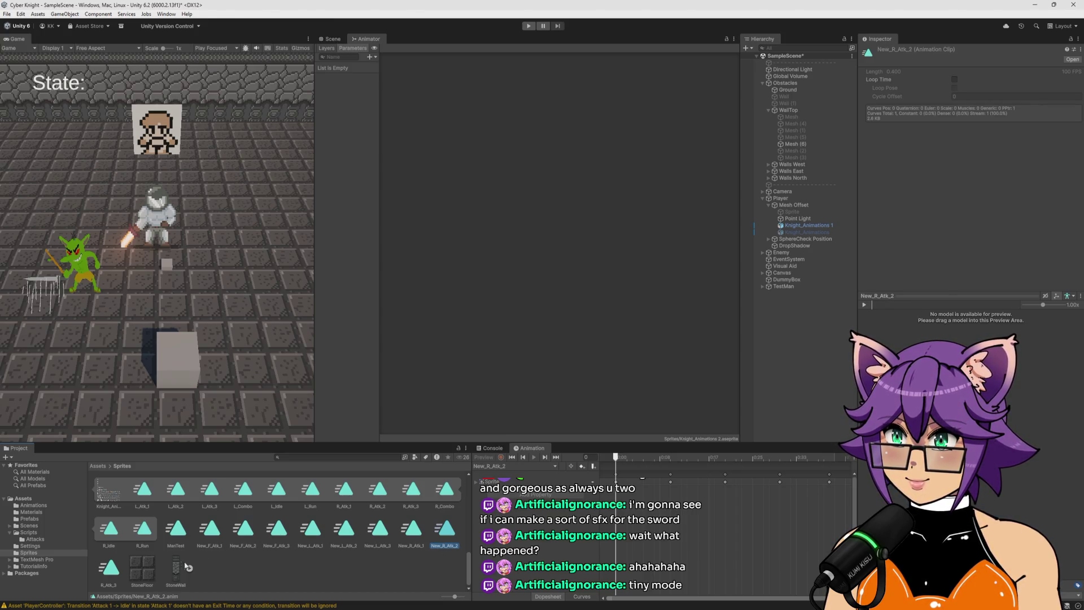
left_click(110, 571)
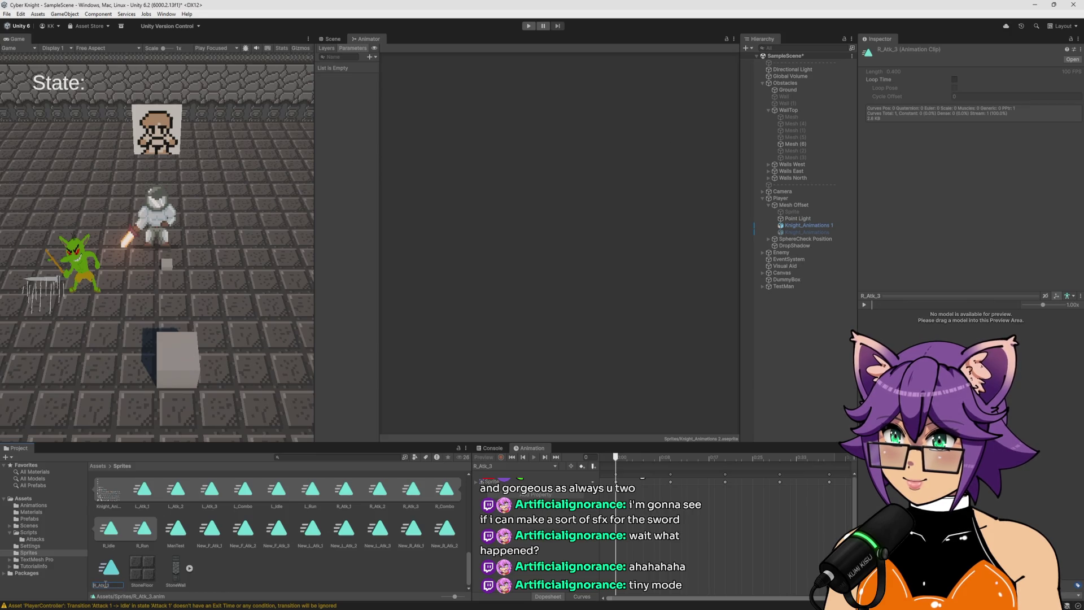
type("New_")
key("Return")
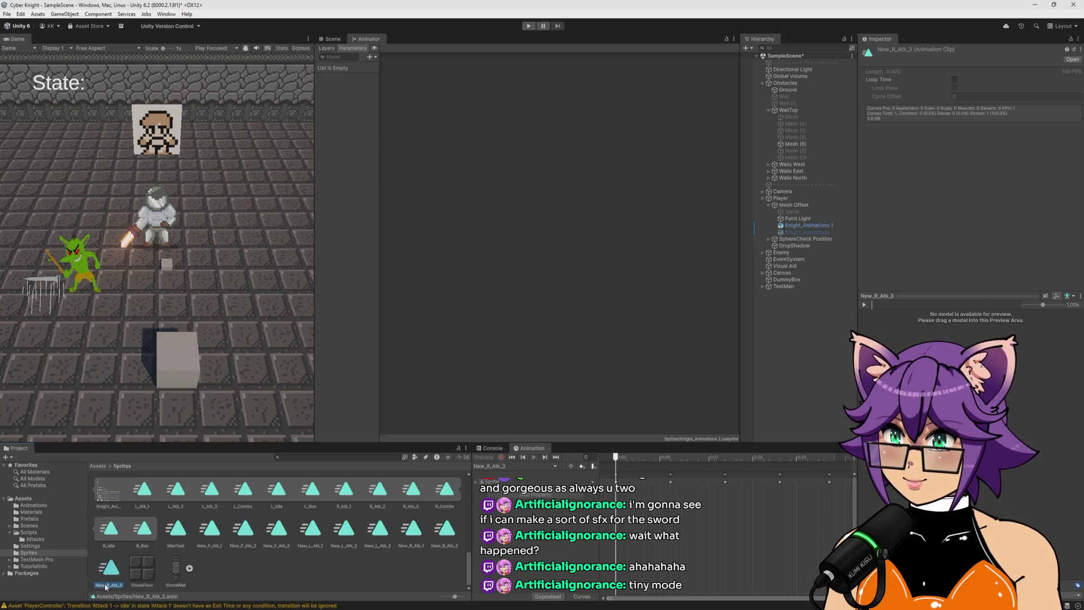
left_click(298, 585)
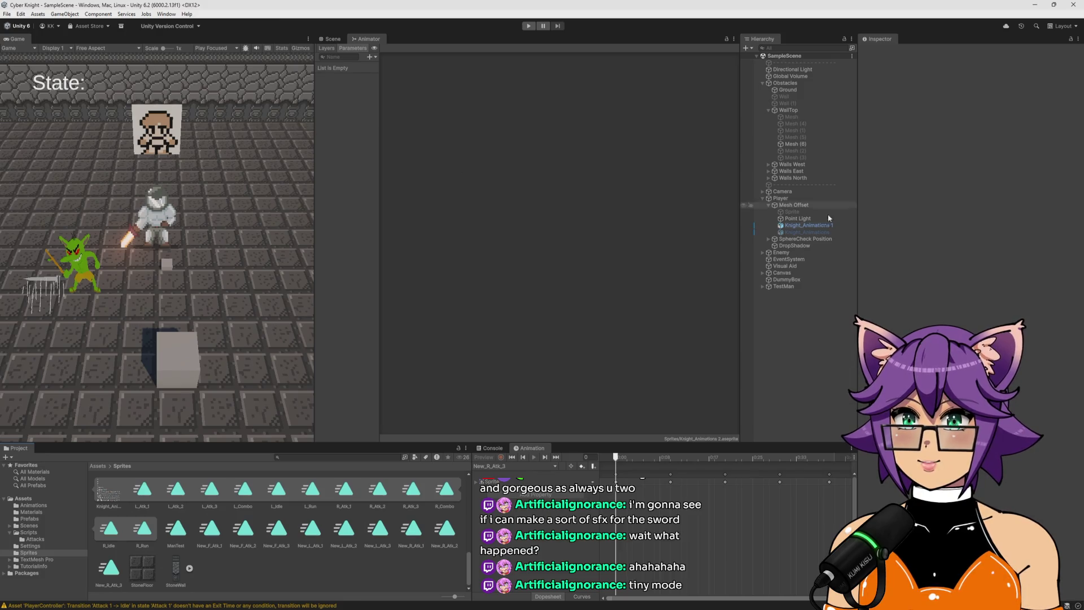
Open Knight_Animations 1's Attack 1 blend tree and set its first motion to New_L_Atk_1
left_click(801, 225)
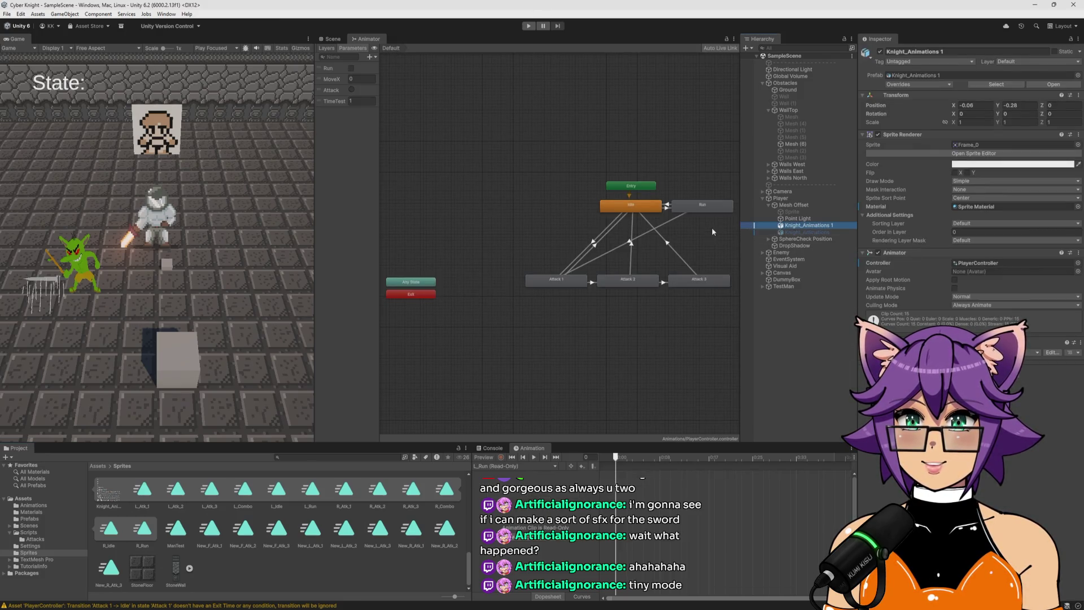
double_click(490, 280)
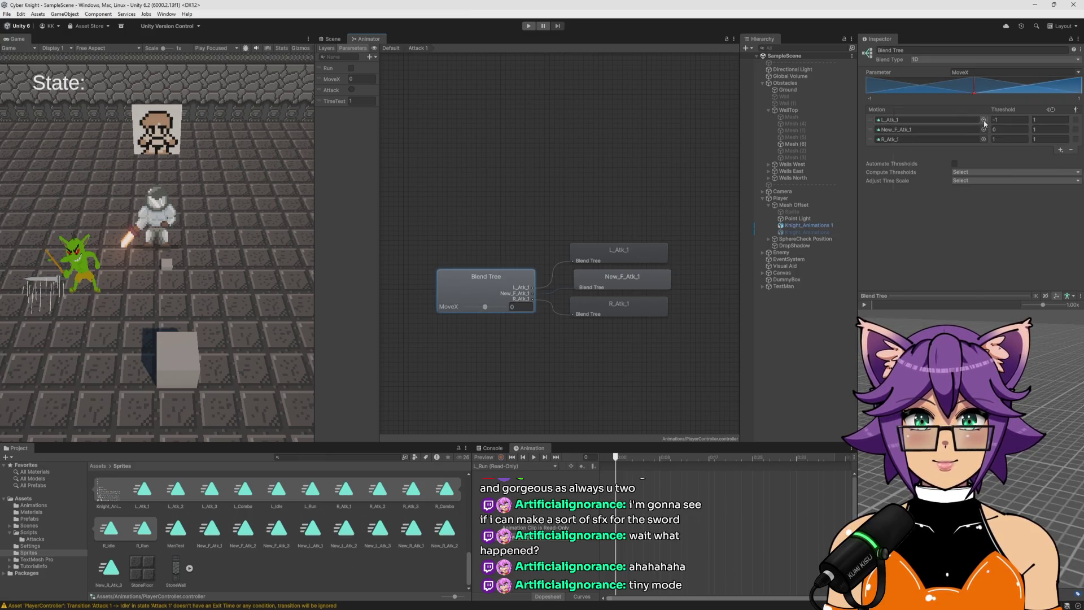
left_click(983, 119)
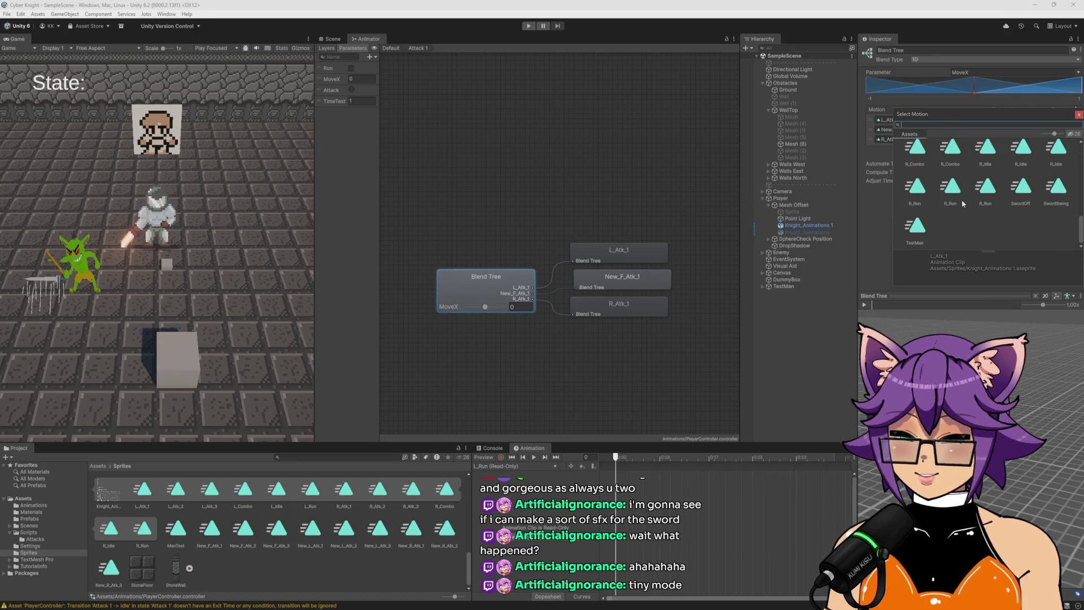
type("new")
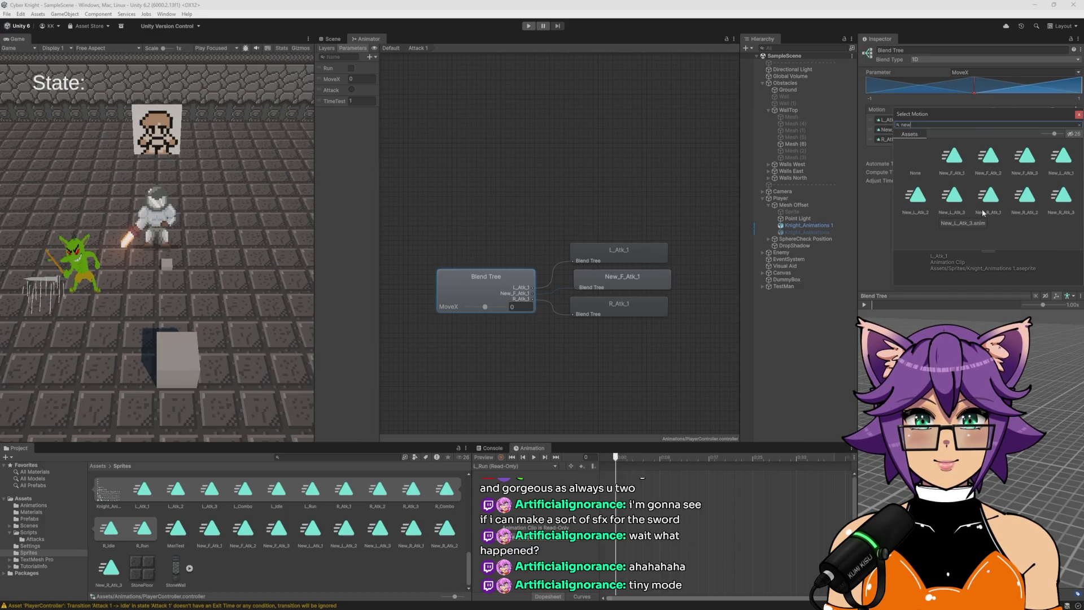
double_click(1058, 162)
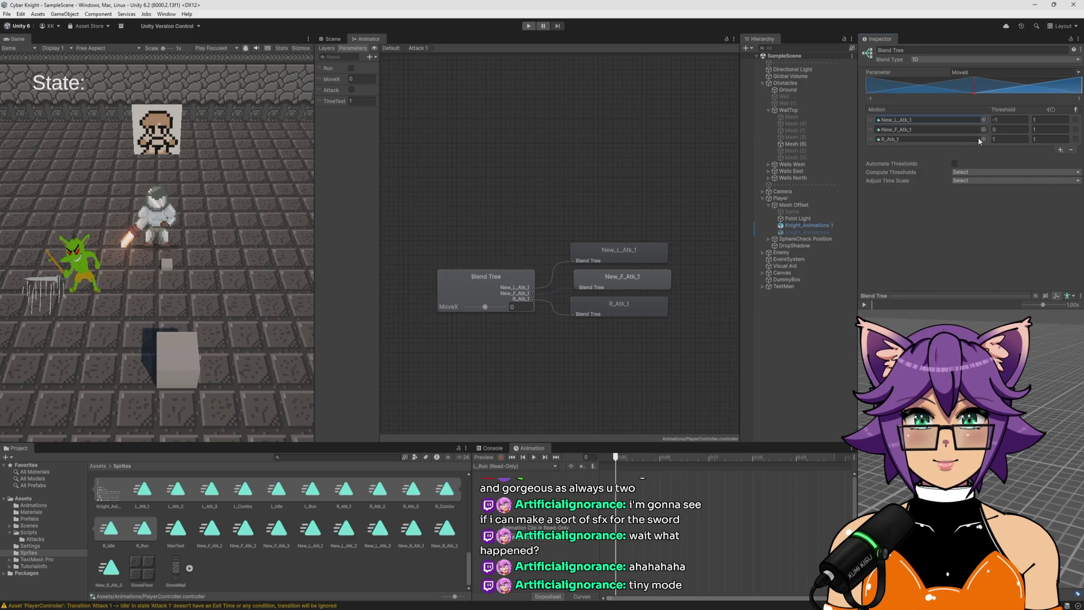
Set the blend tree's third motion to New_R_Atk_1 and return to the base layer
left_click(982, 139)
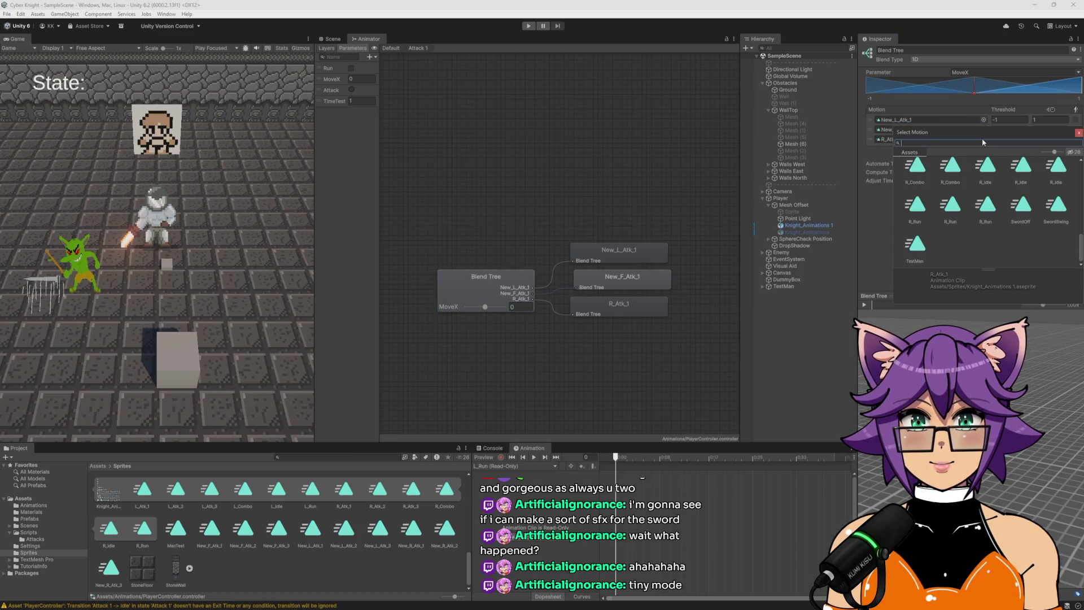
type("R")
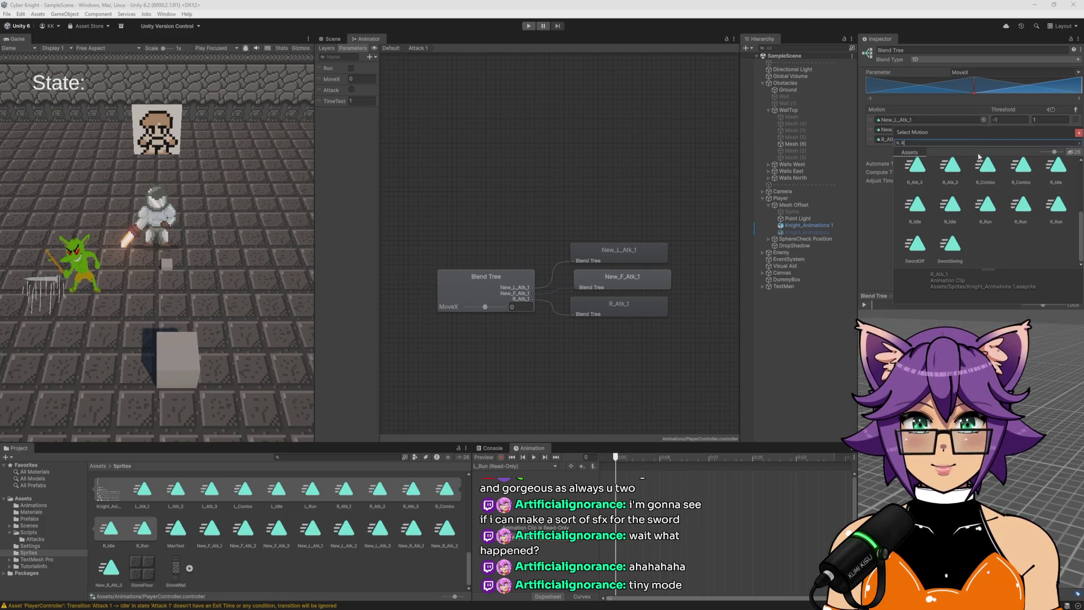
scroll(974, 210, "up", 2)
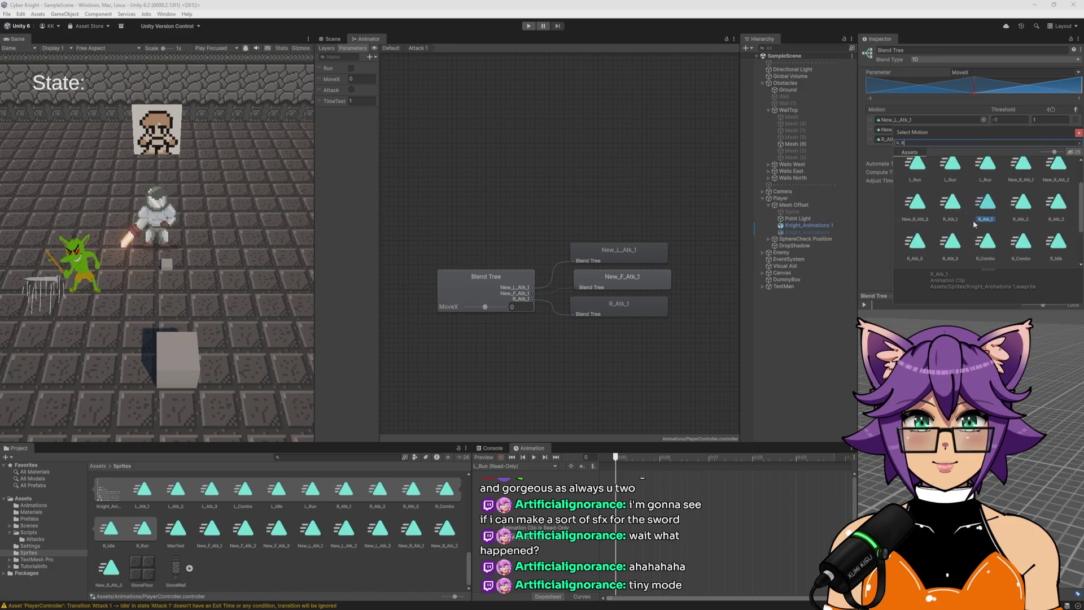
double_click(1020, 164)
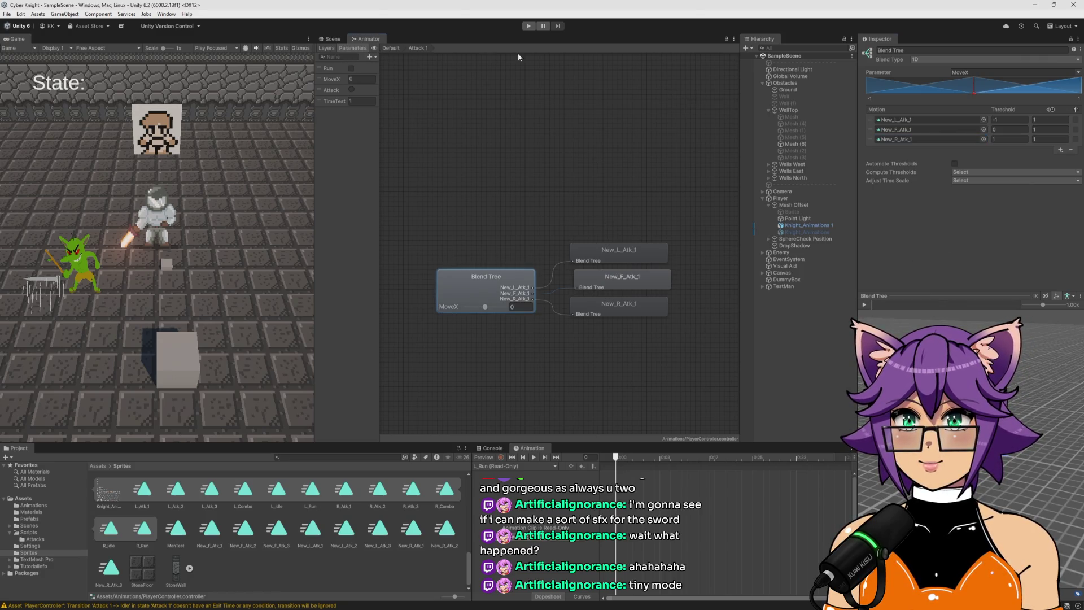
left_click(392, 49)
left_click(469, 287)
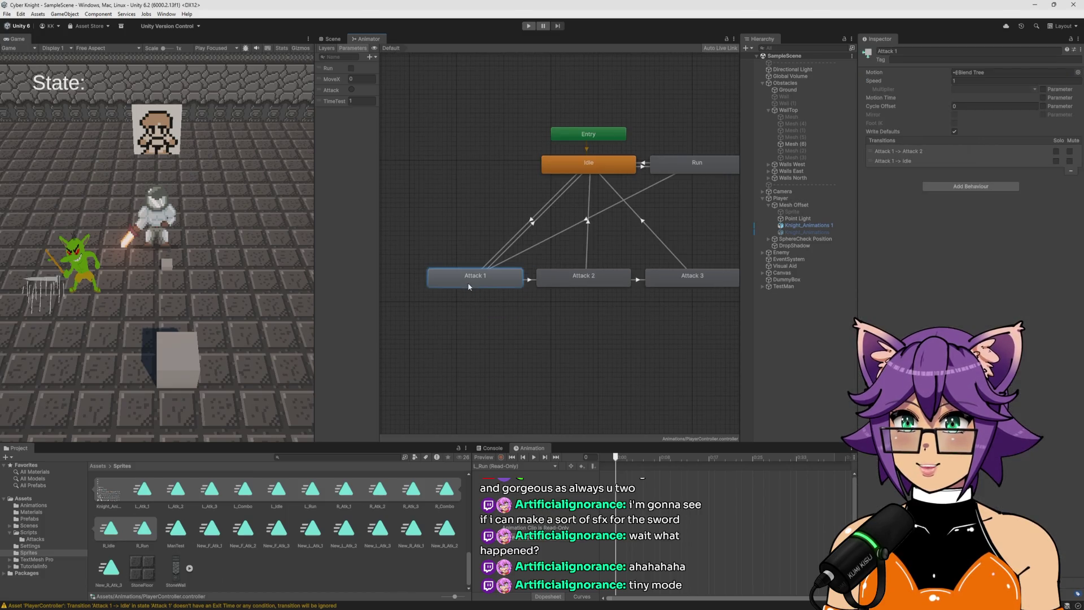
Run a brief play-mode test of the knight's attacks, then stop it
left_click(528, 26)
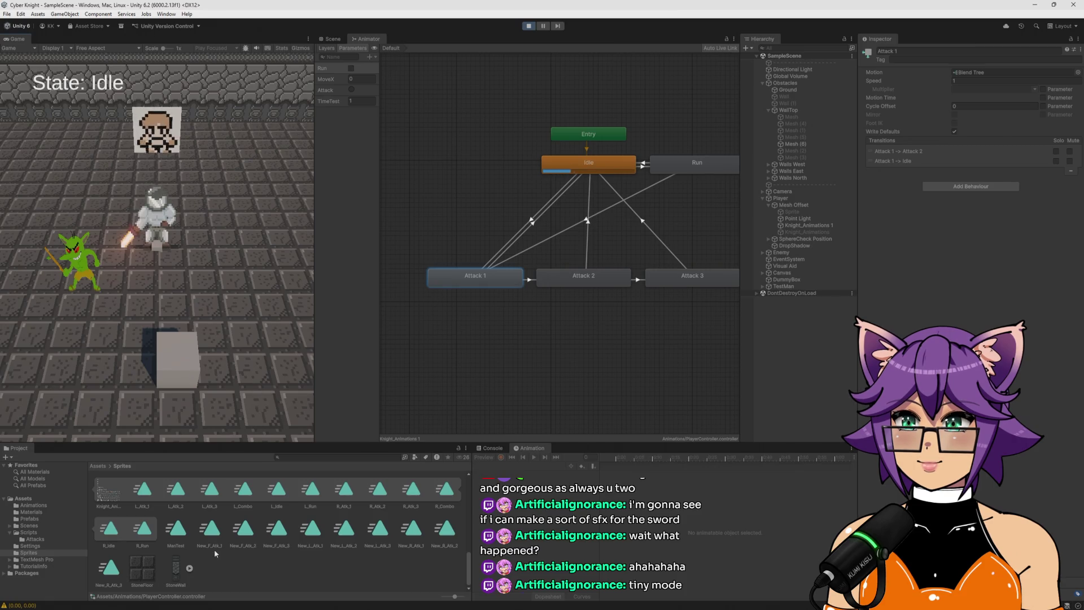
left_click(531, 28)
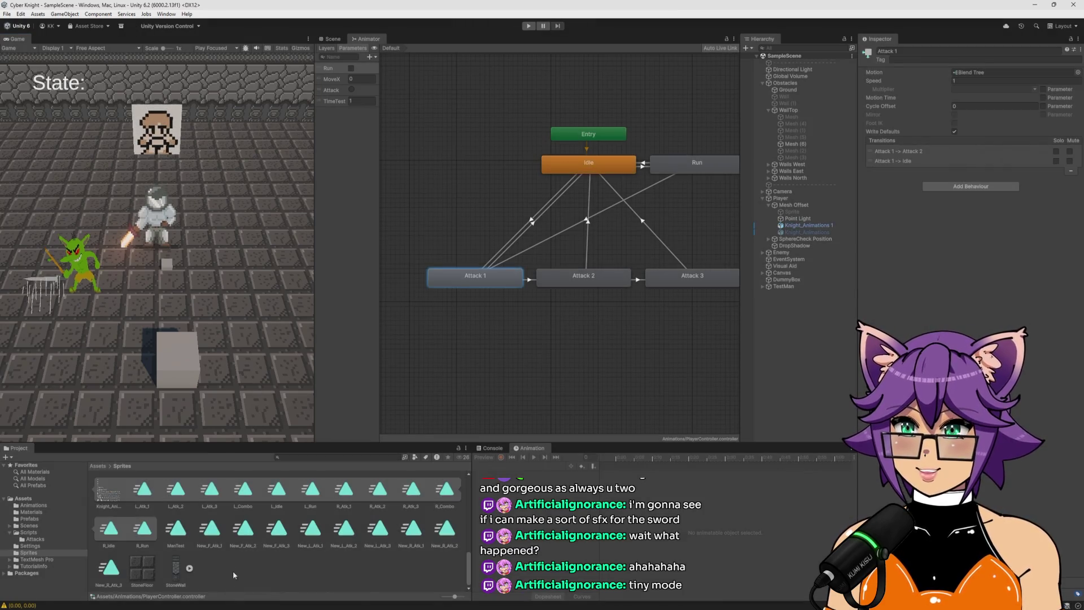
scroll(297, 531, "up", 10)
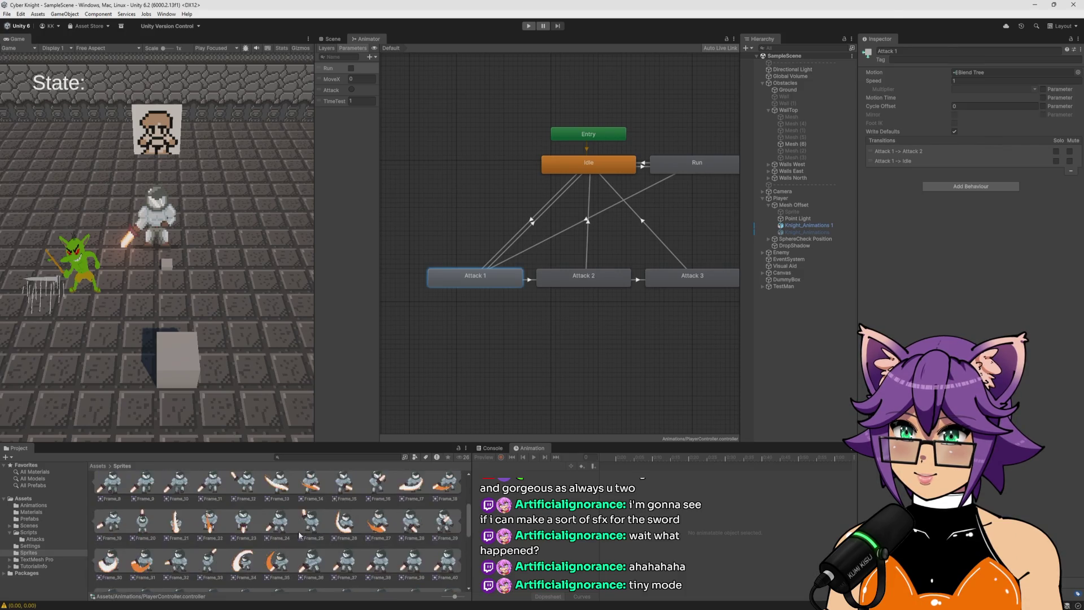
Set Knight_Animations 2's Pixels Per Unit to 25 and apply the import settings
left_click(343, 507)
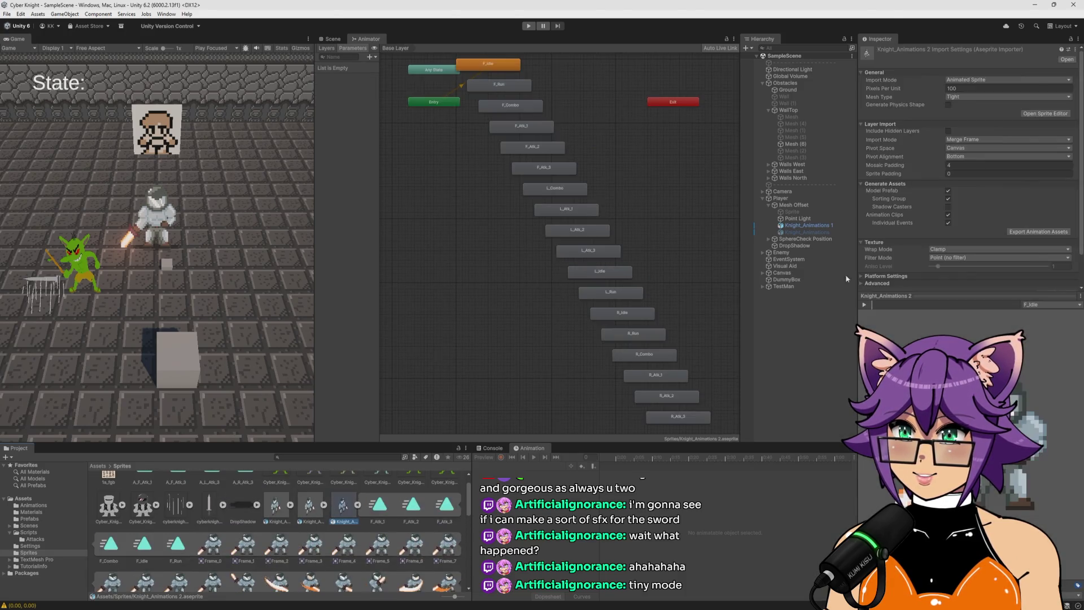
left_click(966, 88)
type("25")
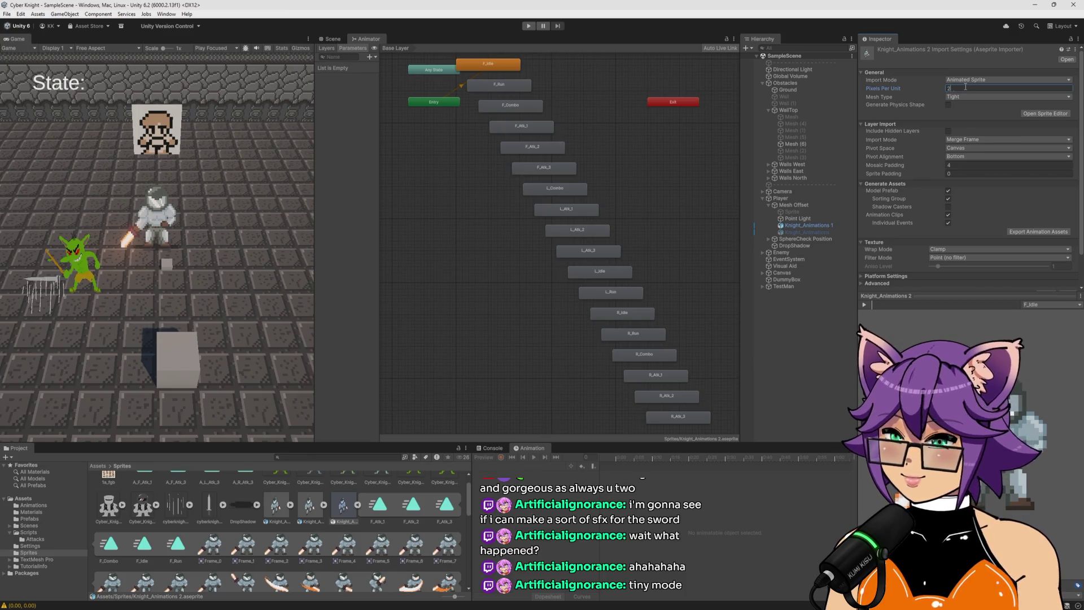
scroll(1049, 271, "down", 1)
left_click(1067, 258)
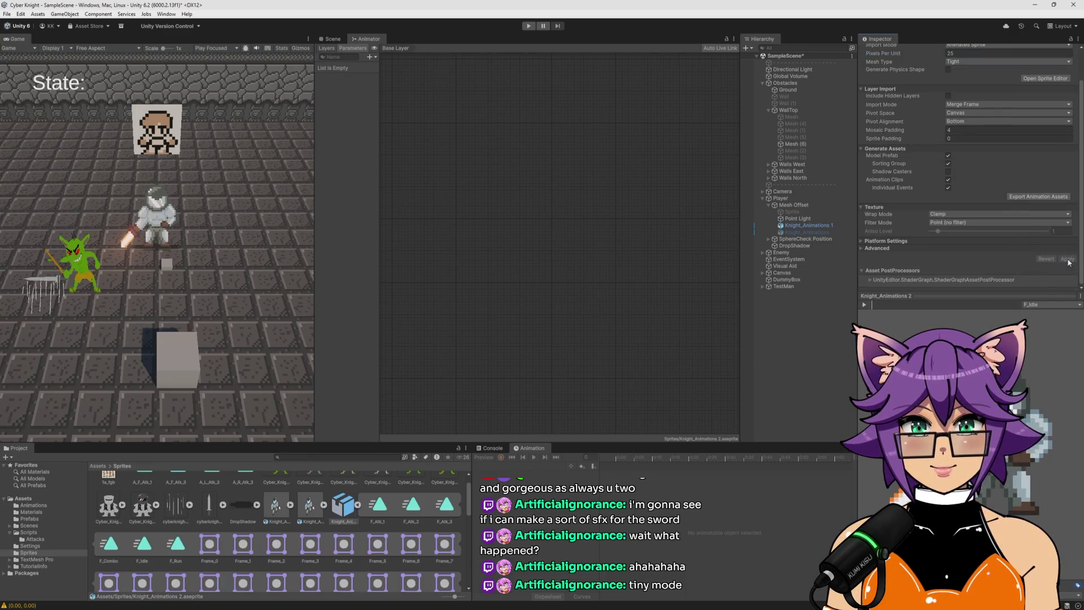
Play the game, move the knight right and attack, then stop the test
left_click(527, 26)
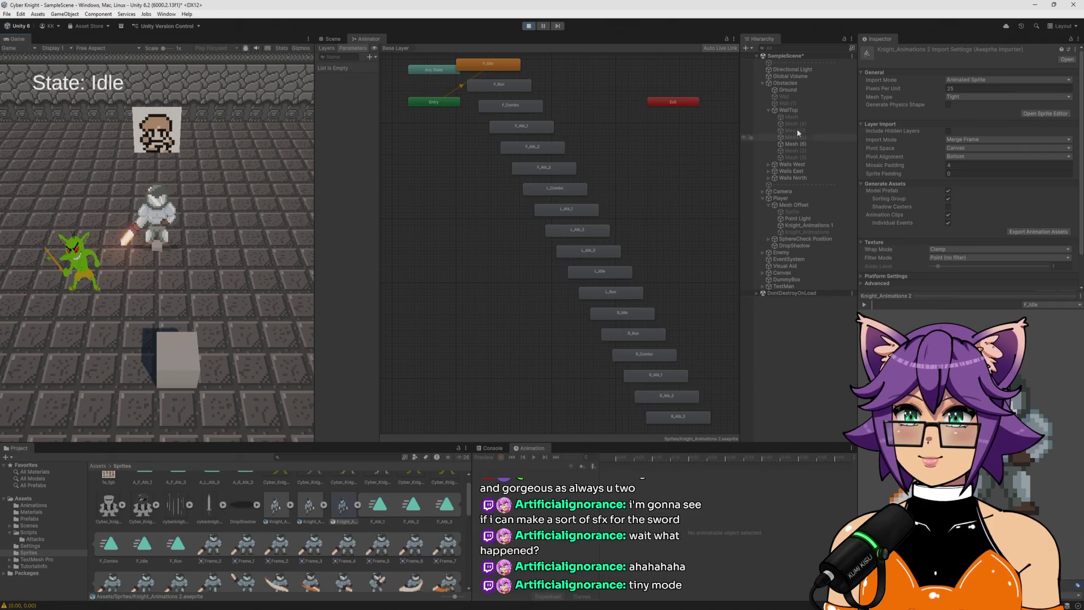
left_click(807, 225)
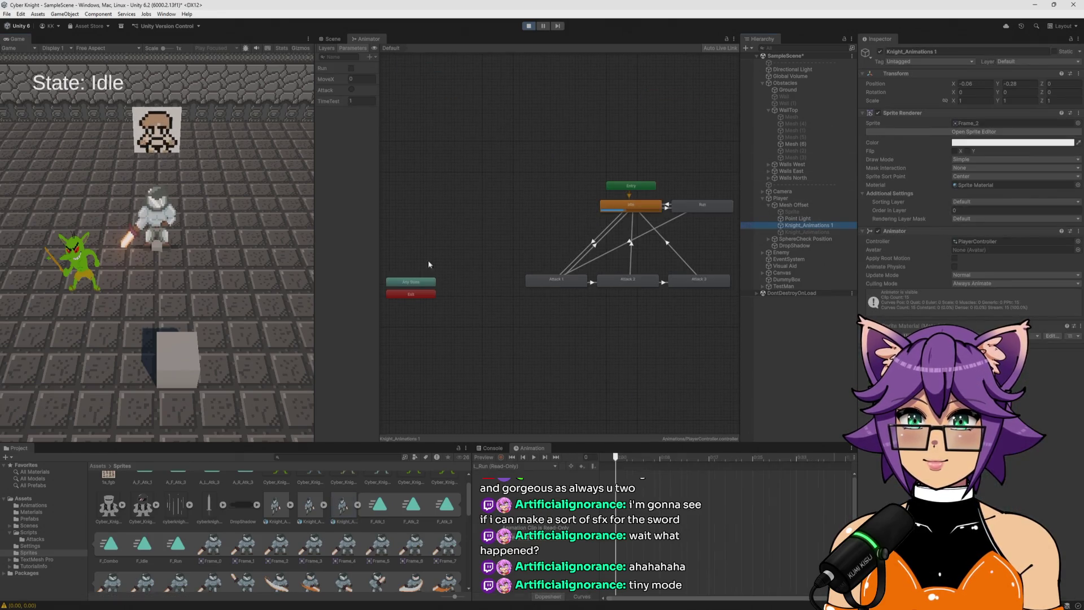
key("d")
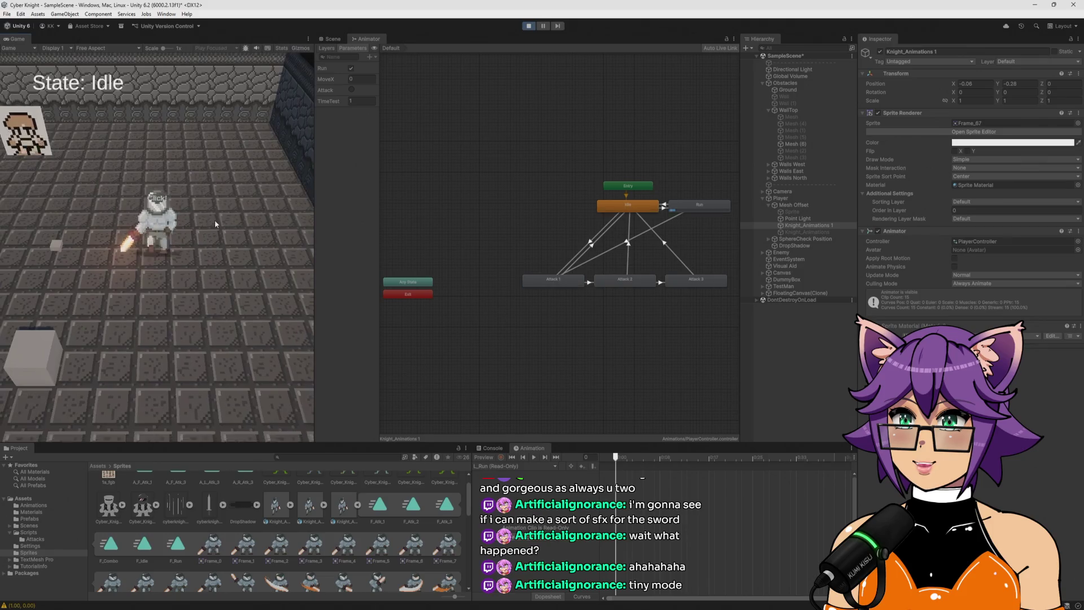
left_click(215, 219)
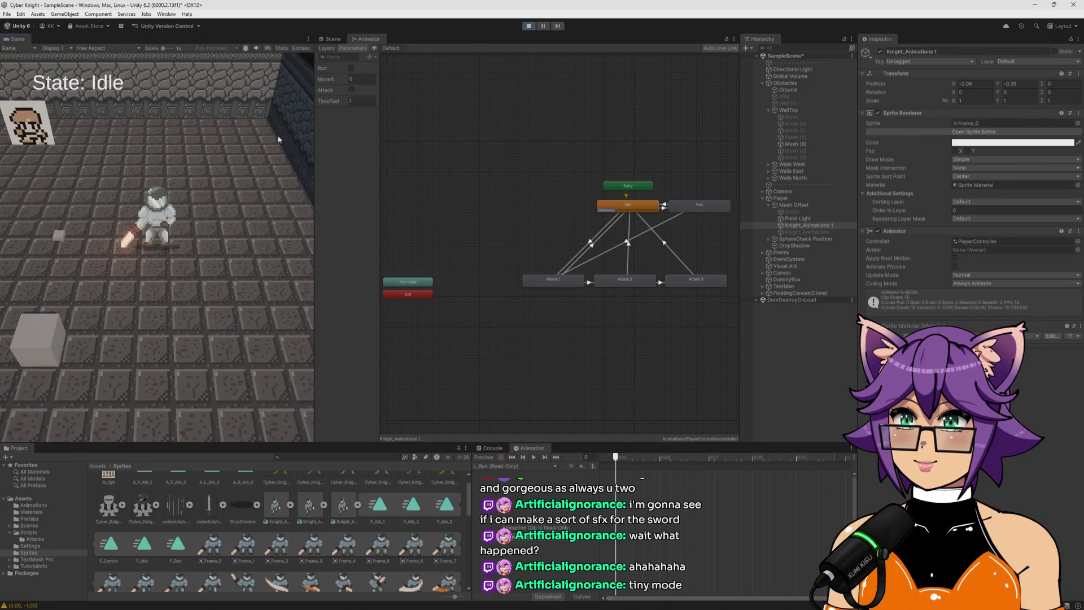
left_click(529, 26)
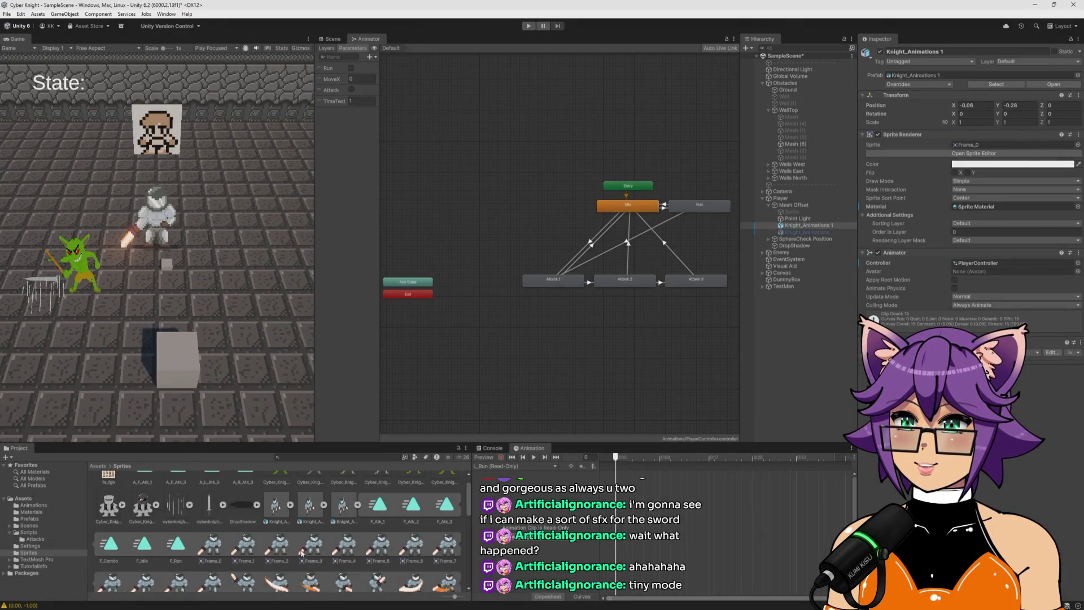
Compare the import settings of the Knight_Animations 1 and Knight_Animations 2 assets
left_click(345, 507)
left_click(310, 506)
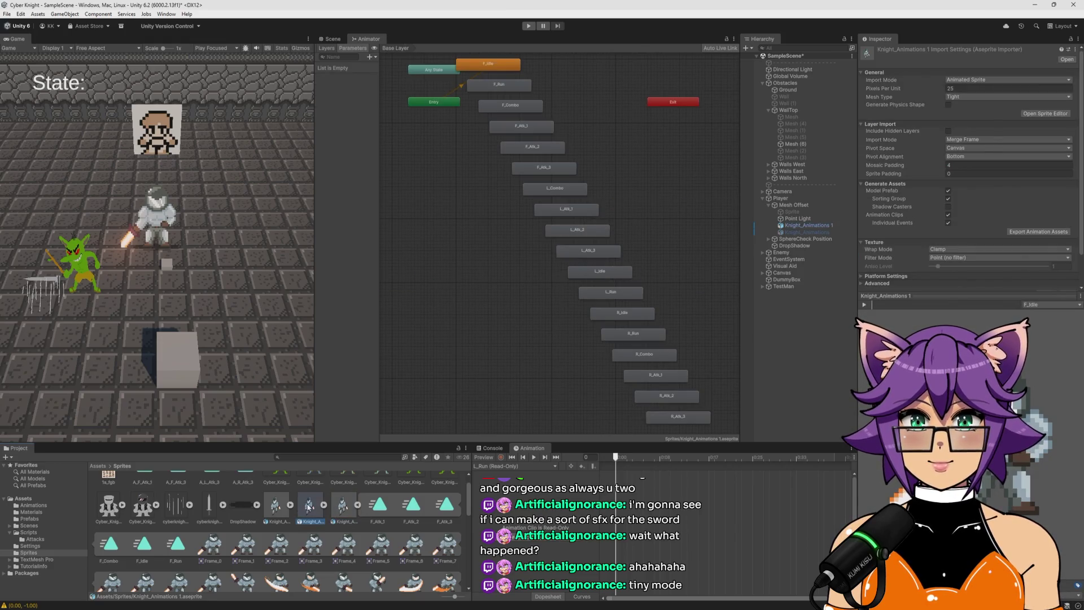
left_click(283, 512)
left_click(346, 508)
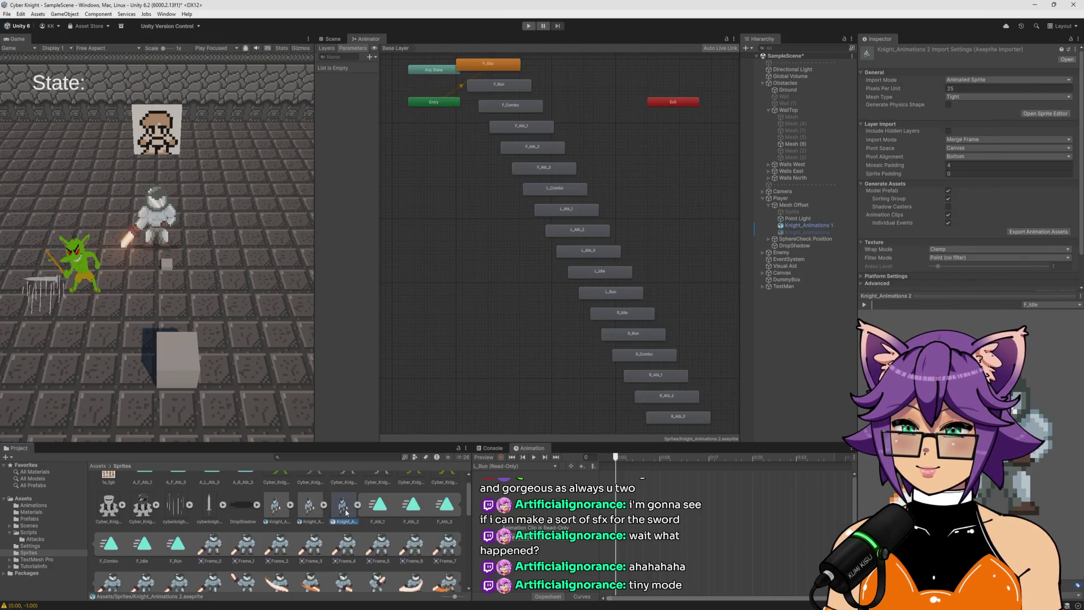
scroll(346, 513, "down", 5)
scroll(346, 512, "down", 5)
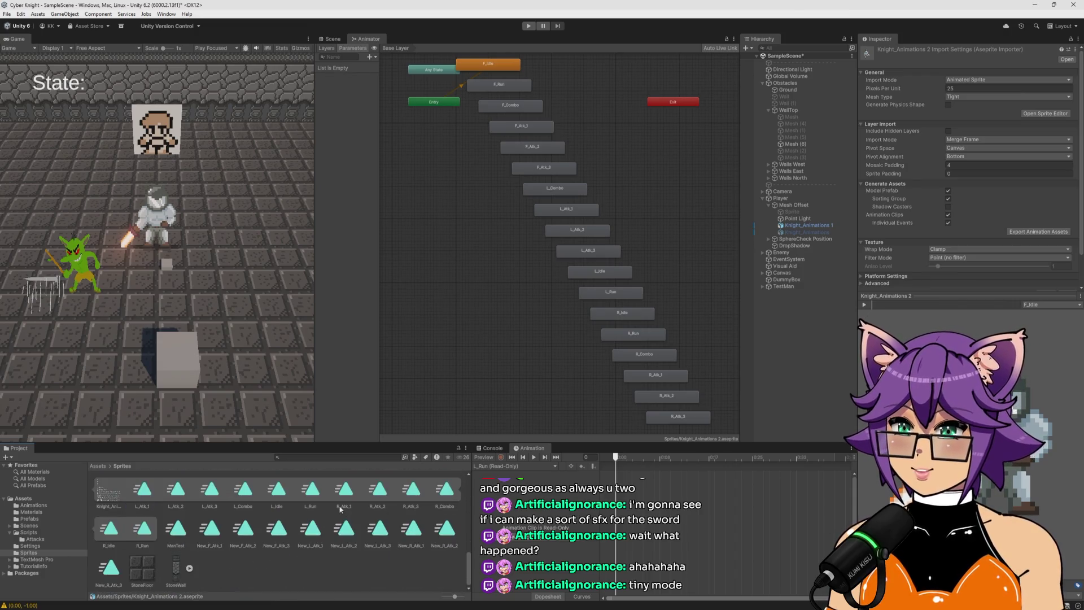
left_click(304, 568)
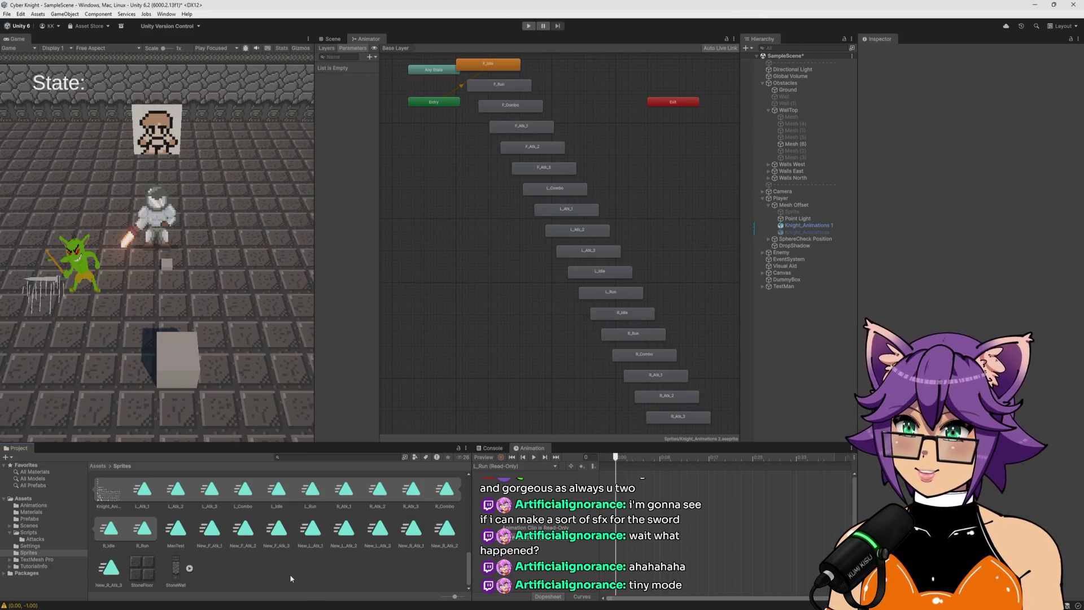
Select the three New_F_Atk clips in the Sprites folder and delete them
left_click(210, 531)
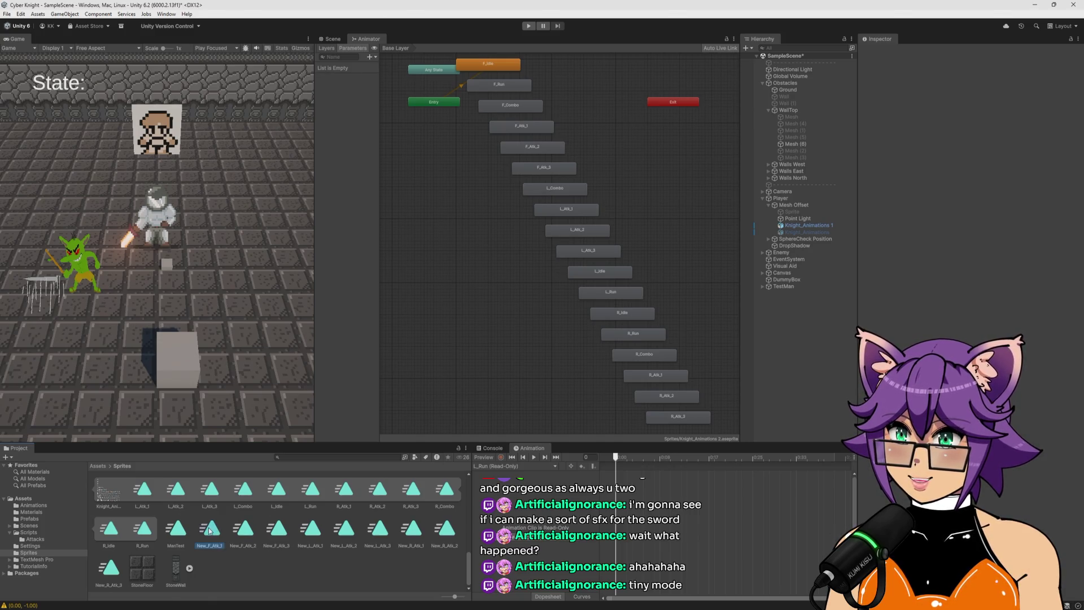
left_click(242, 543)
left_click(176, 529)
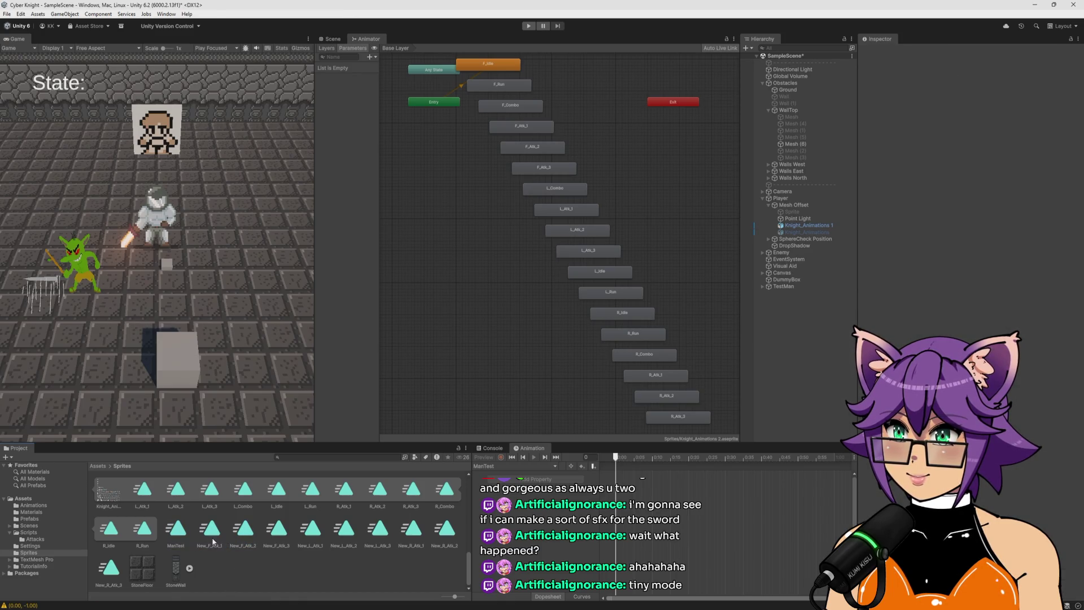
left_click(212, 540)
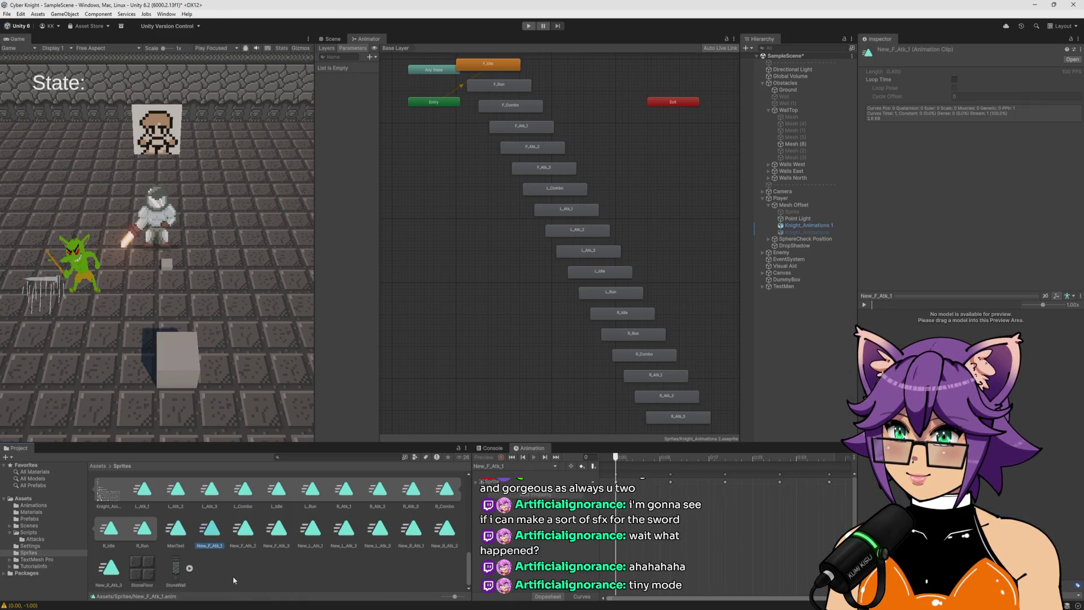
key("Delete")
Delete the old New_F_Atk clips and duplicate F_Atk_1, F_Atk_2 and F_Atk_3 as standalone clips
left_click(551, 330)
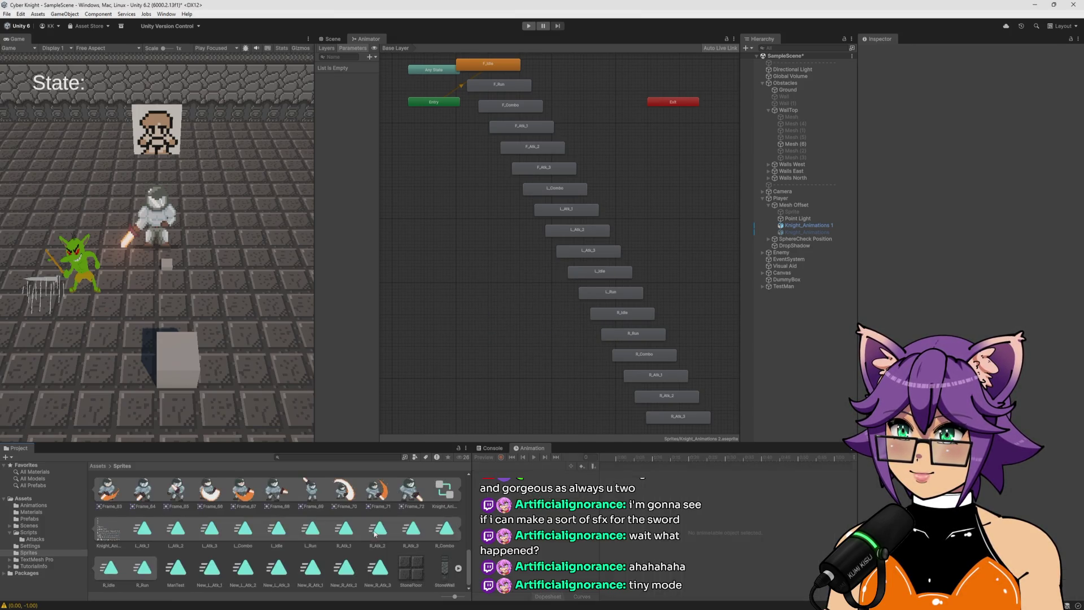
scroll(315, 550, "up", 10)
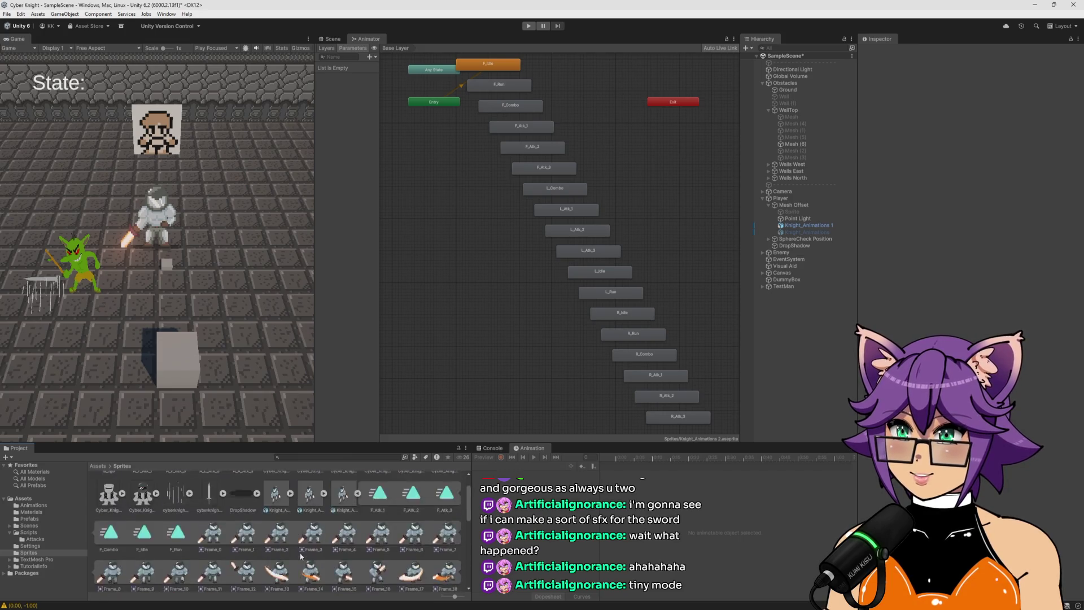
scroll(297, 547, "down", 1)
left_click(379, 501)
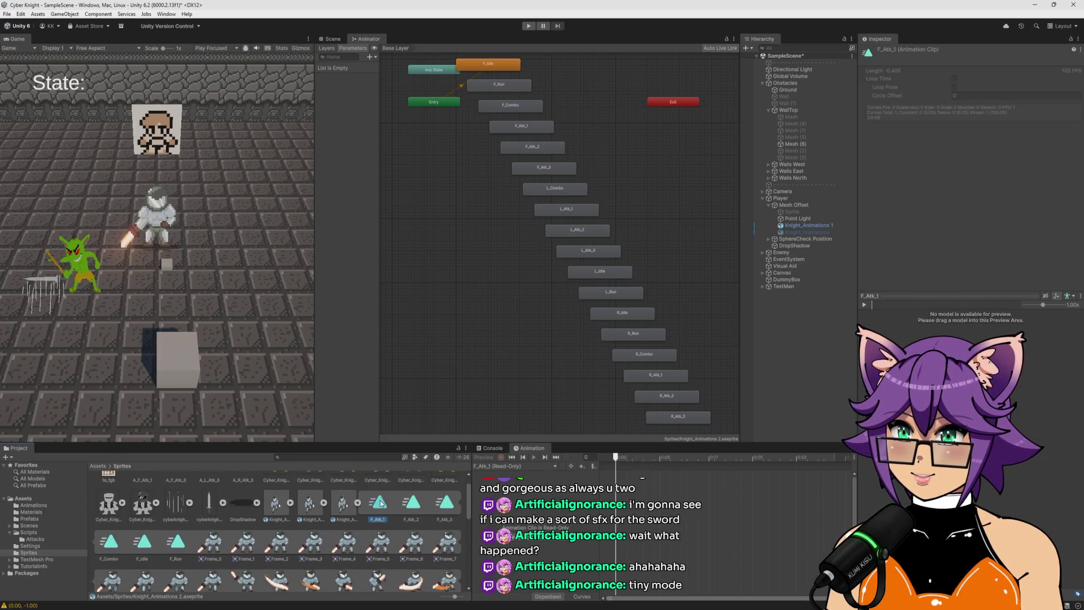
key("ctrl+d")
left_click(448, 529)
key("ctrl+d")
left_click(142, 566)
key("ctrl+d")
Rename the three copies New_F_Atk_1, New_F_Atk_2 and New_F_Atk_3
left_click(279, 543)
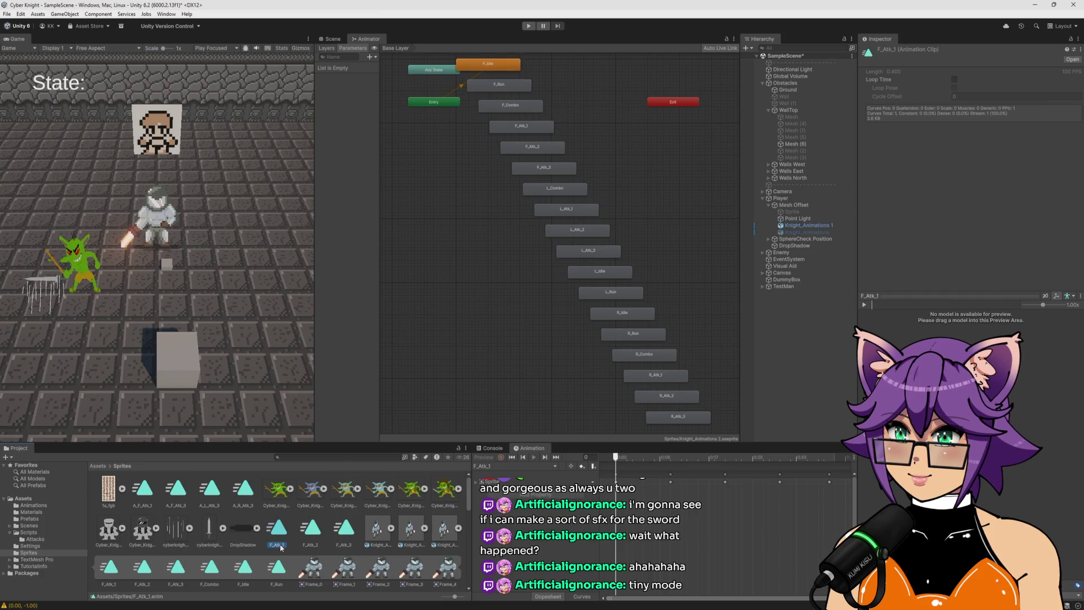
type("New_")
key("Return")
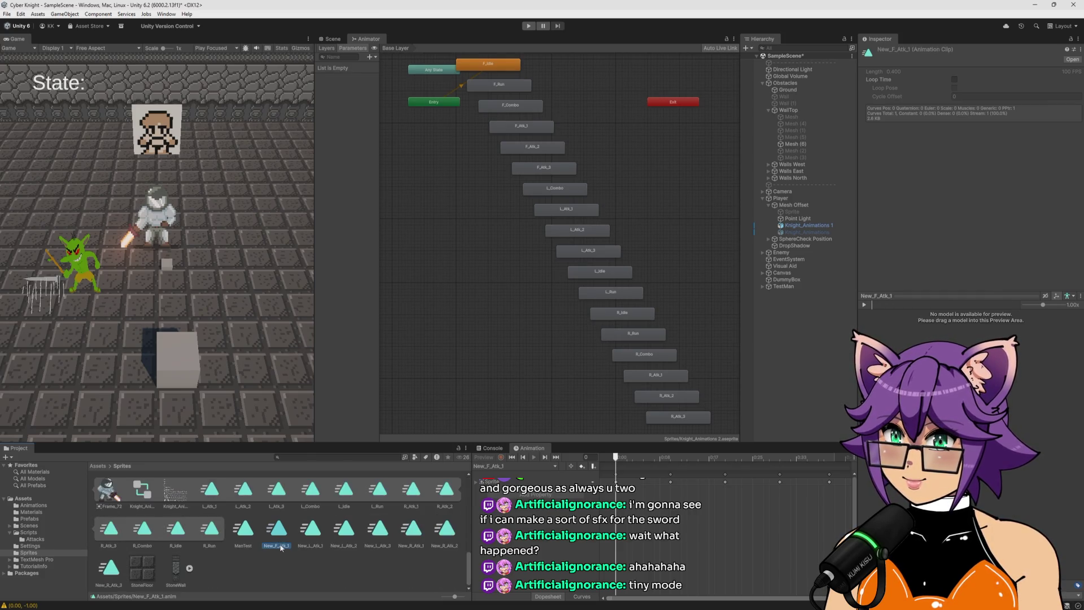
scroll(264, 546, "up", 5)
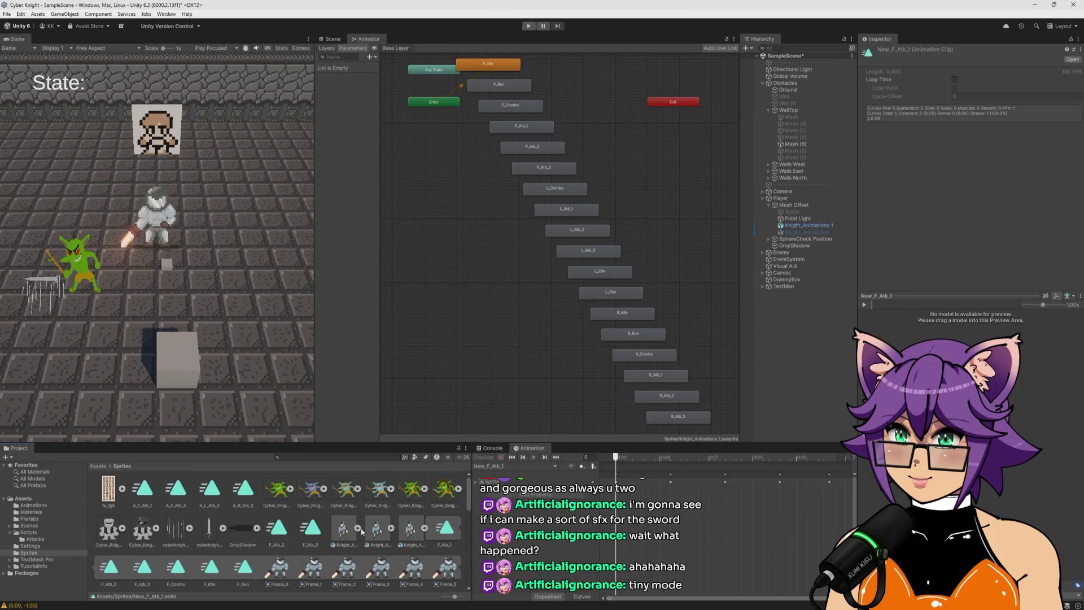
left_click(280, 531)
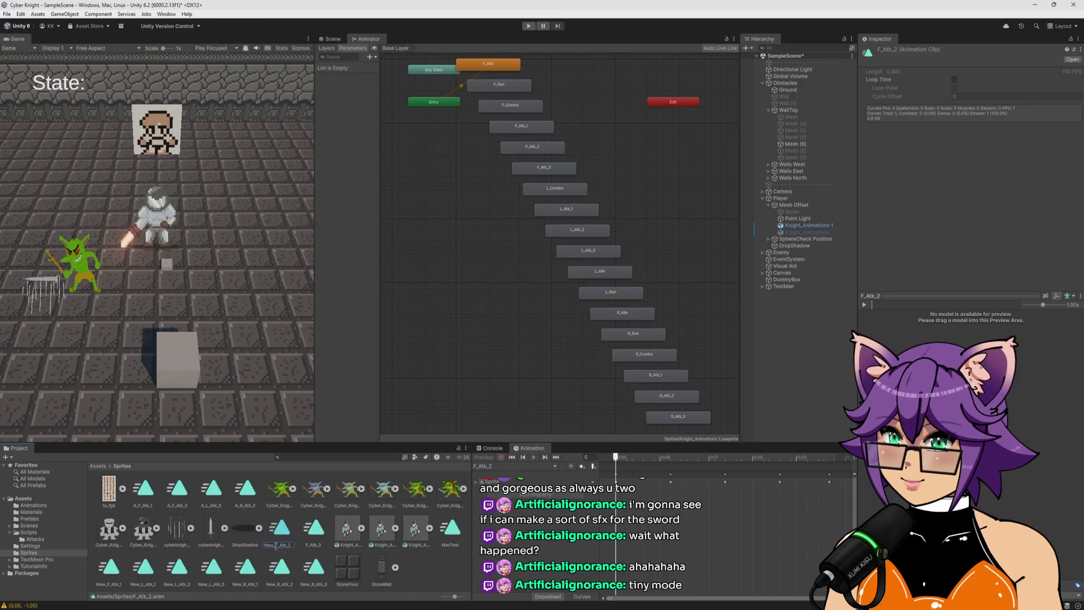
key("Return")
left_click(279, 531)
left_click(279, 545)
key("Return")
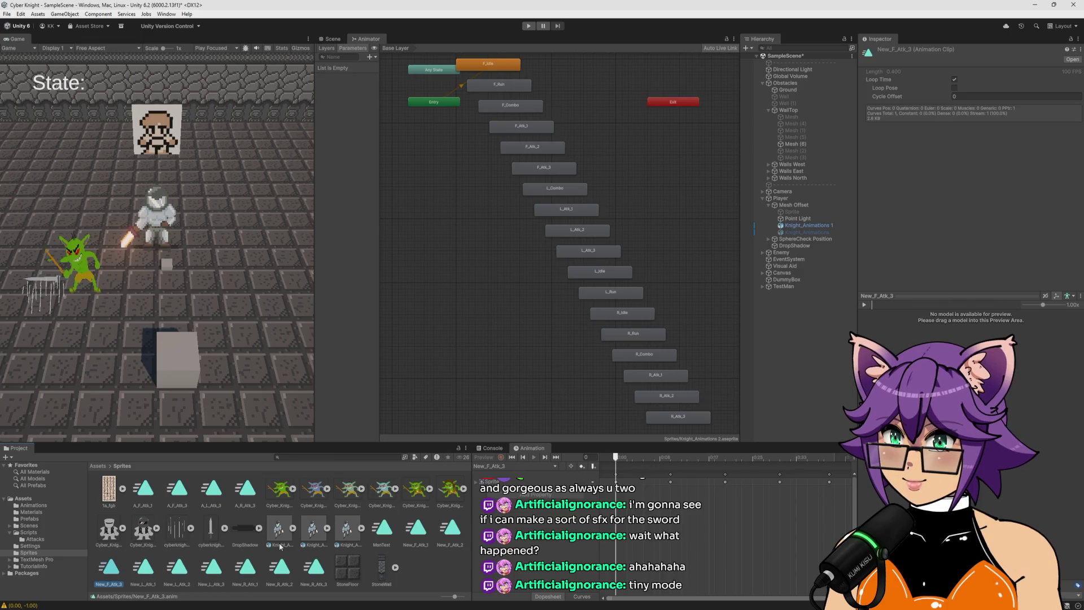
Assign New_F_Atk_1 to the Missing motion slot in Knight_Animations 1's Attack 1 blend tree
left_click(810, 227)
double_click(542, 282)
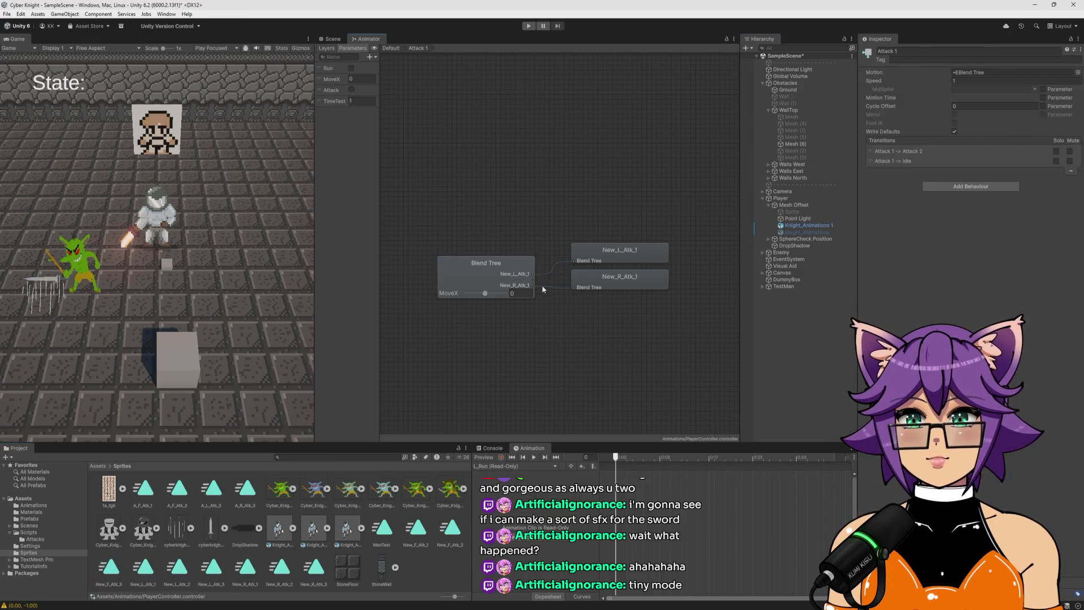
left_click(531, 286)
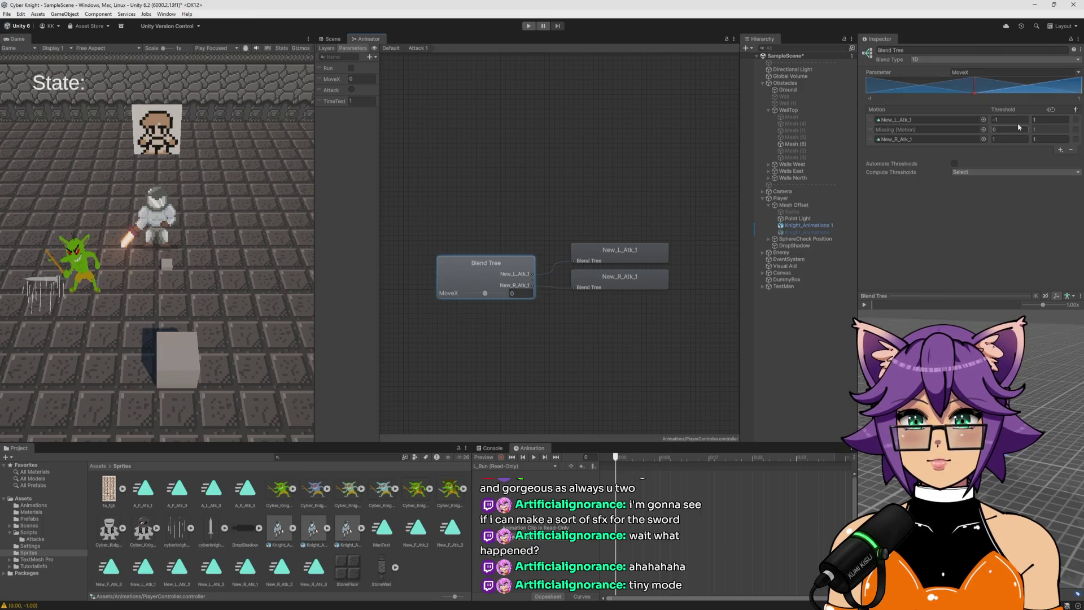
left_click(983, 130)
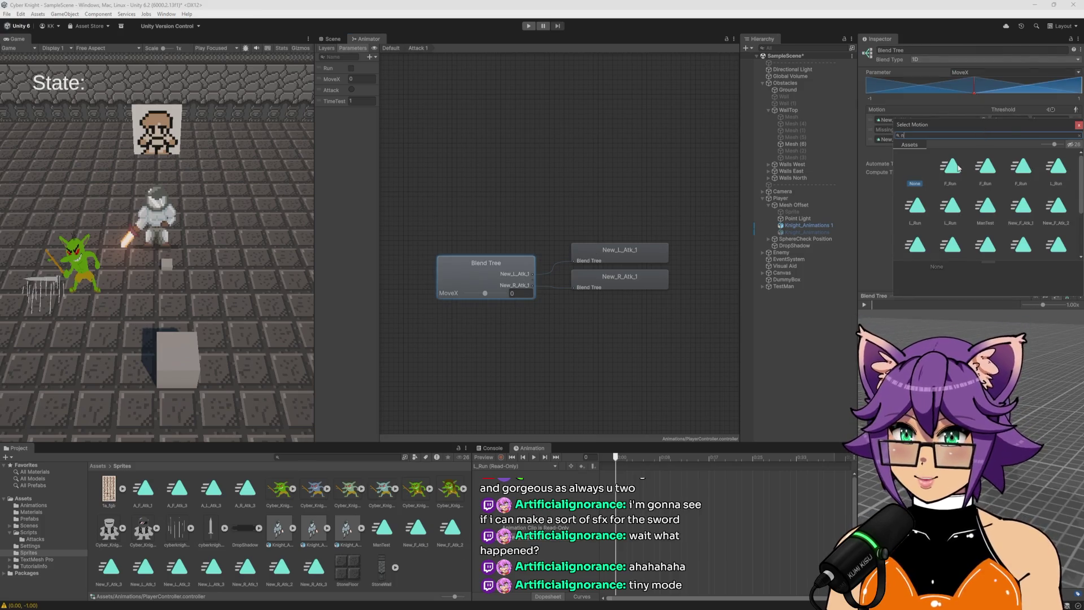
type("new")
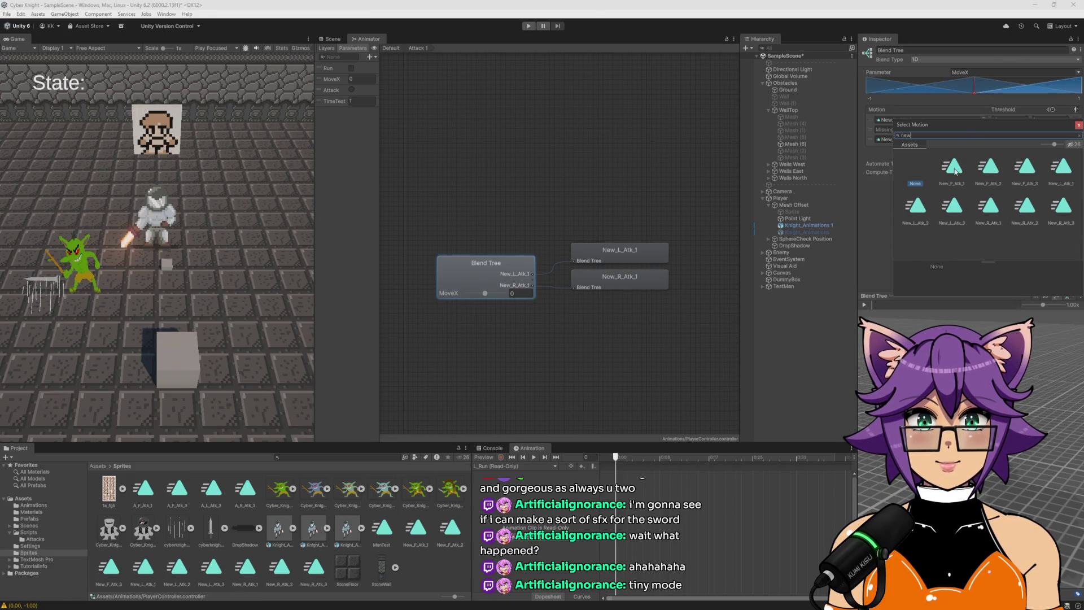
double_click(954, 169)
left_click(976, 241)
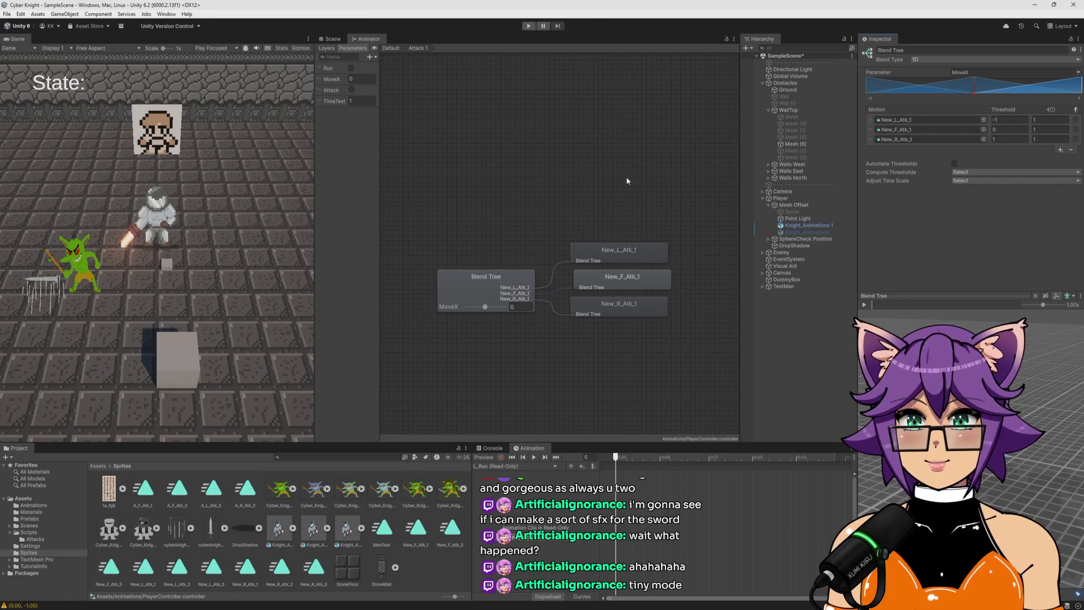
Enter Play mode and trigger attacks in the running game
left_click(529, 25)
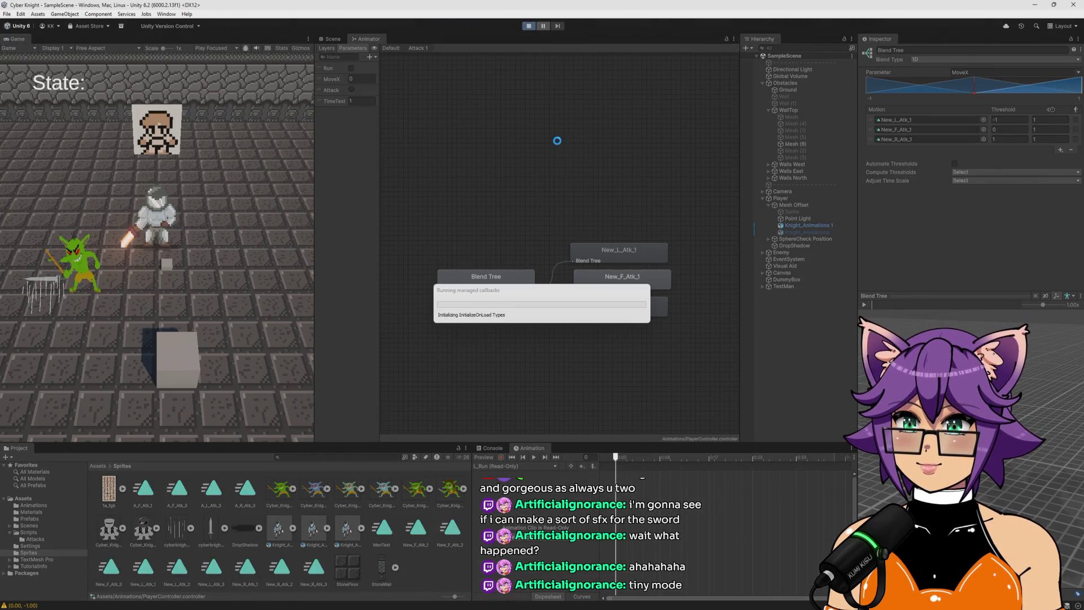
left_click(258, 181)
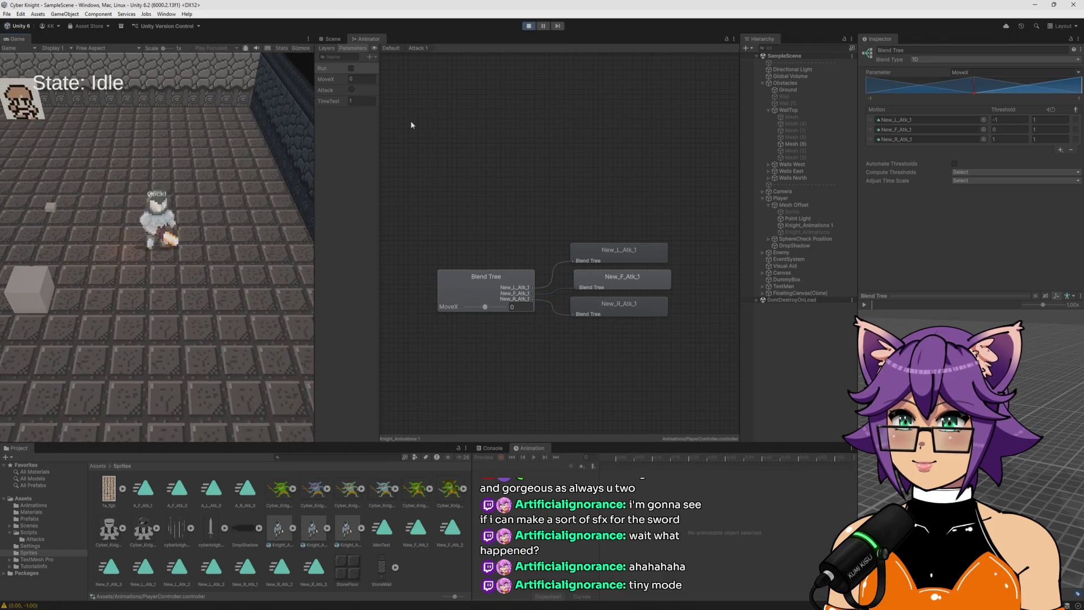
left_click(390, 48)
left_click(195, 236)
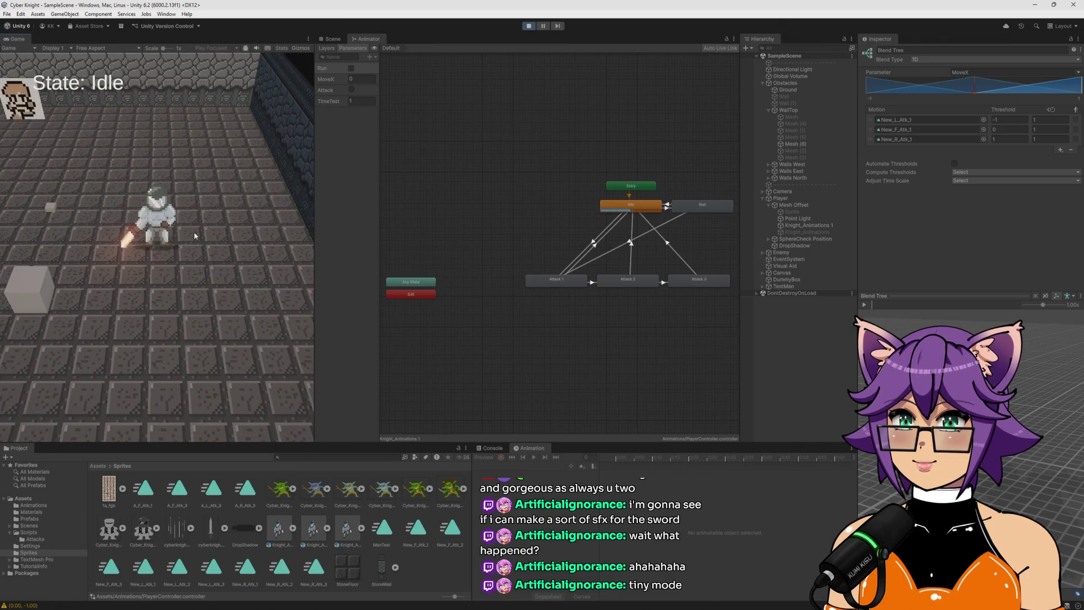
Keep Has Exit Time on for the Attack 1 to Idle transition, with Exit Time set to 1
left_click(564, 281)
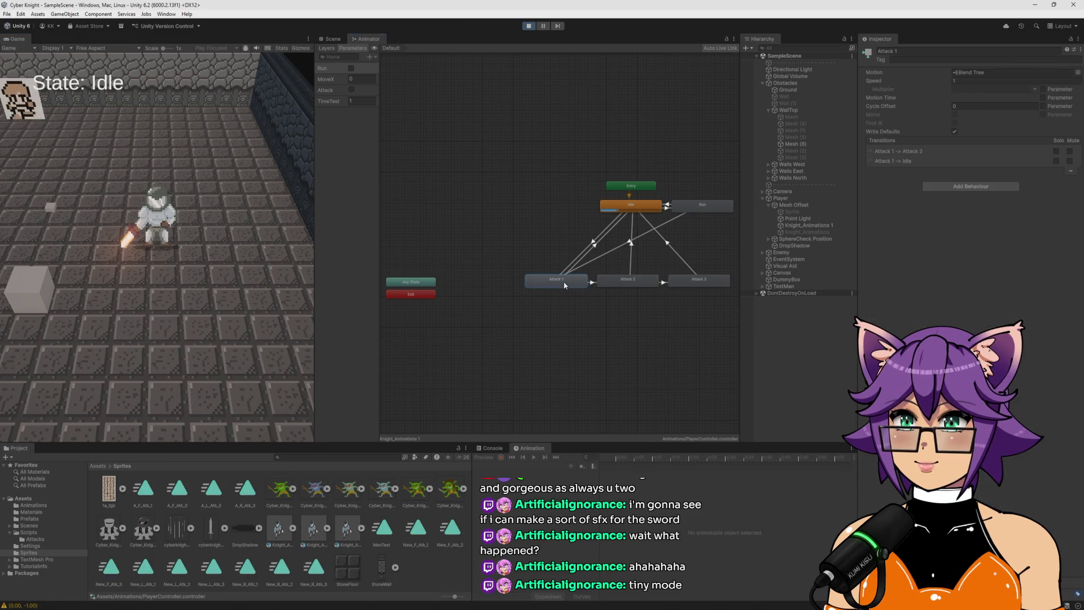
left_click(595, 249)
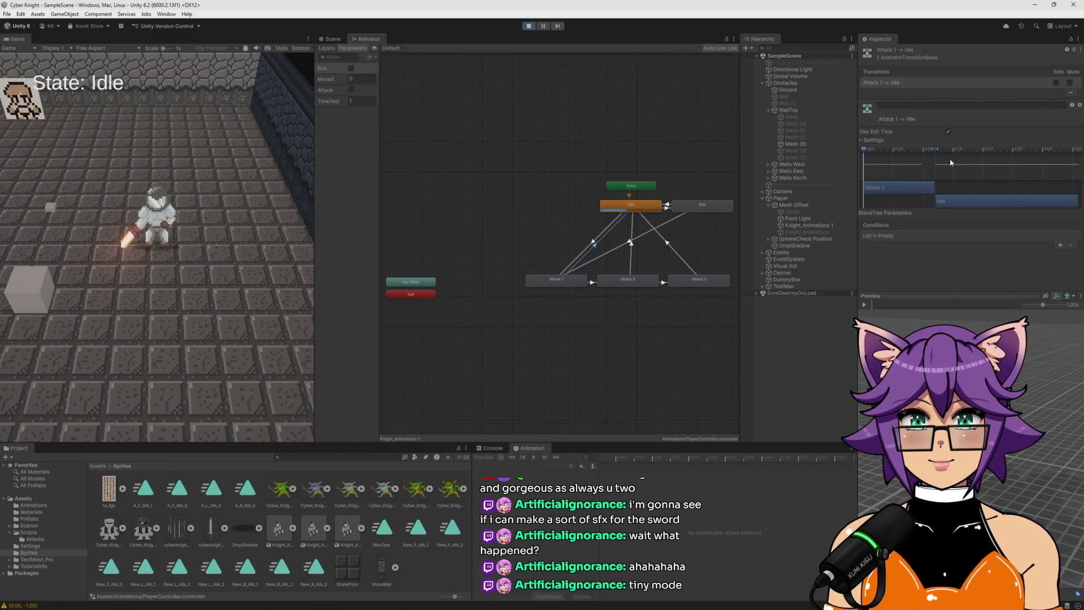
left_click(948, 133)
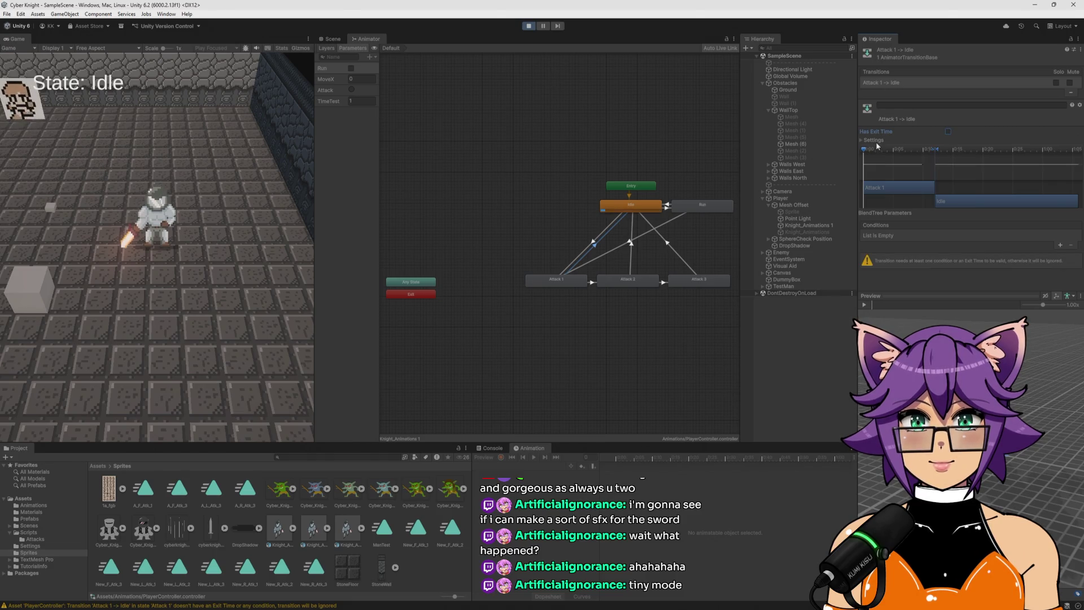
left_click(948, 131)
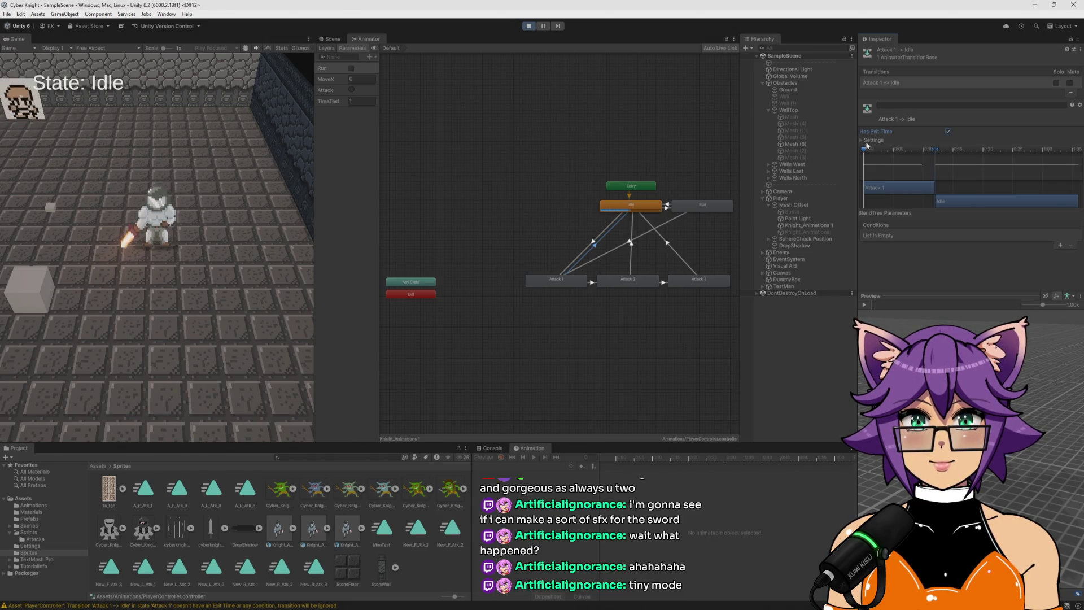
left_click(862, 140)
left_click(958, 150)
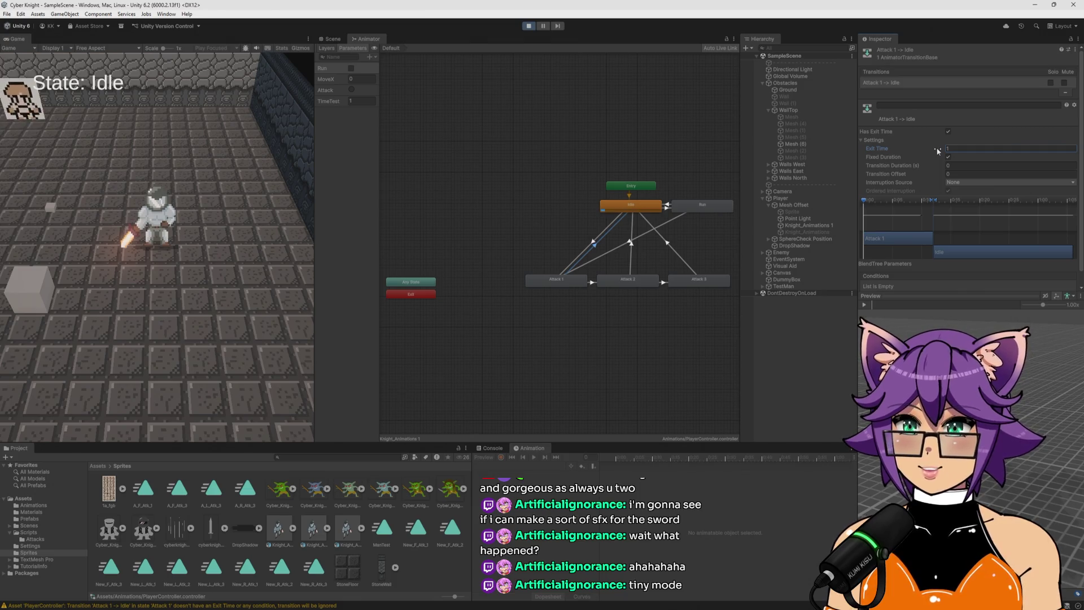
type("1")
left_click(117, 292)
Trigger attacks in the Game view to test the knight's attack combo
left_click(151, 290)
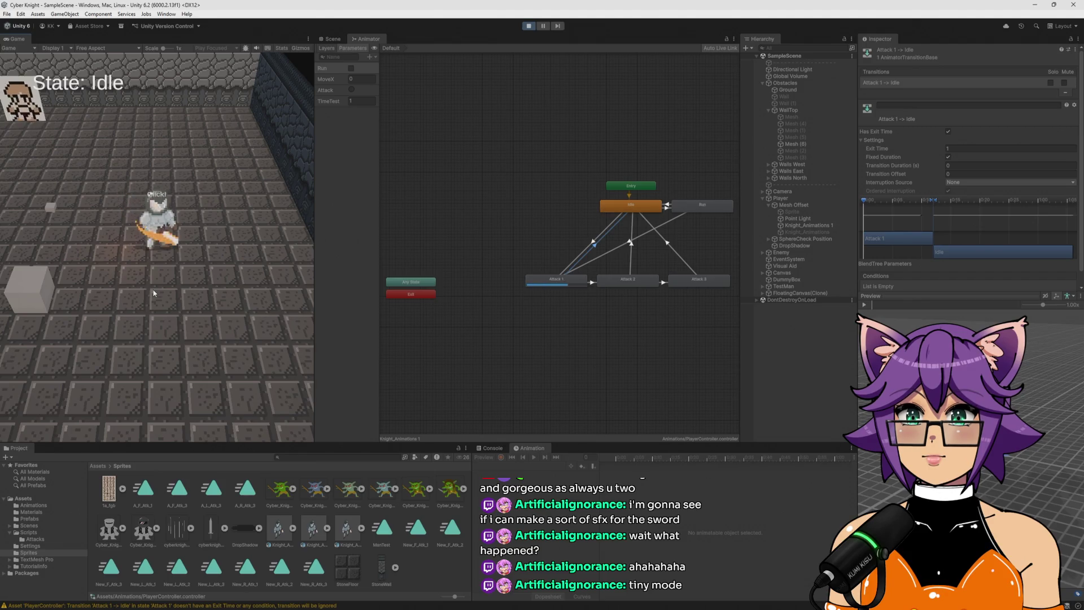
left_click(153, 293)
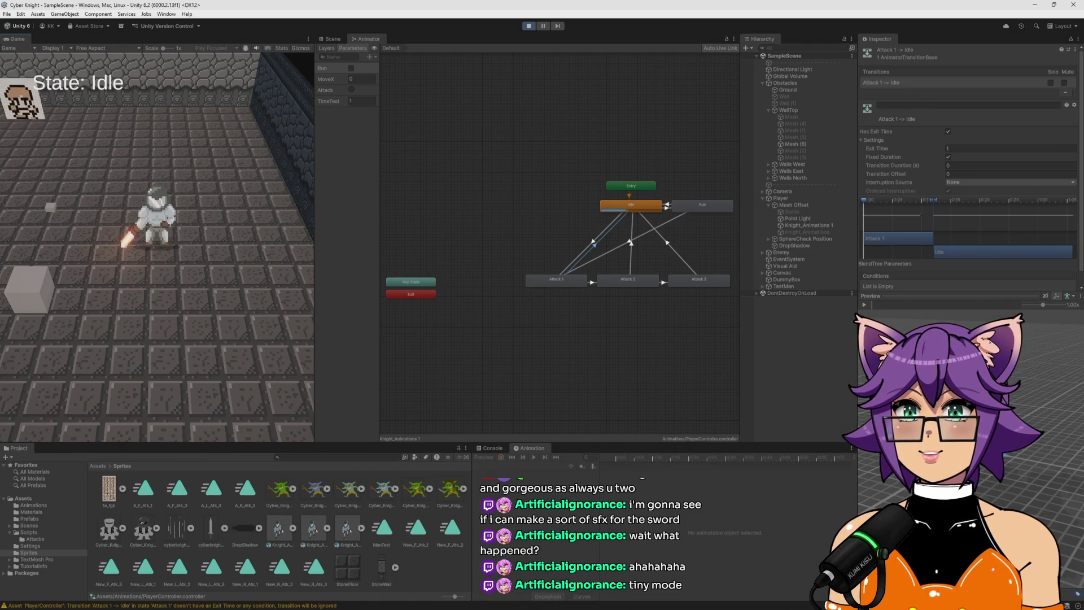
key("alt+Tab")
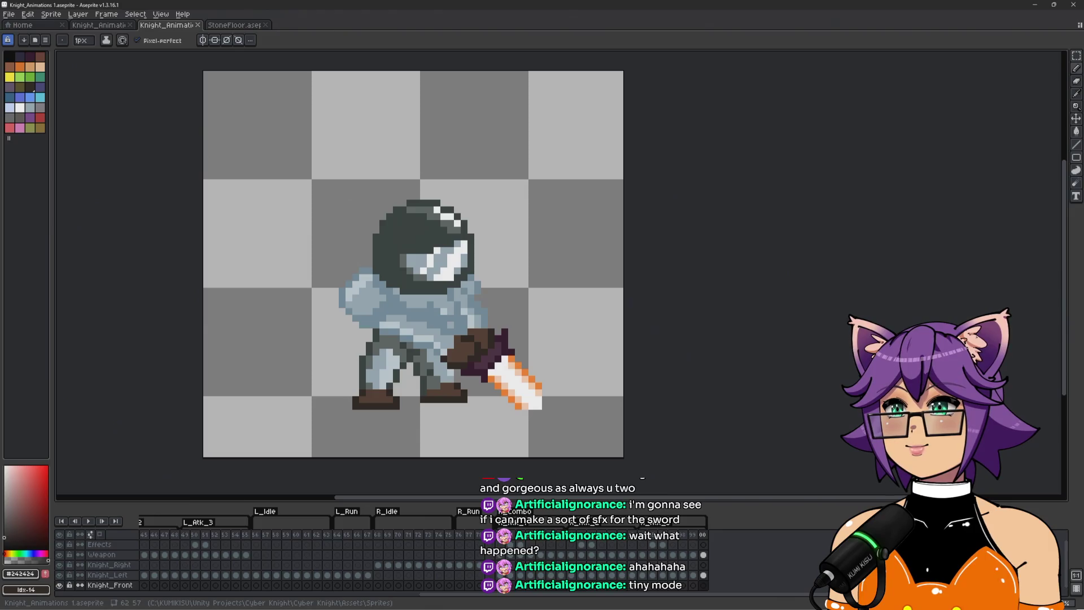
Save Knight_Animations 1.aseprite and step through its attack frames up to frame 100
key("ctrl+s")
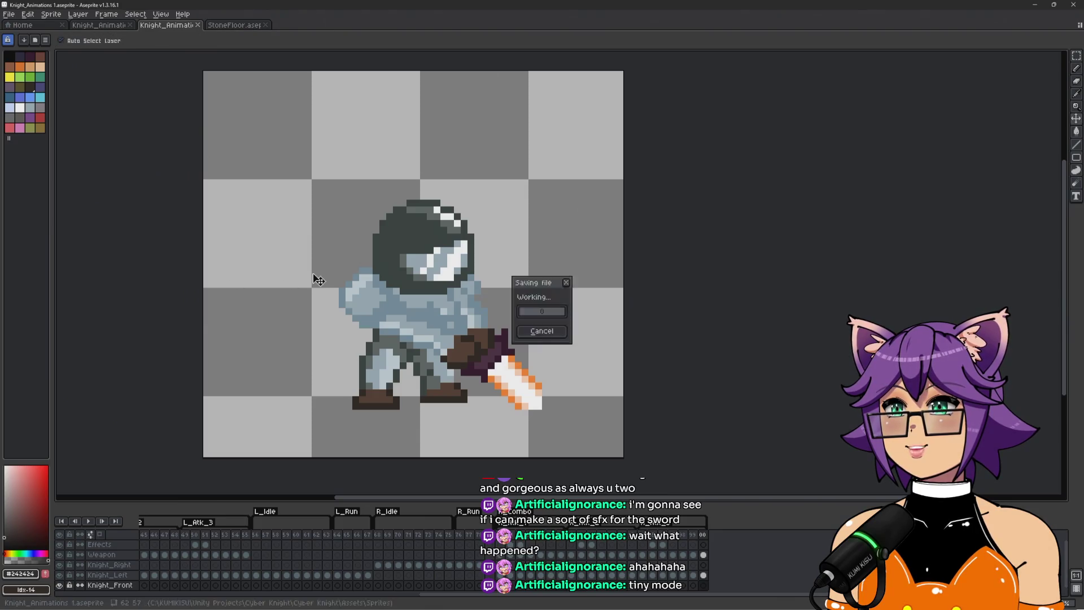
left_click(642, 544)
left_click(652, 545)
left_click(703, 535)
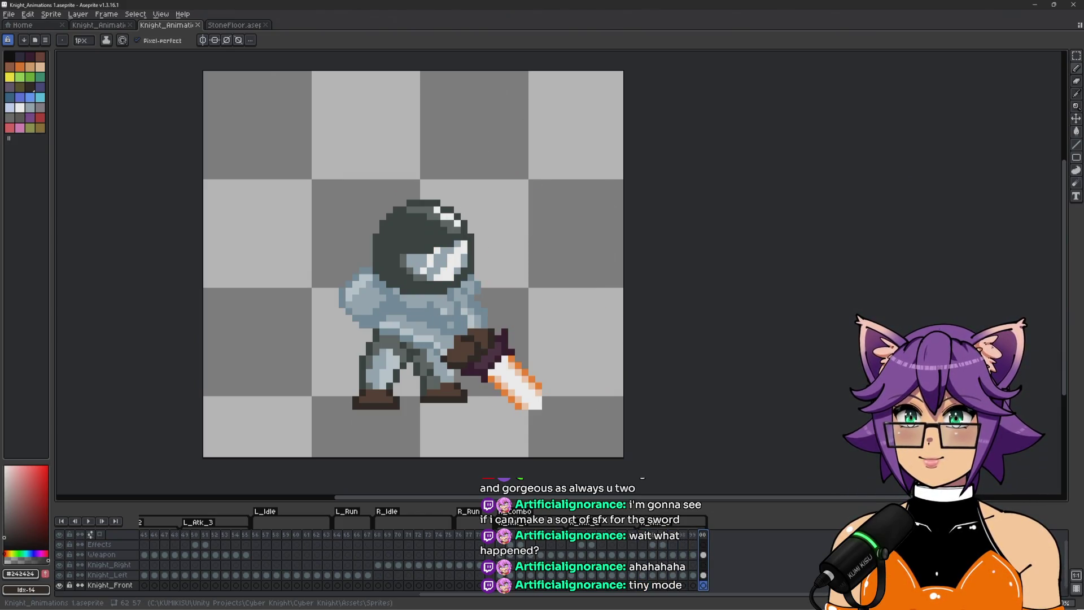
key("alt+Tab")
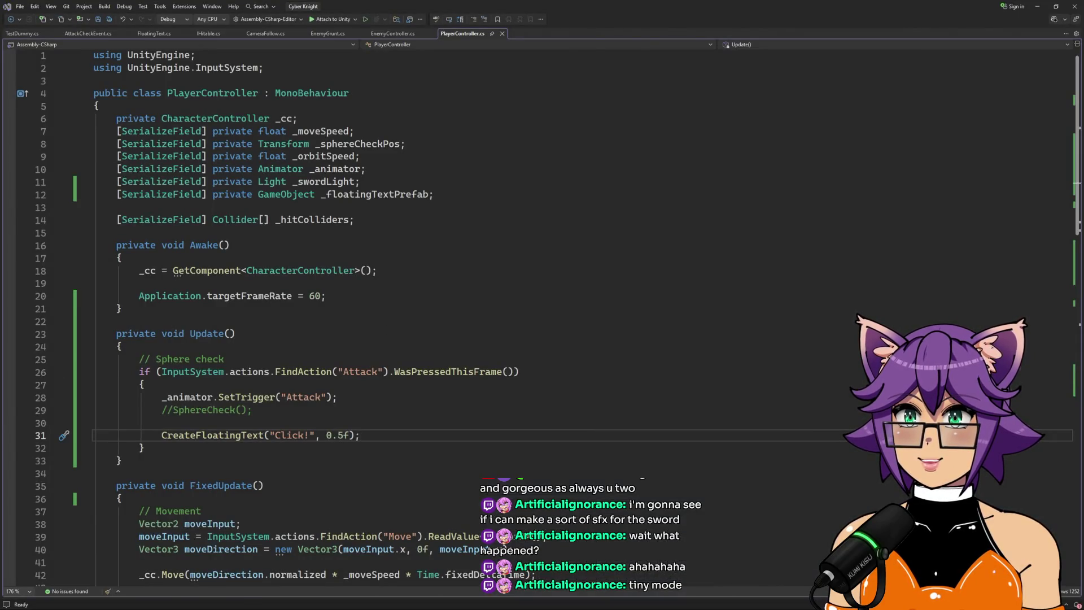
Back in Unity, reimport the Knight_Animations 2 asset and stop the running game
key("alt+Tab")
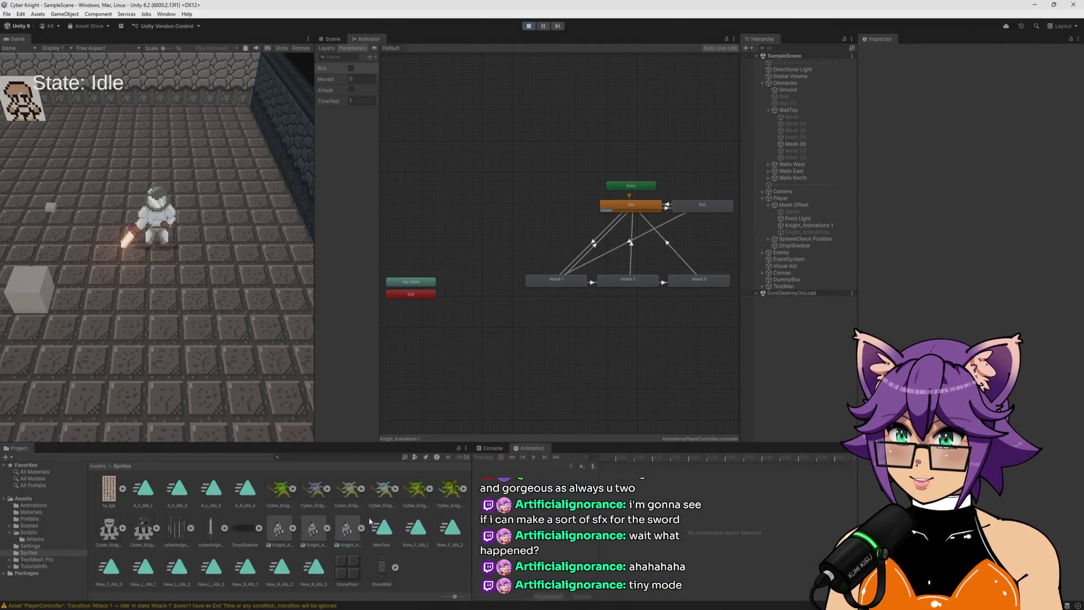
right_click(347, 532)
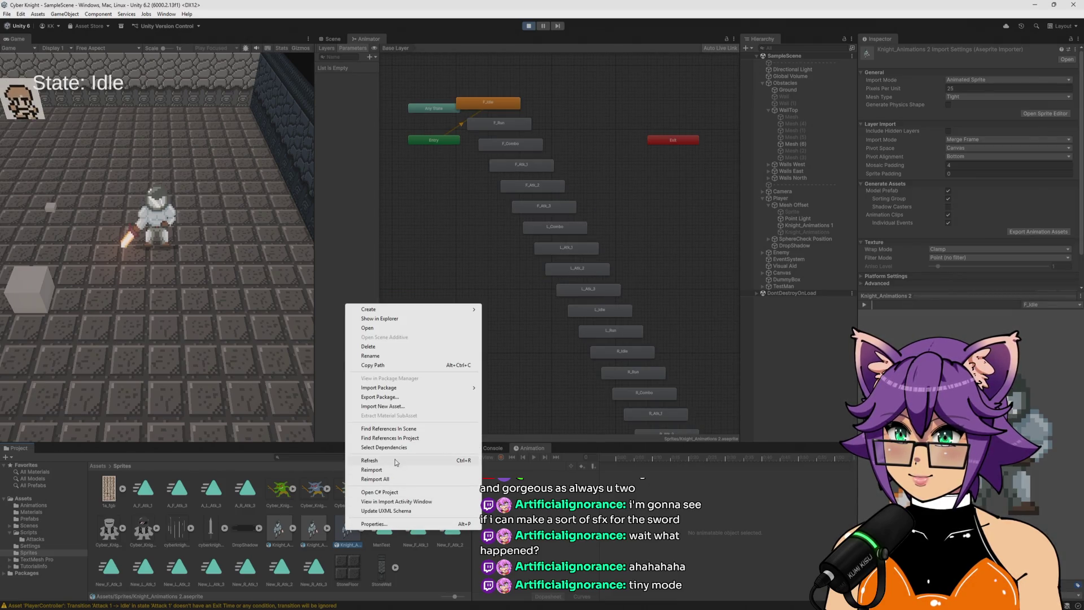
left_click(394, 460)
right_click(344, 529)
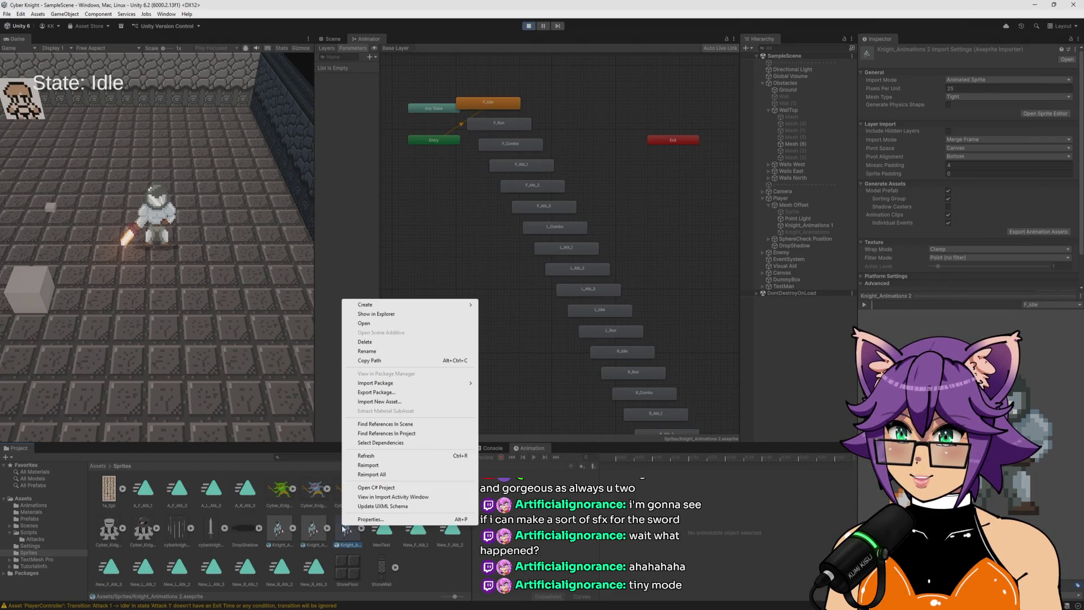
left_click(384, 467)
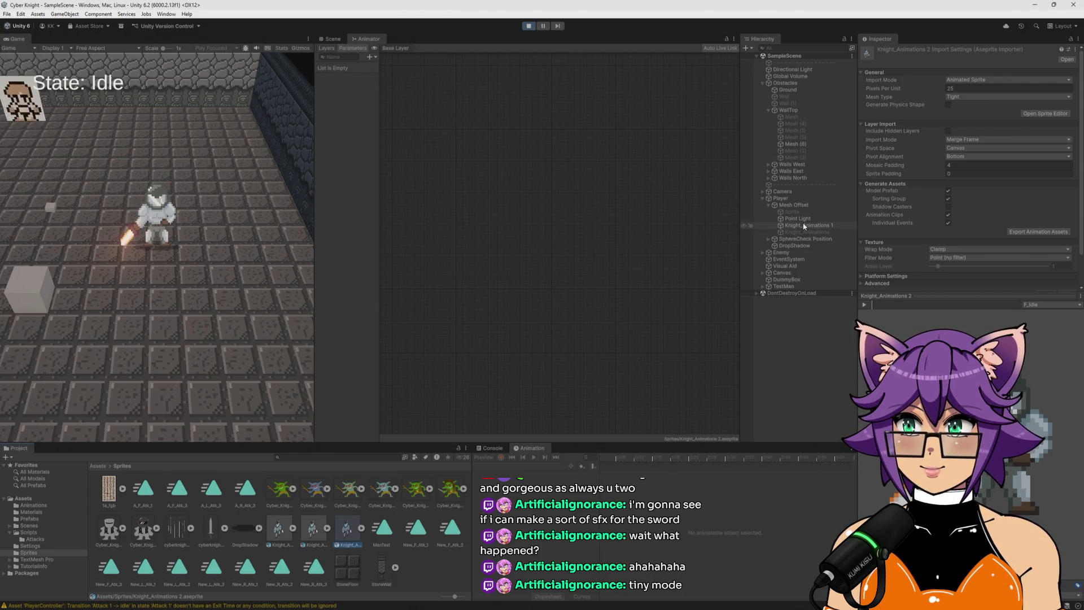
left_click(529, 26)
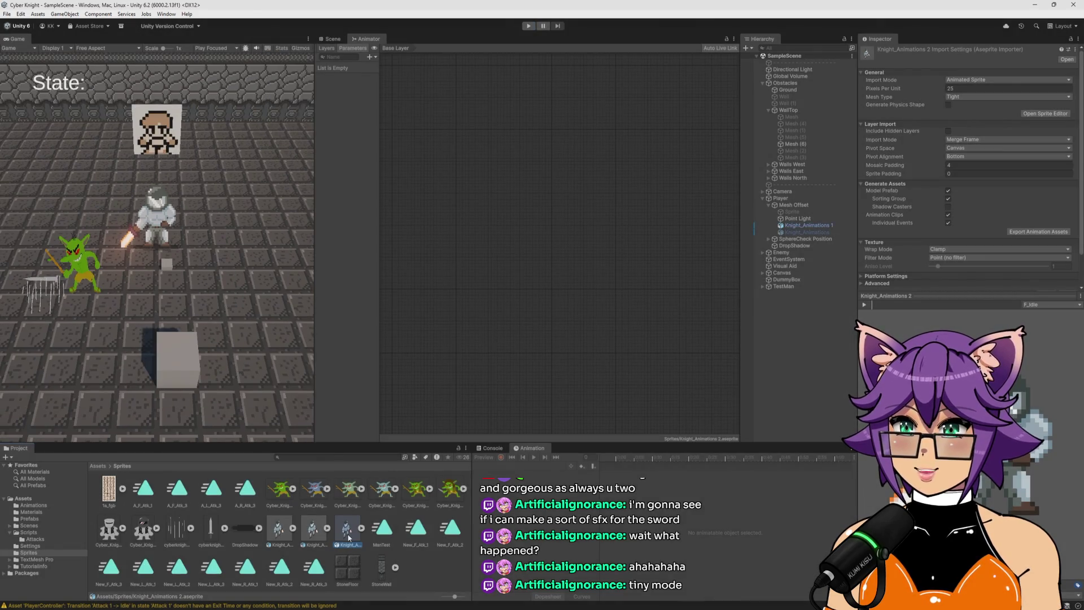
Clear the Console, reimport Knight_Animations 2 again, and start Play mode
right_click(348, 536)
left_click(425, 474)
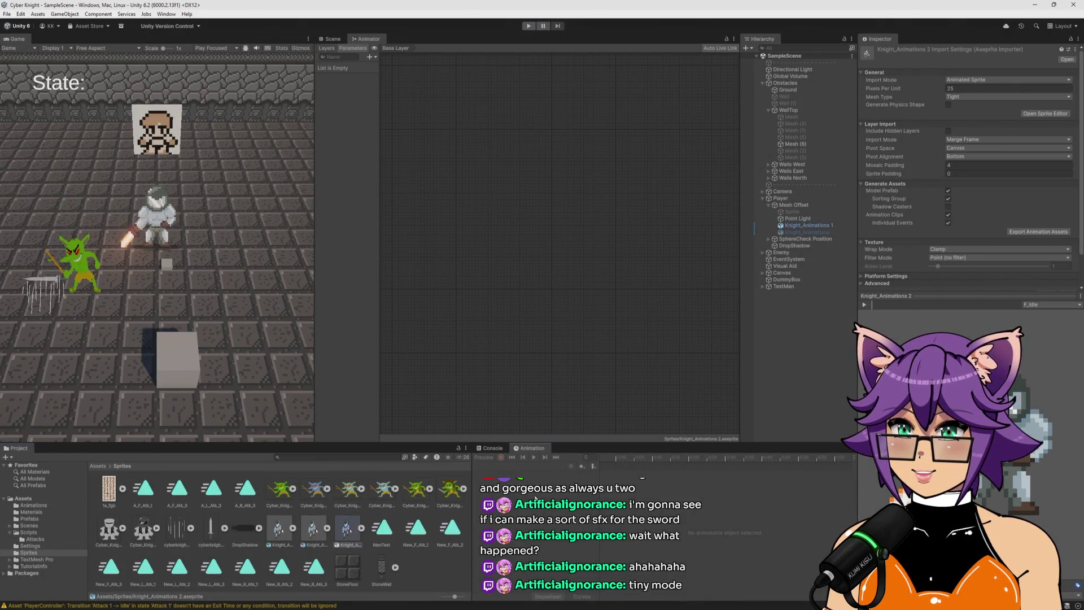
left_click(487, 449)
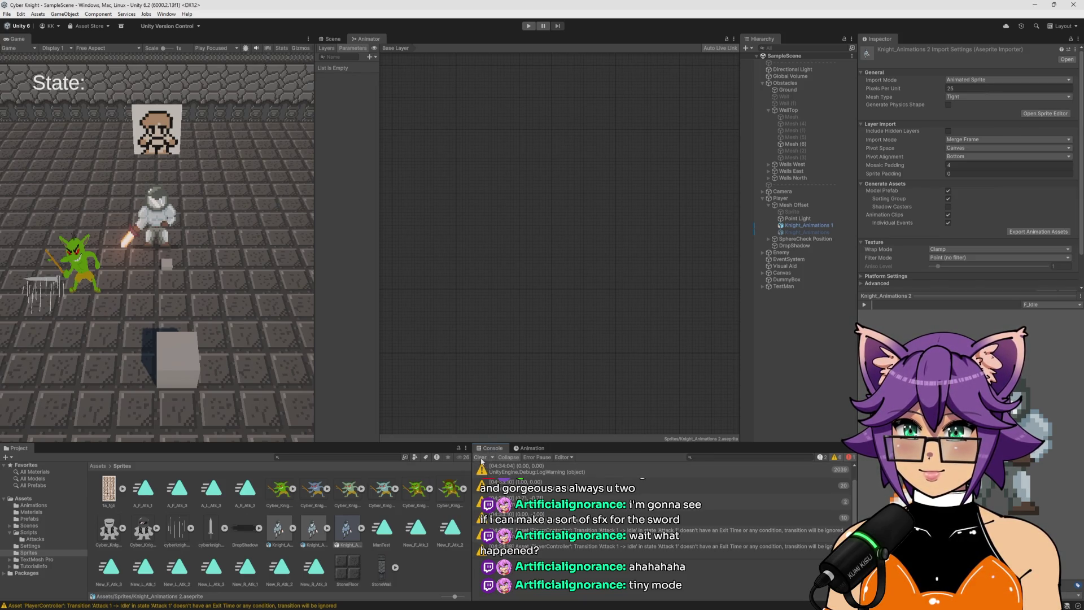
left_click(480, 458)
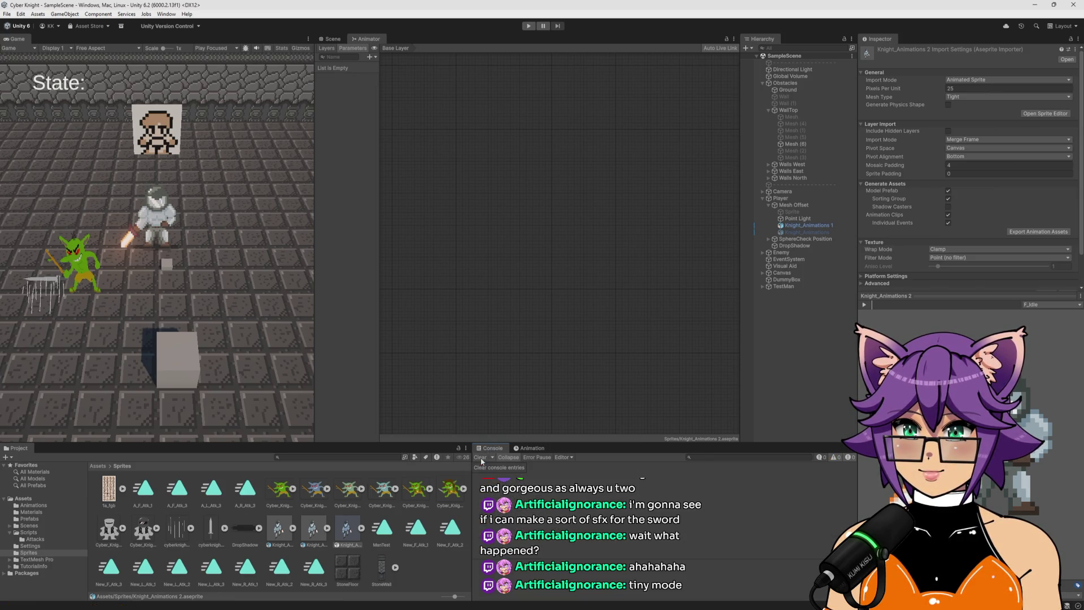
right_click(345, 533)
key("Escape")
right_click(346, 513)
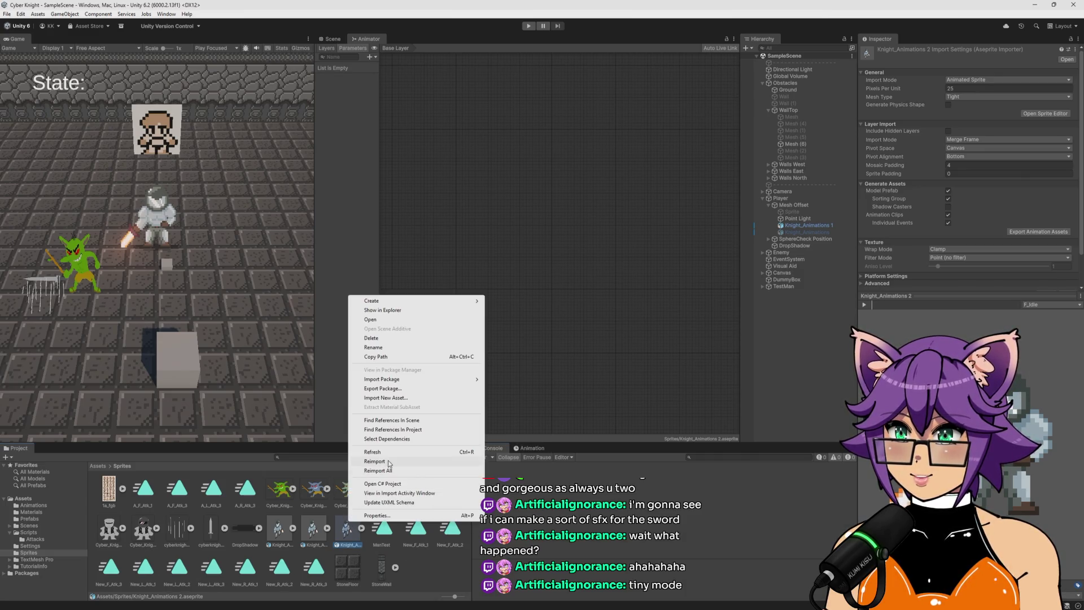
left_click(374, 461)
left_click(528, 25)
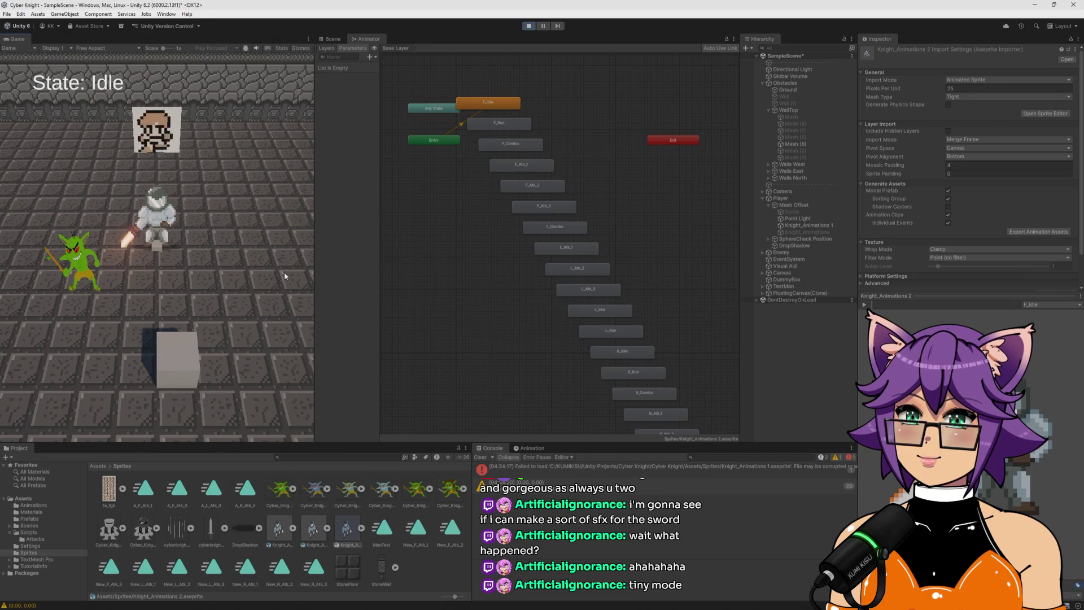
Move the knight with D and S, stop Play mode, and read the failed-to-load error
key("d")
key("s")
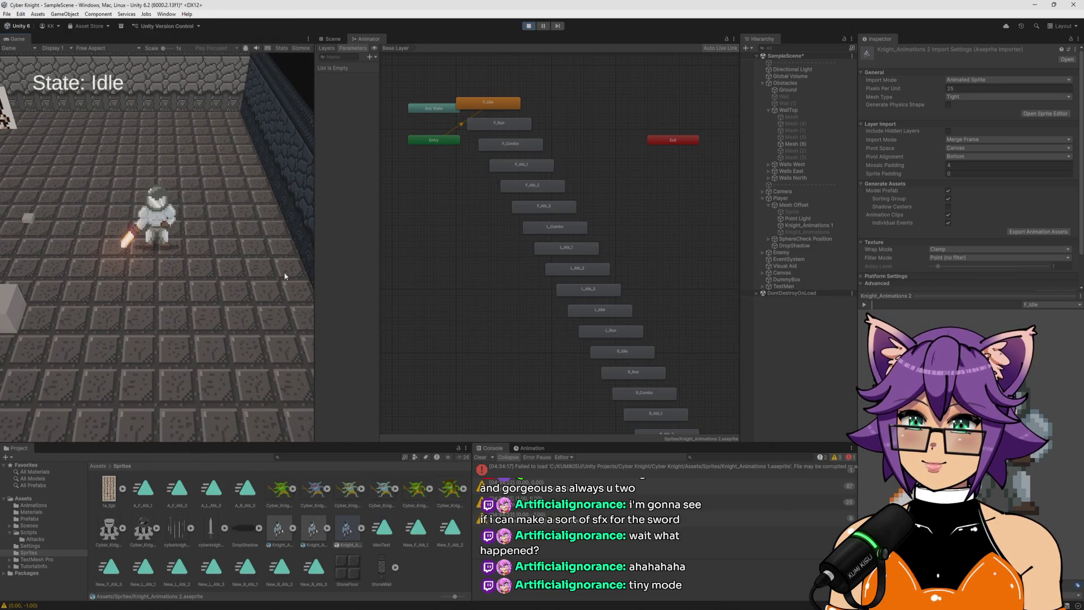
key("ctrl+p")
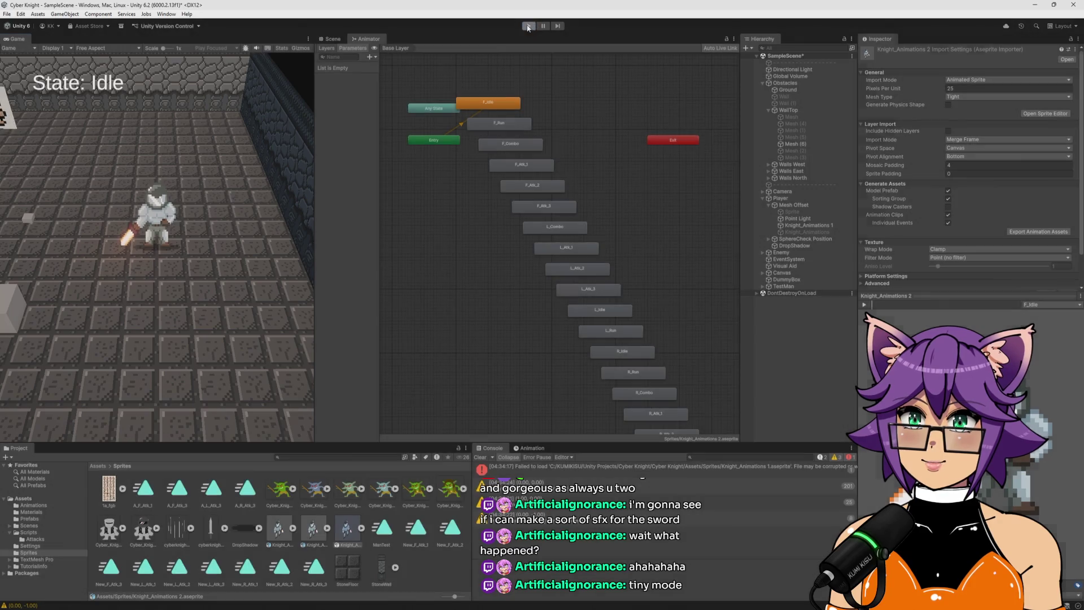
left_click(612, 470)
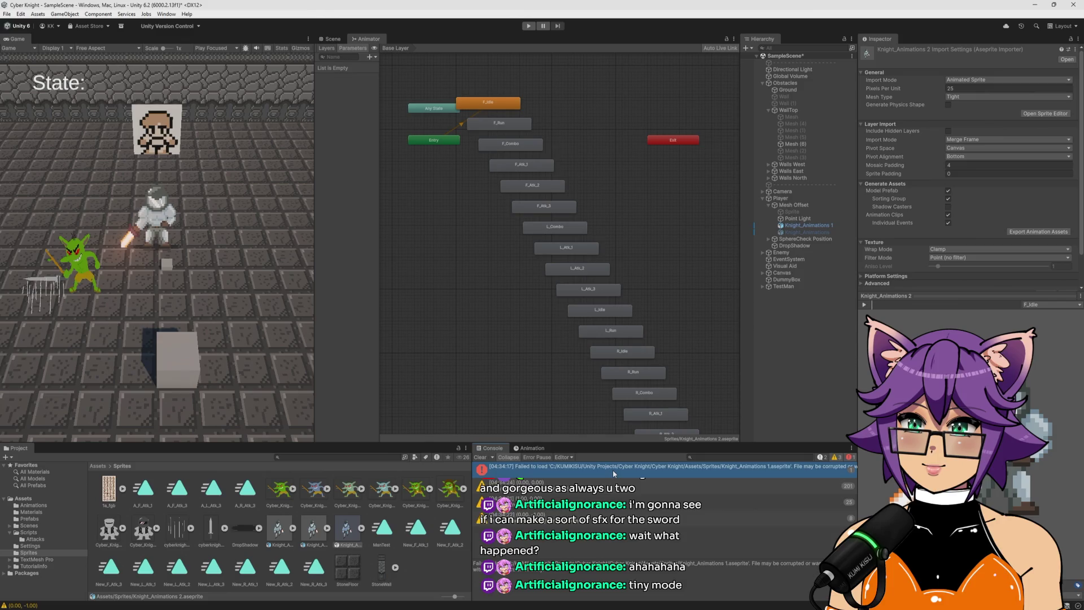
Reimport the Knight_Animations and Knight_Animations 1 assets
right_click(277, 527)
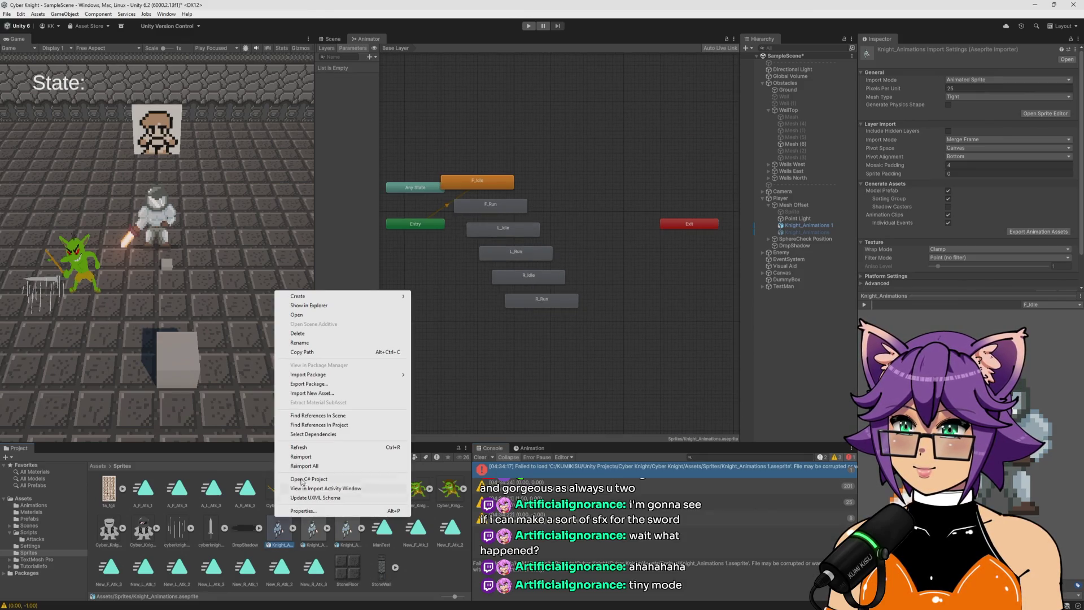
right_click(277, 534)
left_click(306, 470)
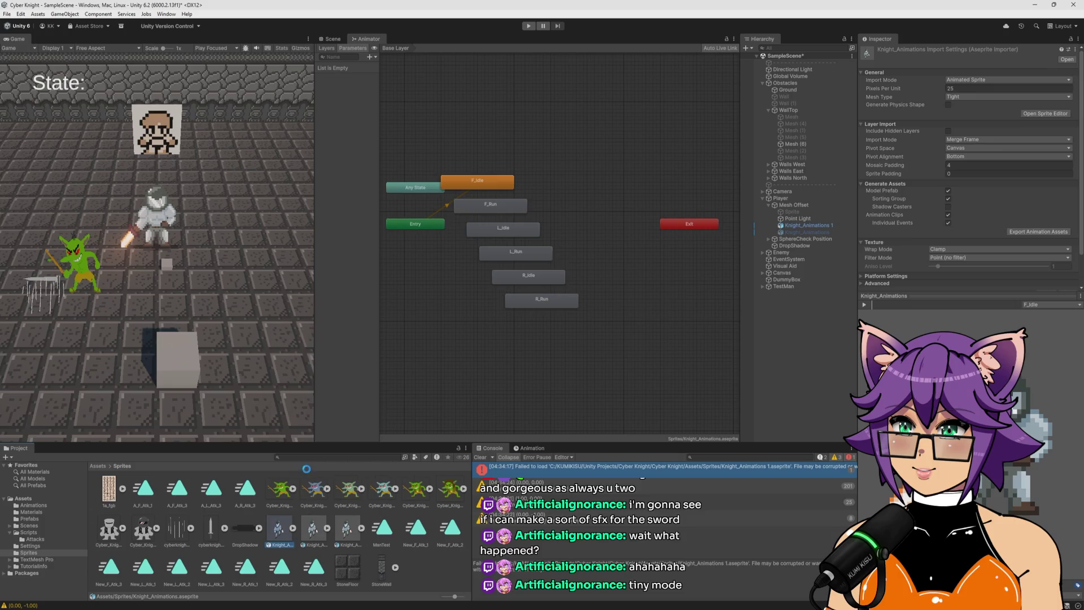
right_click(313, 530)
left_click(333, 469)
right_click(315, 529)
left_click(334, 469)
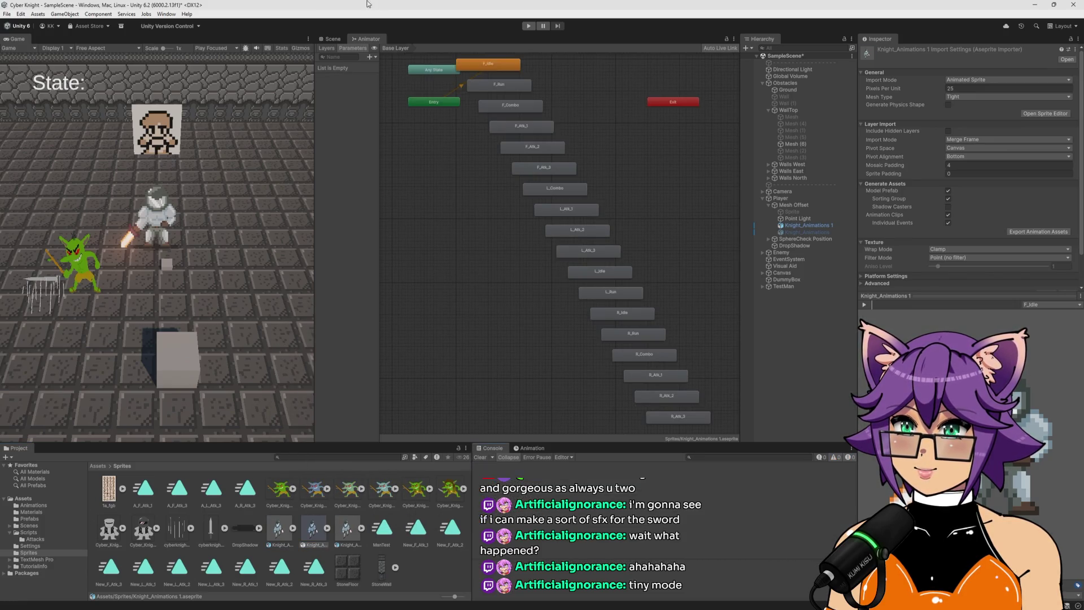
Play-test the game, stop it, review the load error and clear the Console
key("ctrl+p")
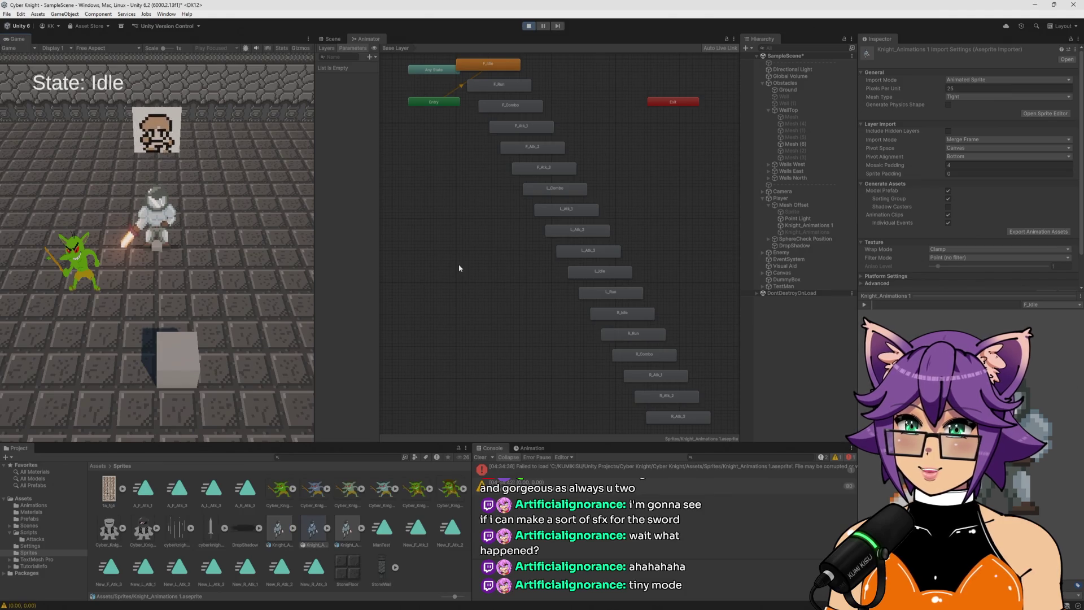
left_click(529, 26)
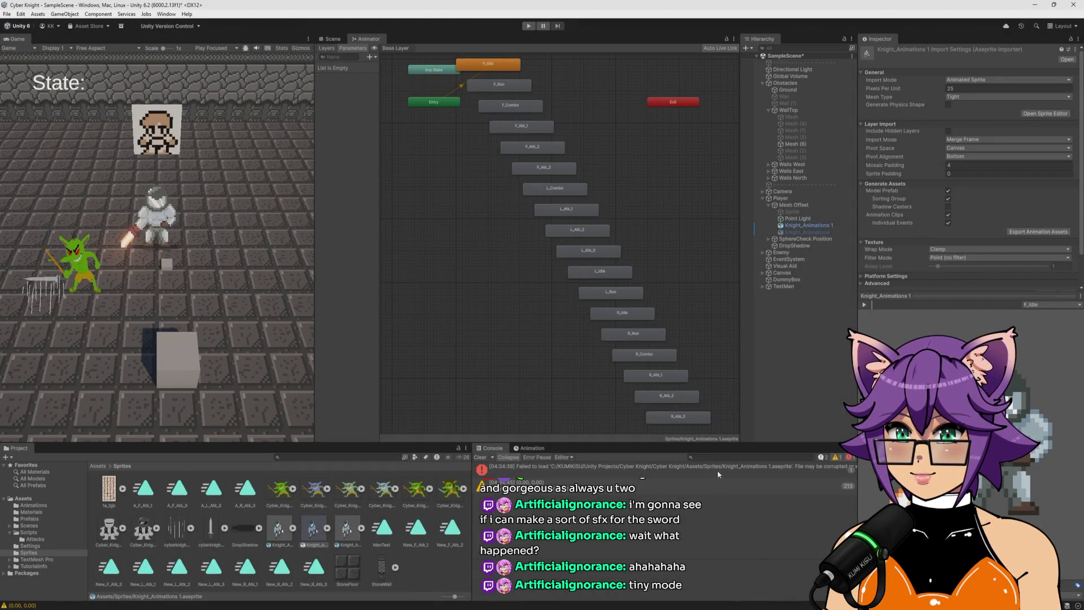
left_click(724, 467)
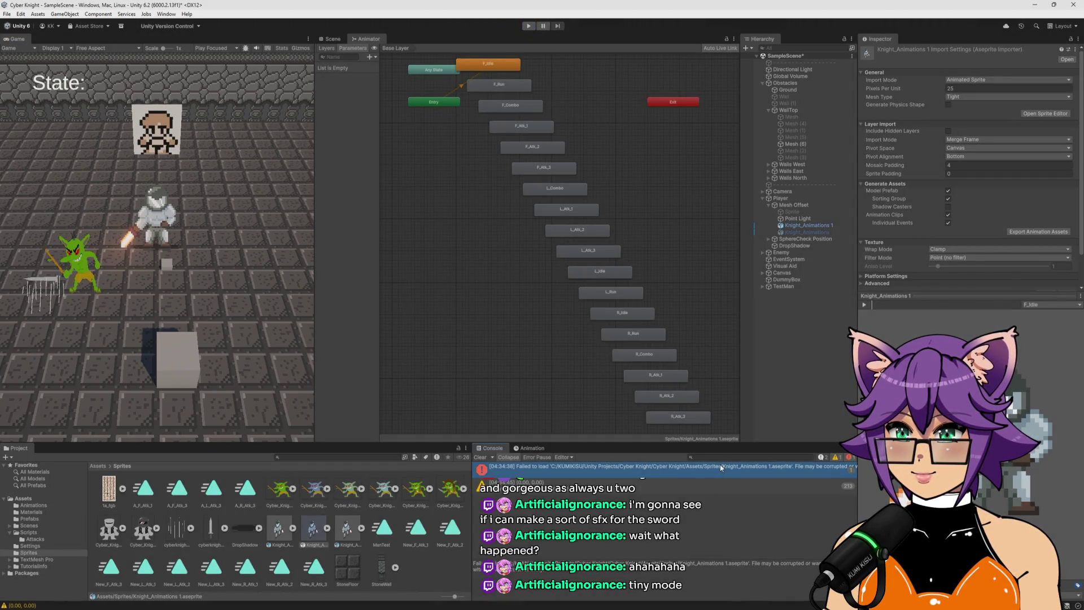
left_click(479, 457)
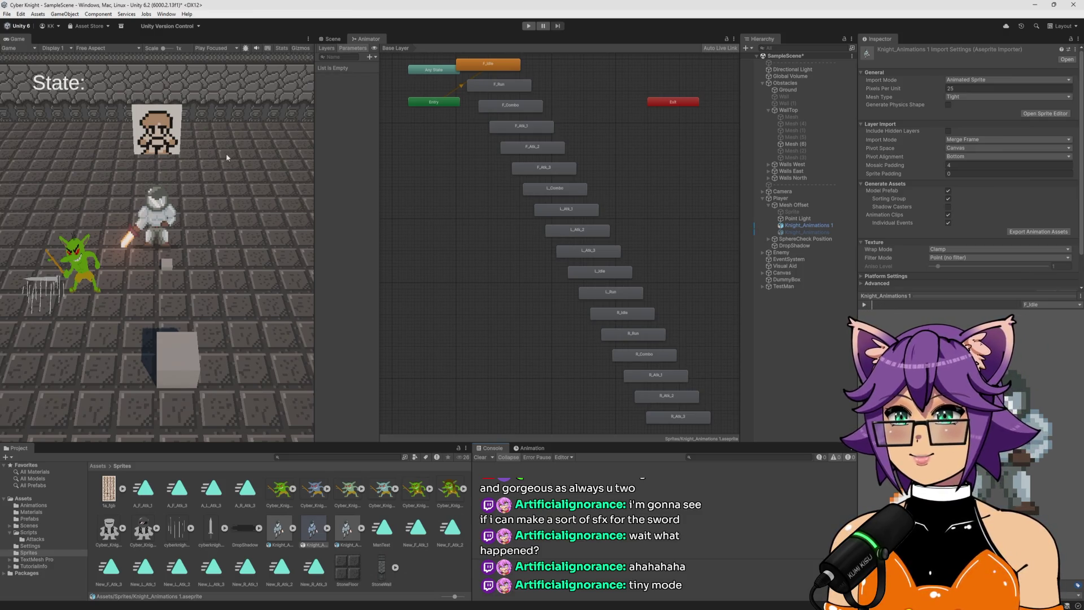
left_click(160, 13)
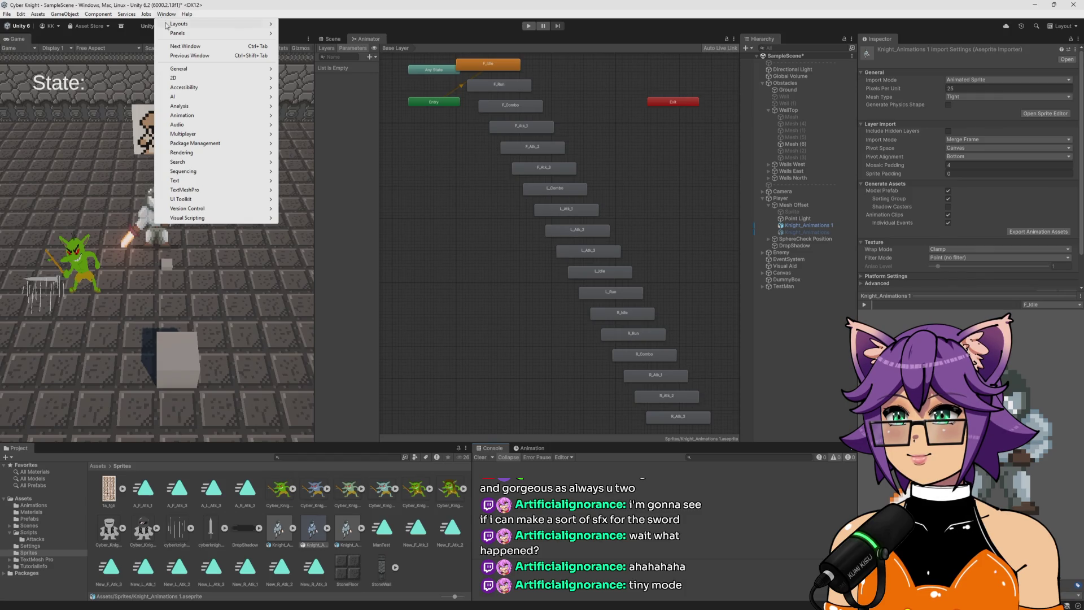
mouse_move(242, 146)
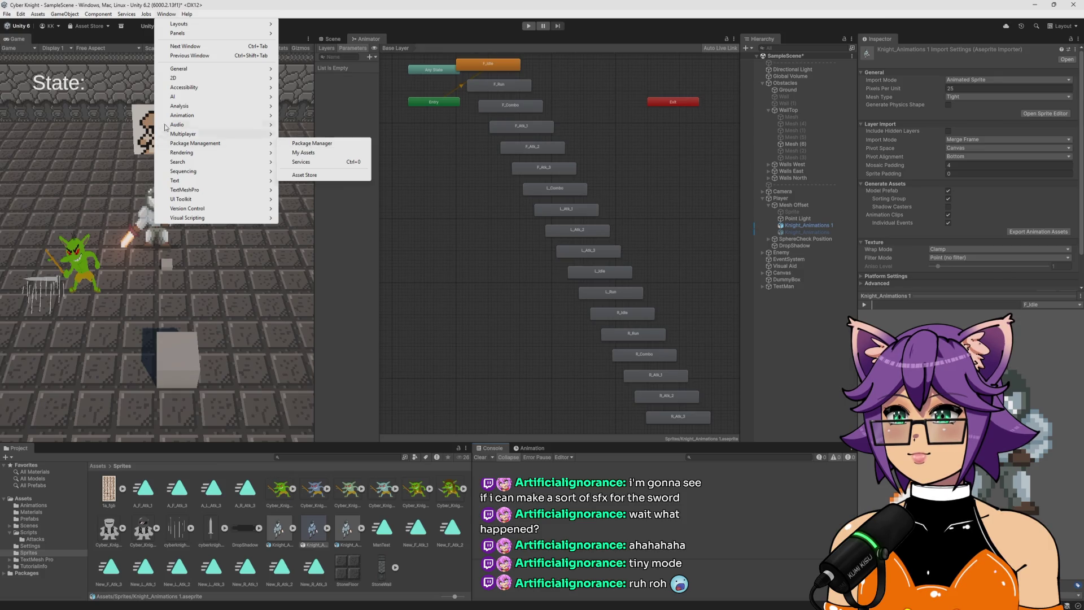
Open the Package Manager and browse the My Assets and Unity Registry package lists
mouse_move(144, 13)
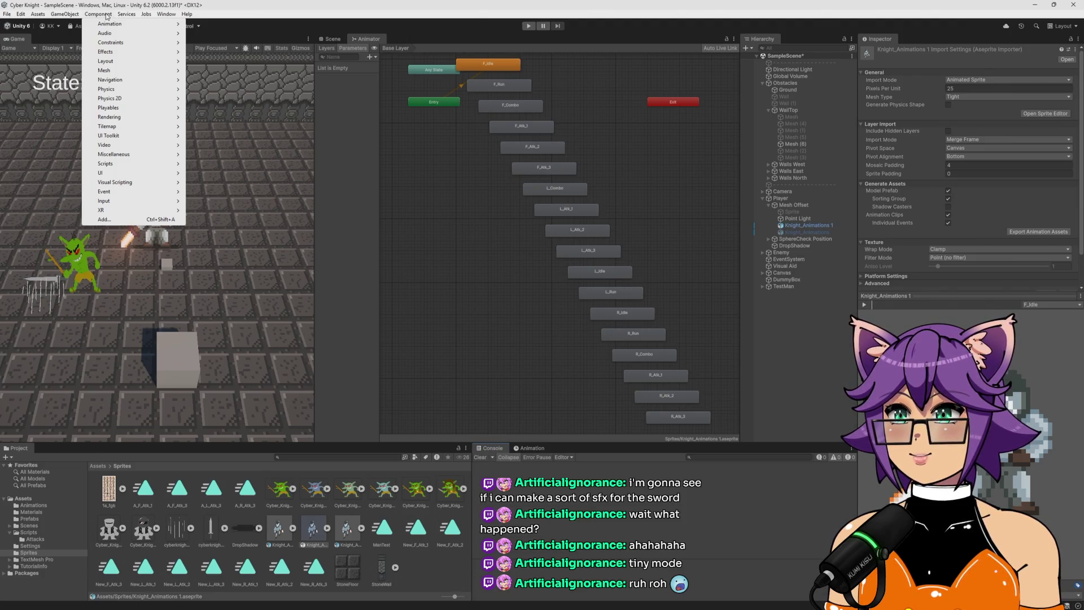
left_click(108, 16)
left_click(166, 14)
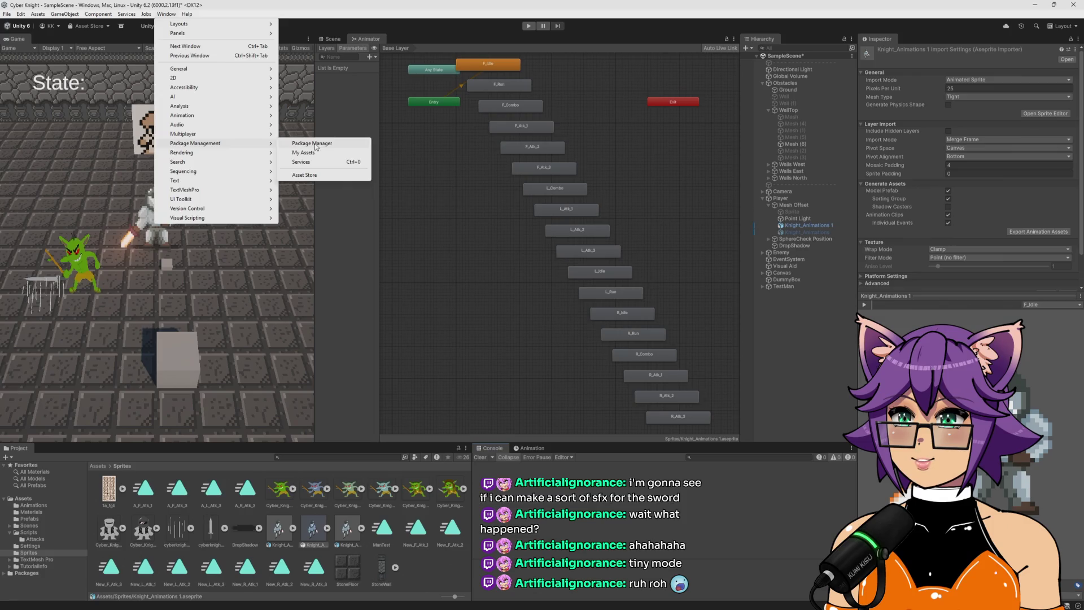
left_click(312, 144)
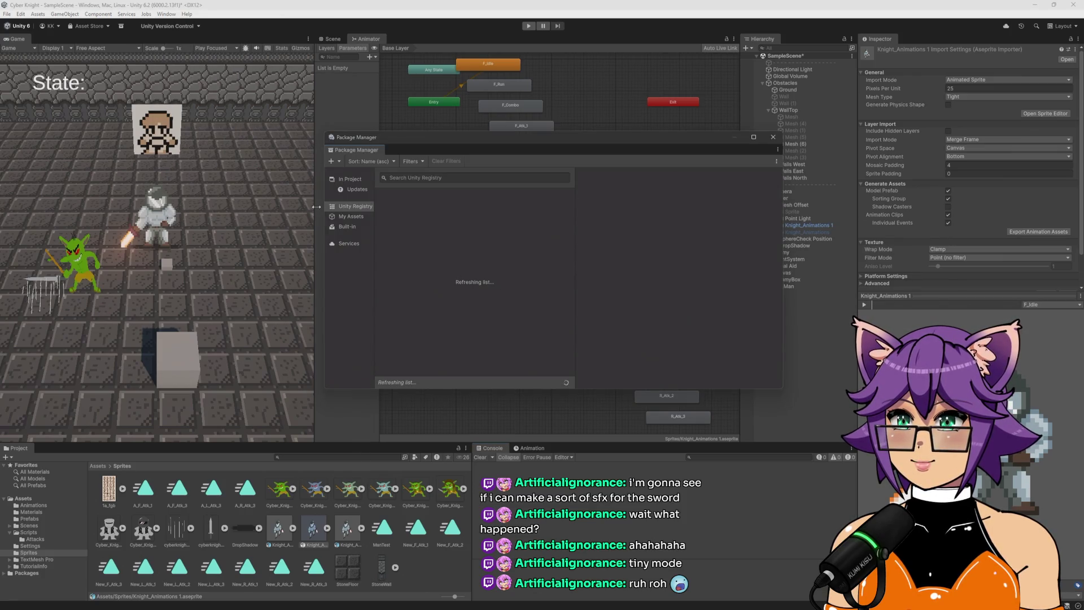
left_click(351, 216)
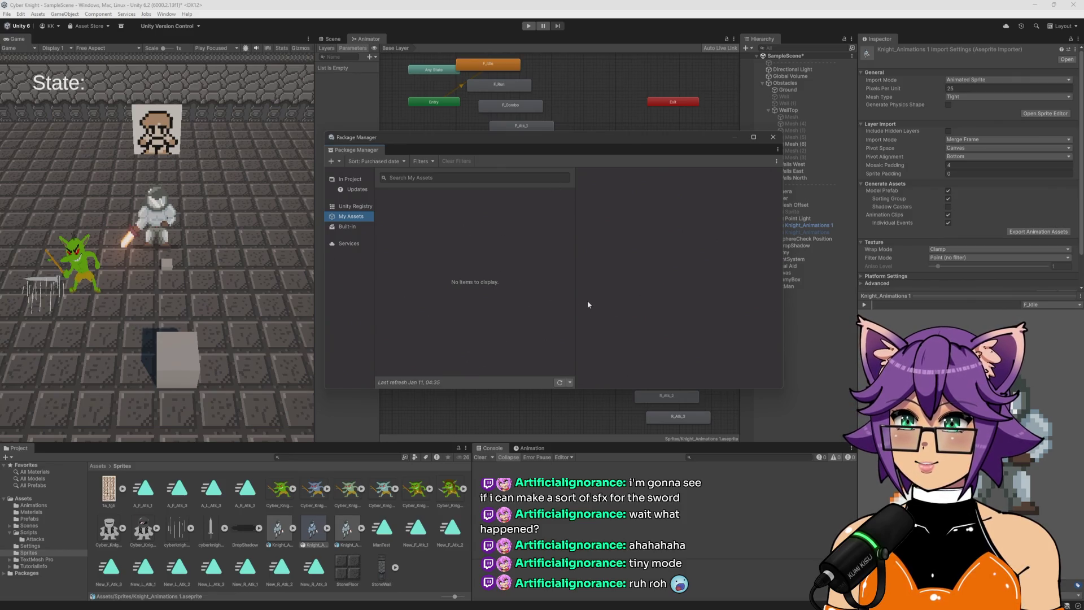
left_click(355, 207)
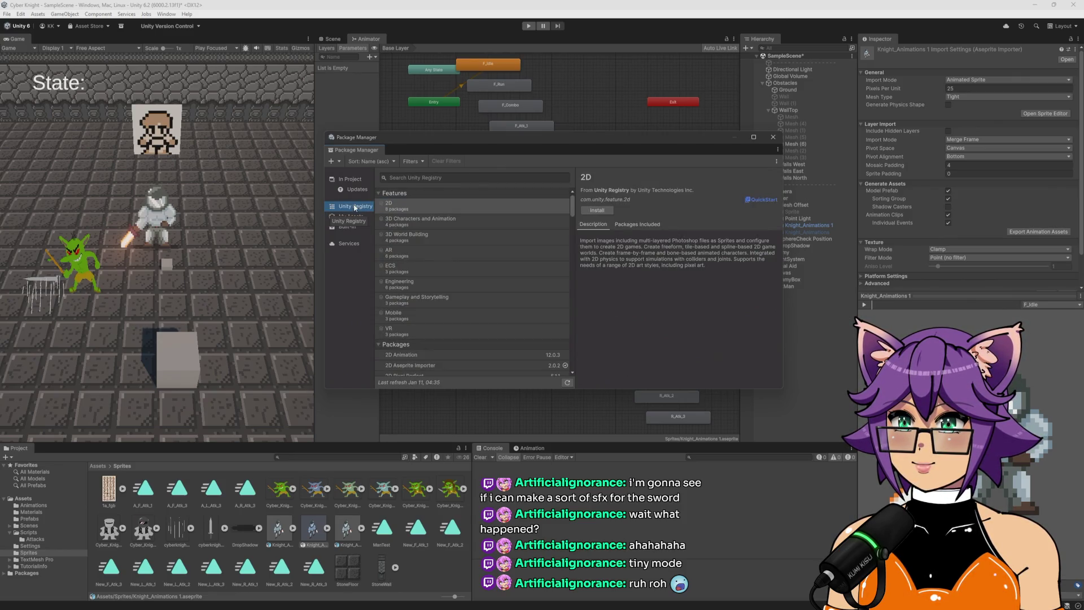
scroll(452, 273, "down", 5)
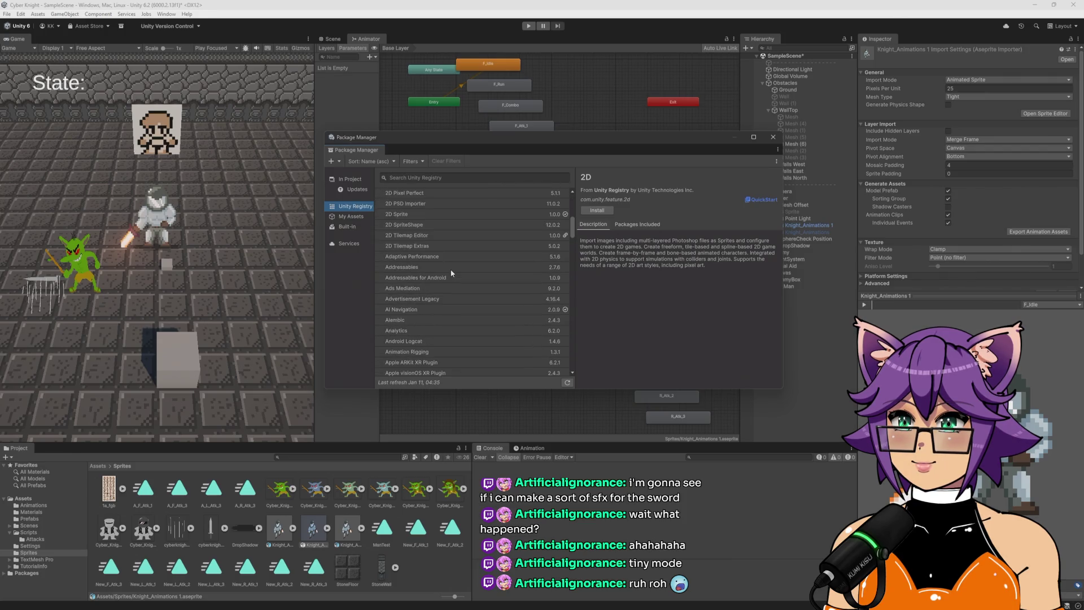
scroll(447, 279, "down", 15)
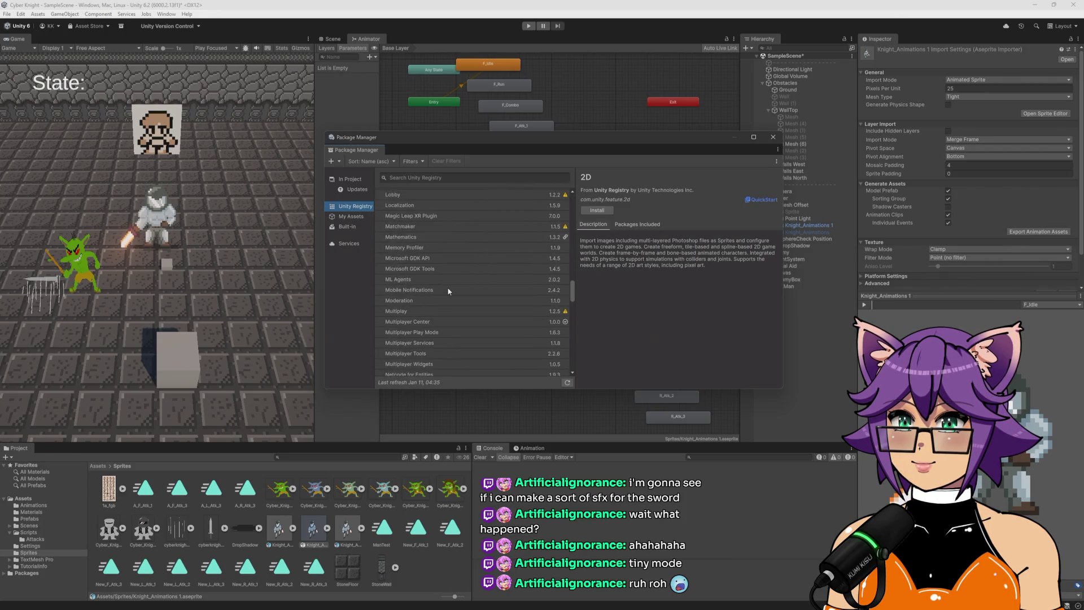
scroll(447, 292, "down", 5)
Filter to In Project packages and view 2D Aseprite Importer 2.0.2's description and dependencies
left_click(353, 217)
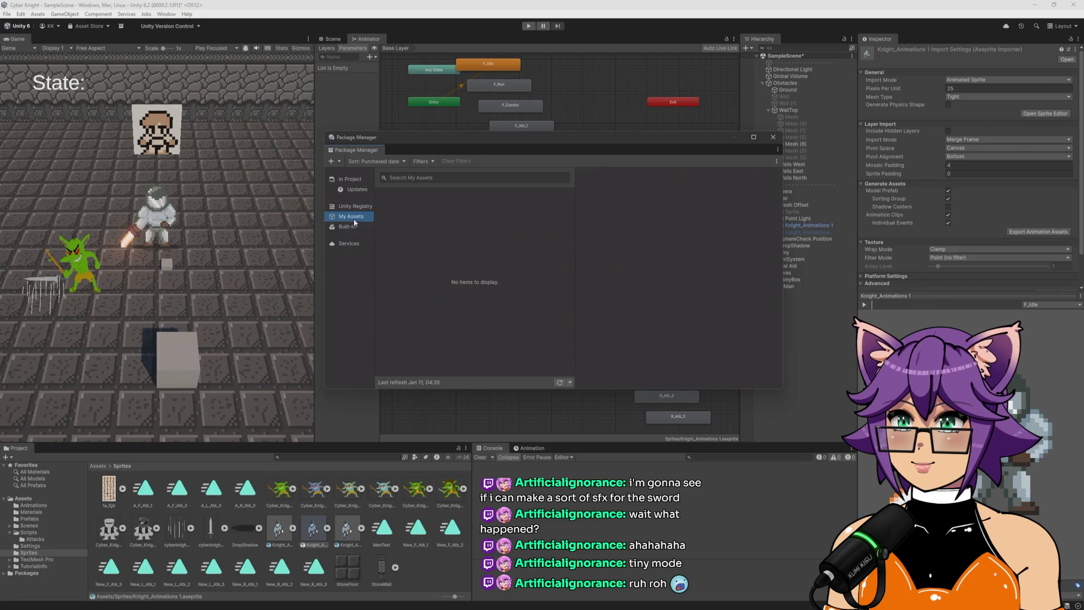
left_click(350, 226)
left_click(357, 180)
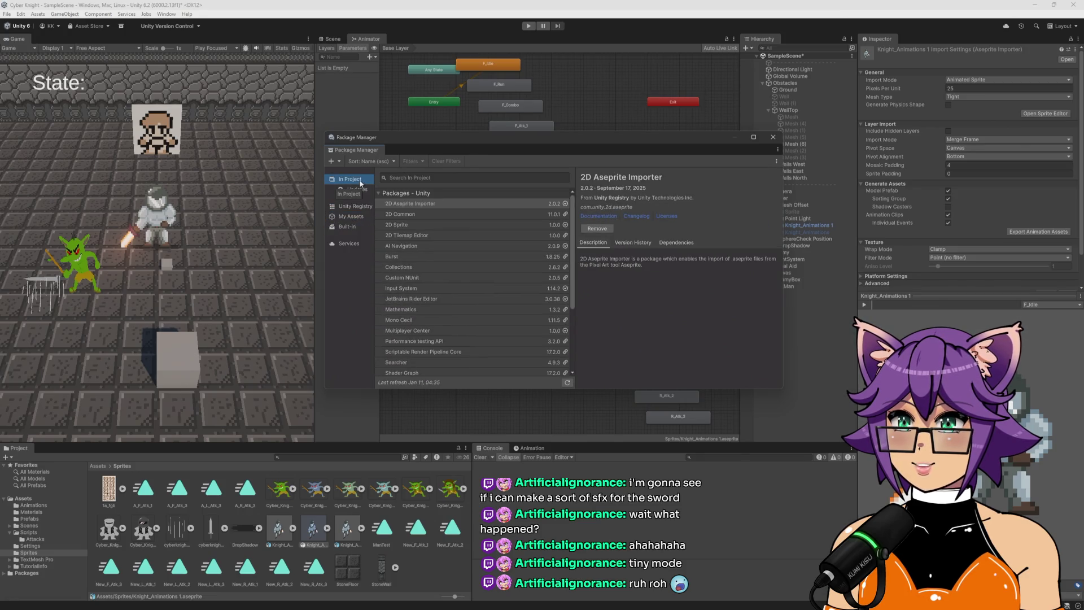
scroll(473, 306, "down", 5)
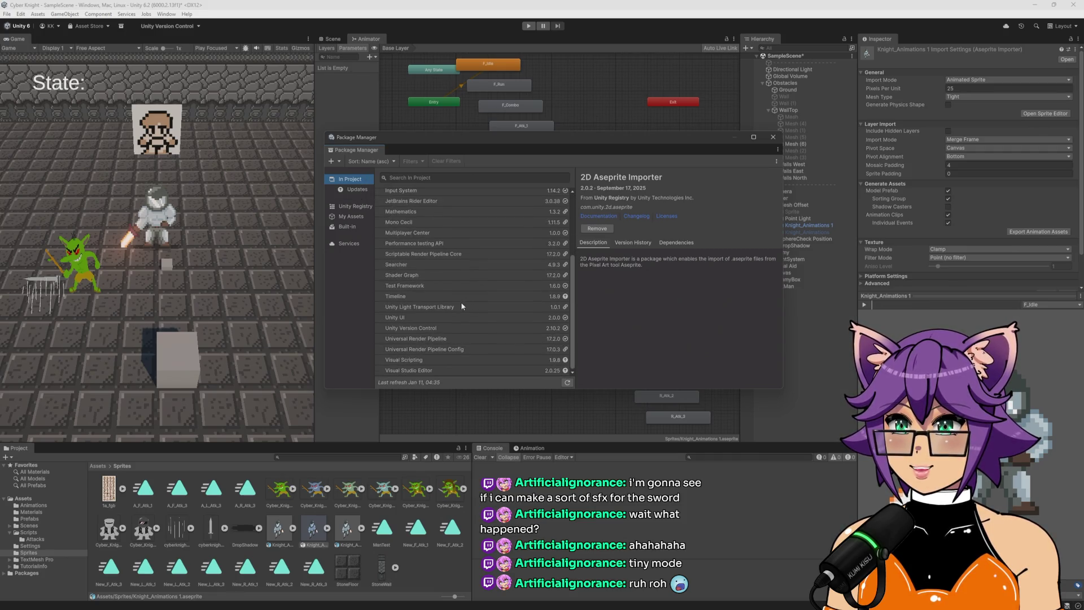
scroll(458, 302, "up", 5)
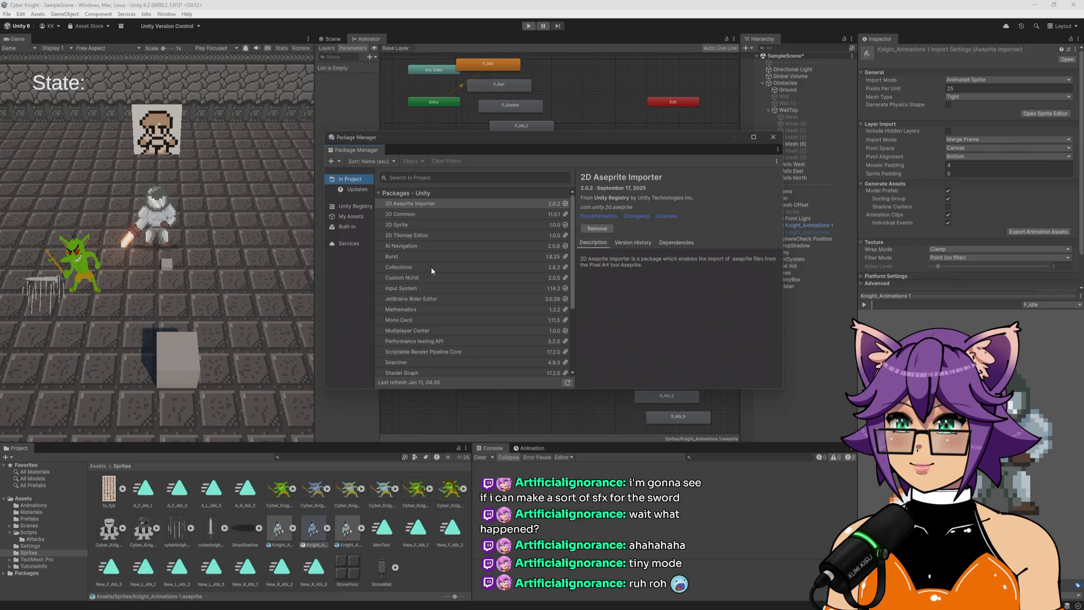
left_click(435, 203)
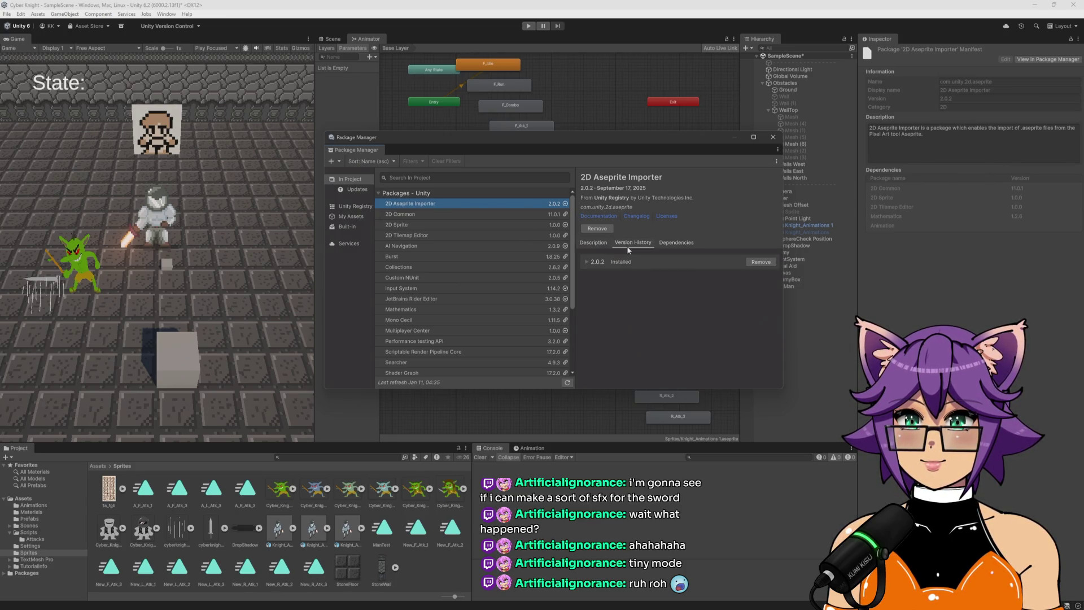
left_click(676, 242)
left_click(598, 242)
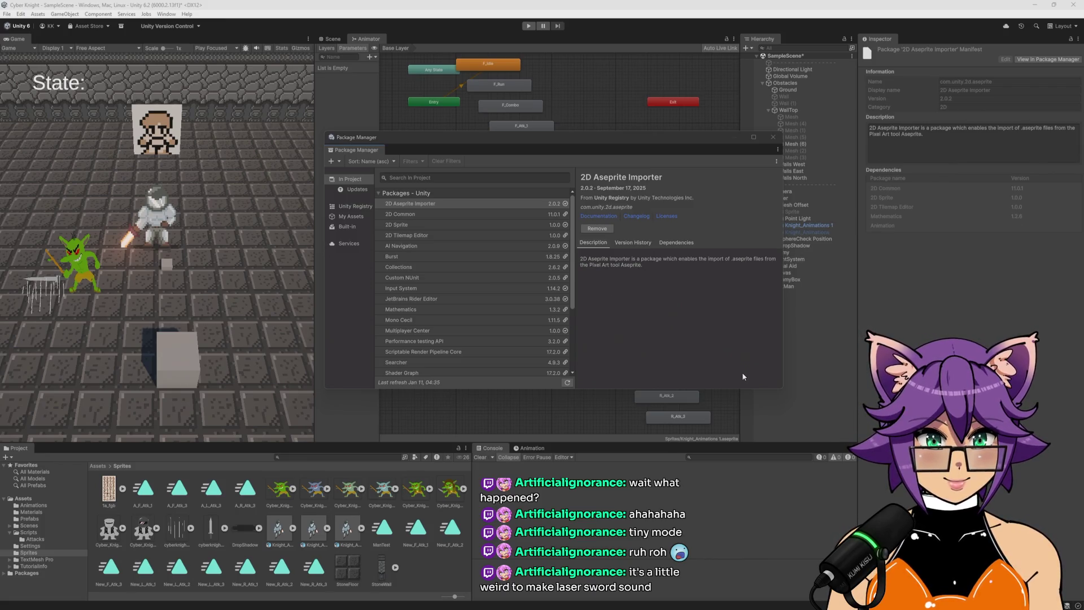
left_click(773, 137)
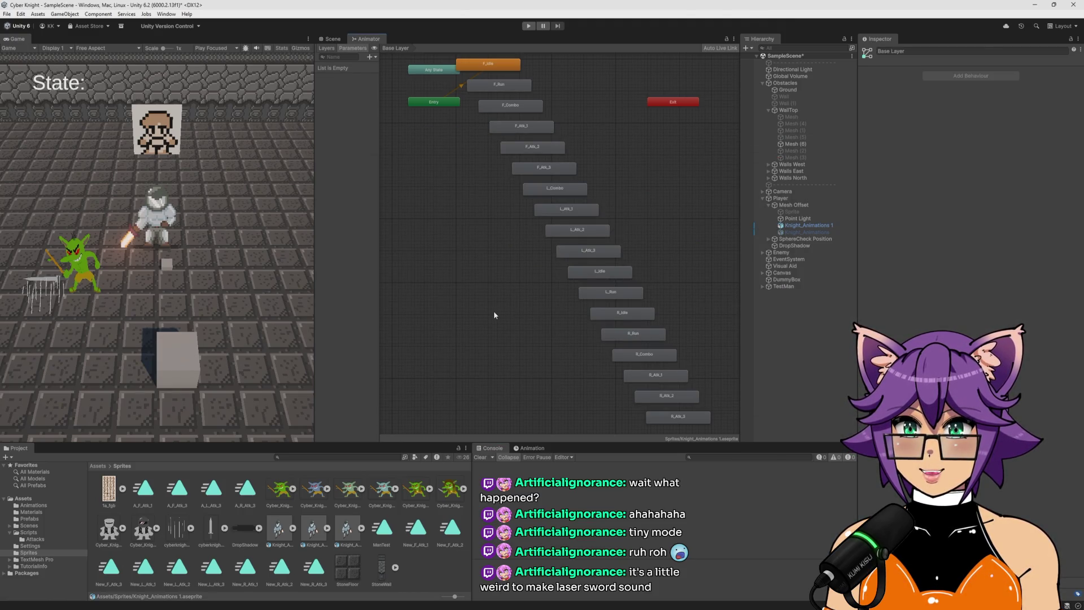
Select Knight_Animations and expand it to list its F_Idle, F_Run clips and Frame sprites
scroll(494, 315, "down", 3)
left_click(278, 530)
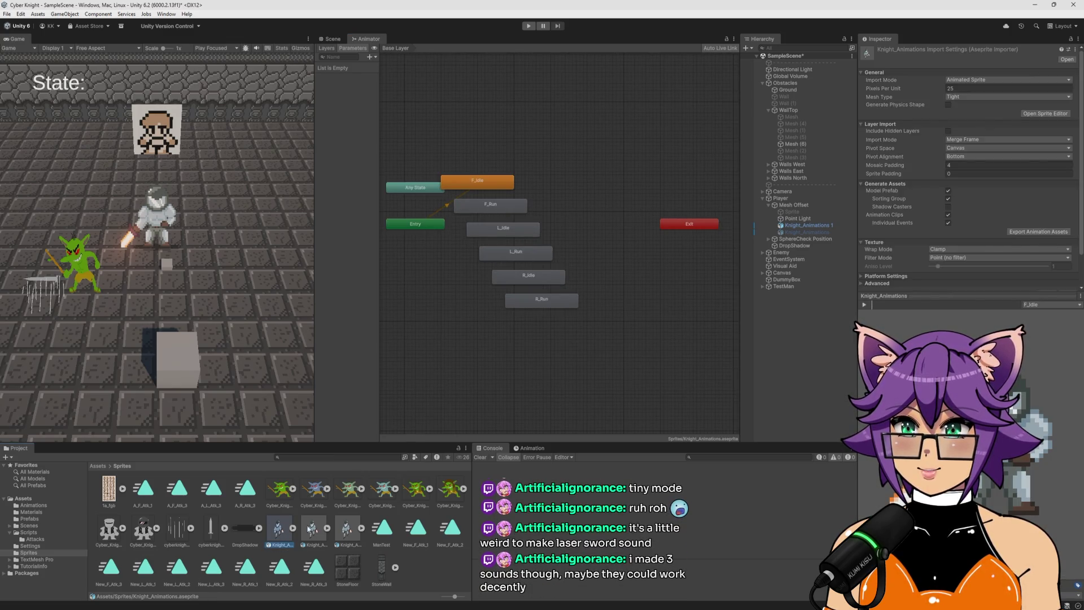
left_click(293, 528)
scroll(298, 536, "down", 5)
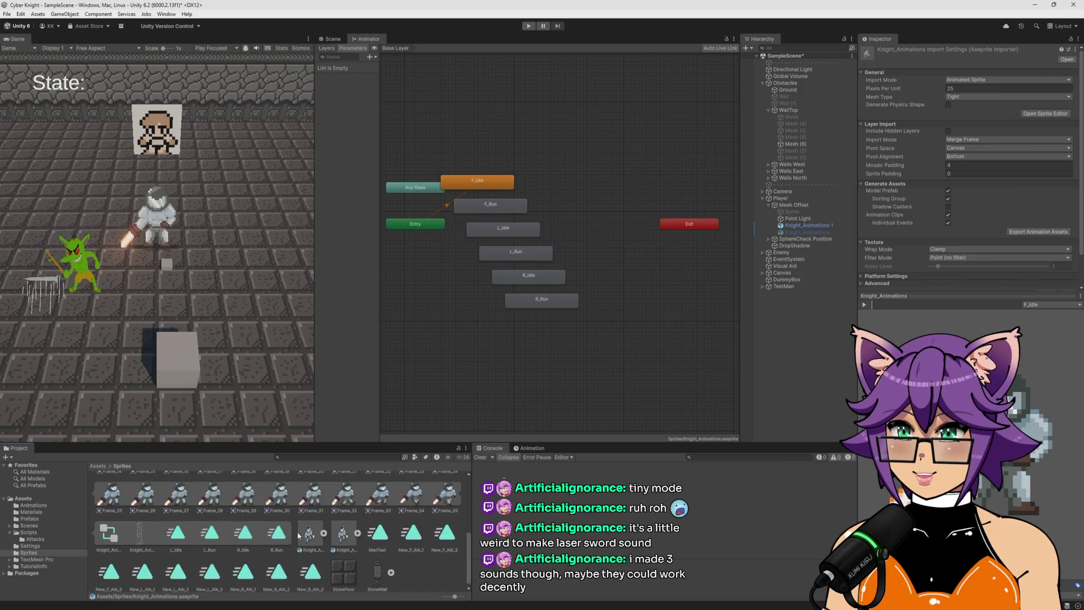
scroll(299, 535, "down", 2)
scroll(339, 539, "up", 5)
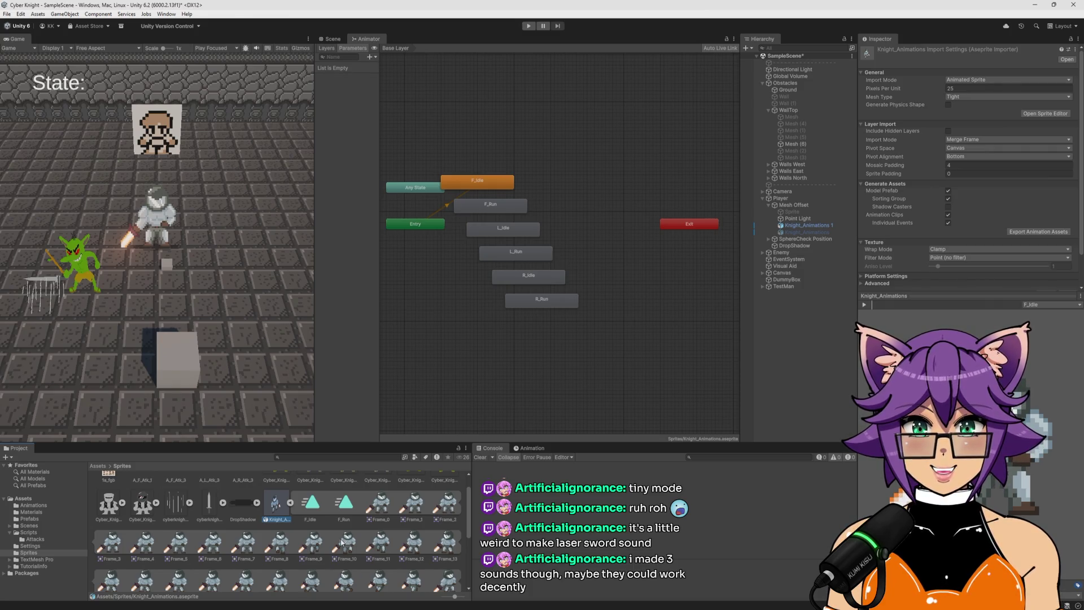
scroll(341, 543, "down", 5)
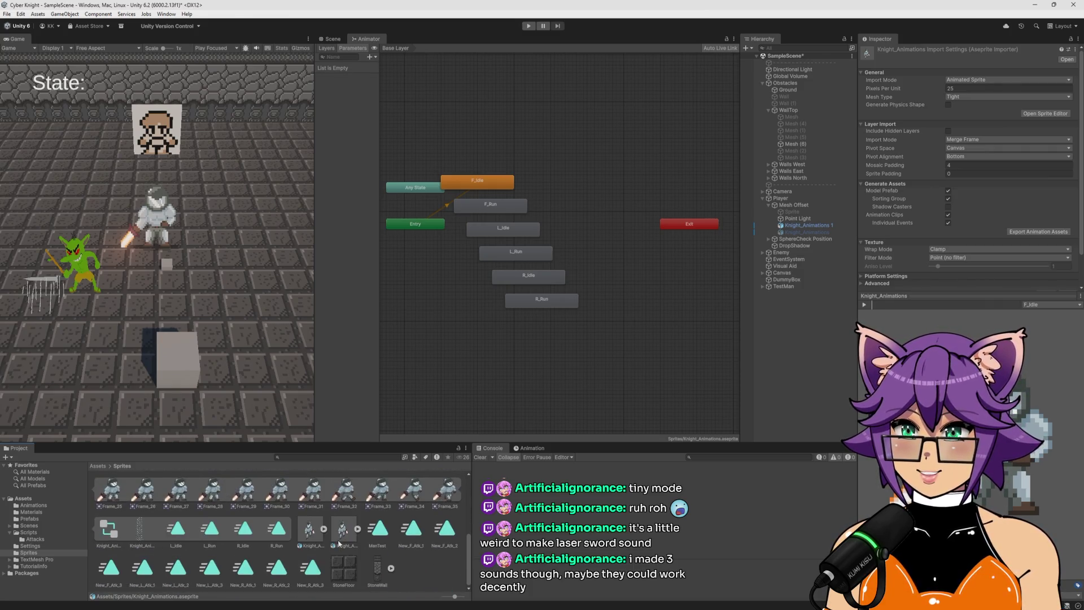
scroll(339, 543, "up", 5)
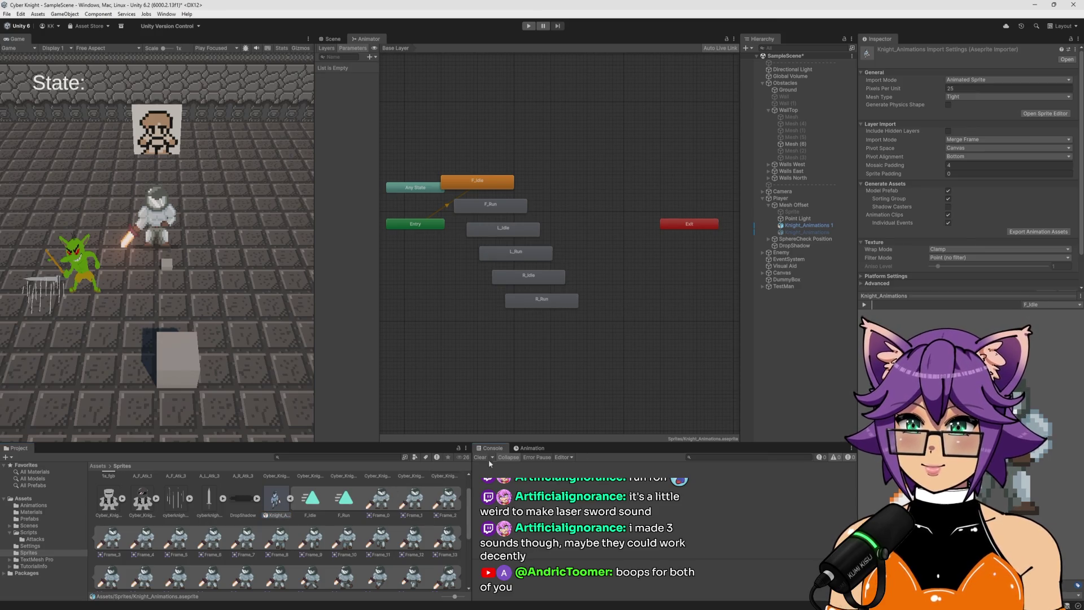
left_click(161, 14)
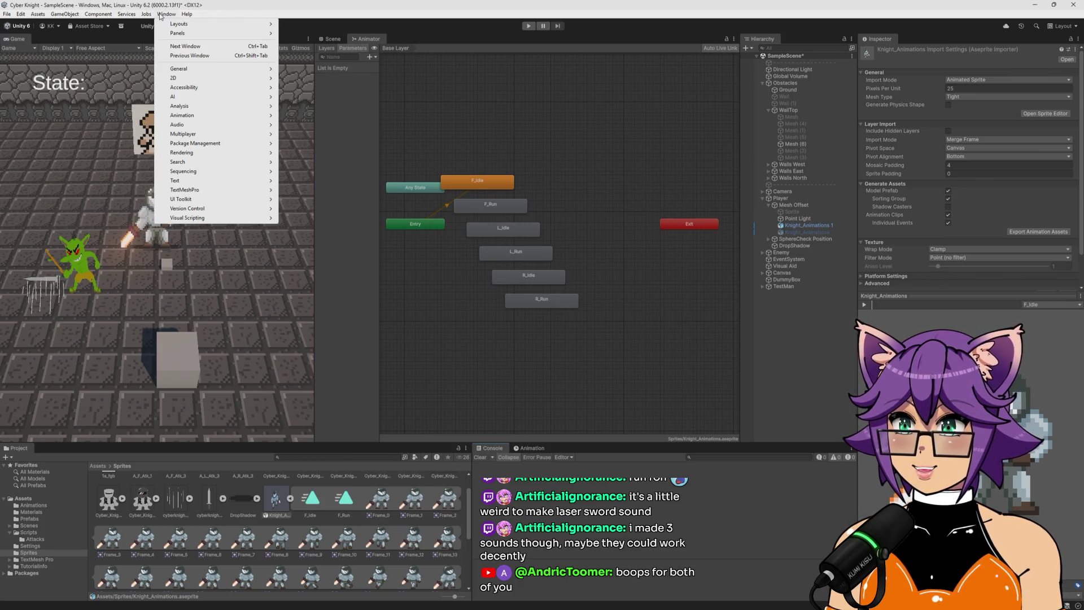
mouse_move(228, 144)
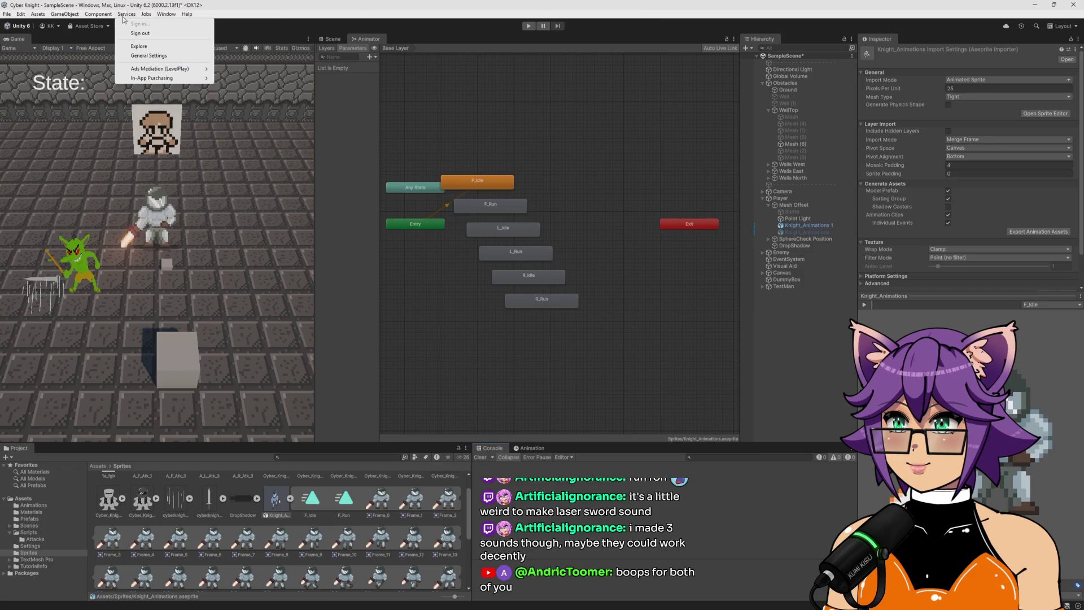
left_click(101, 18)
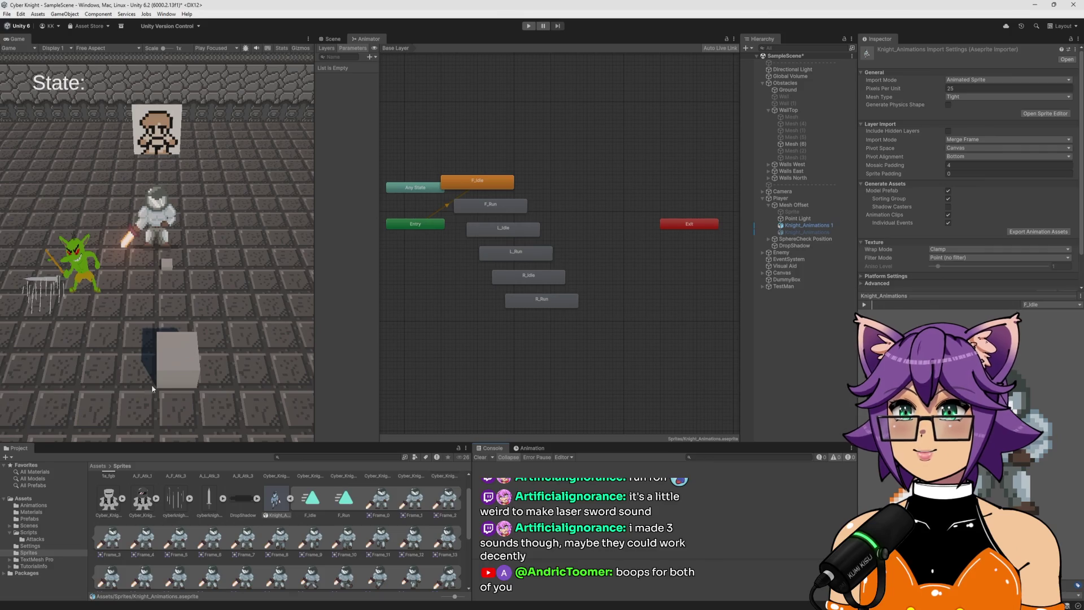
left_click(275, 501)
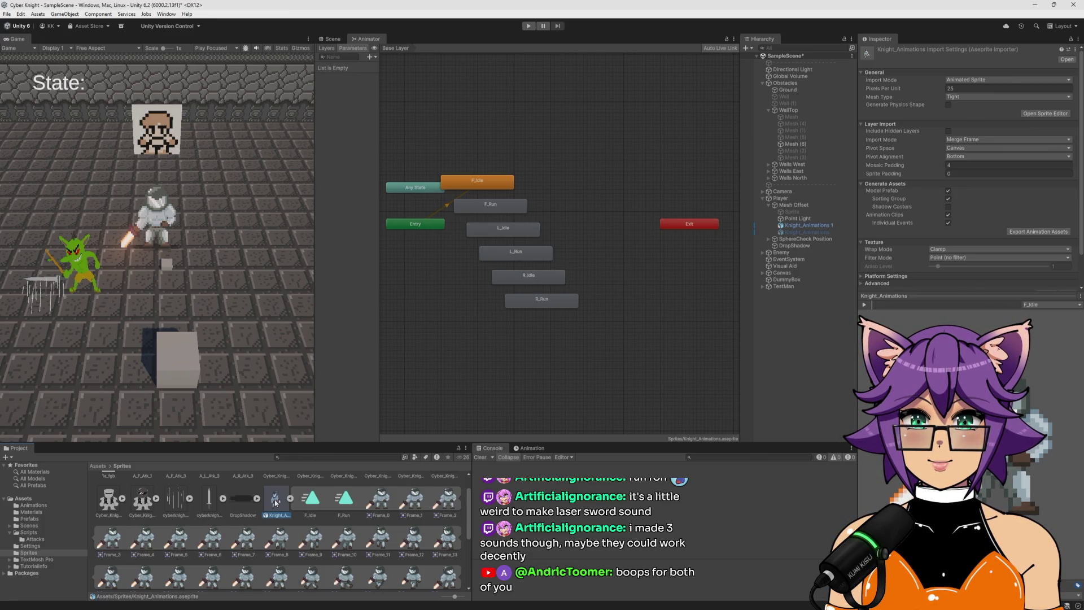
right_click(276, 502)
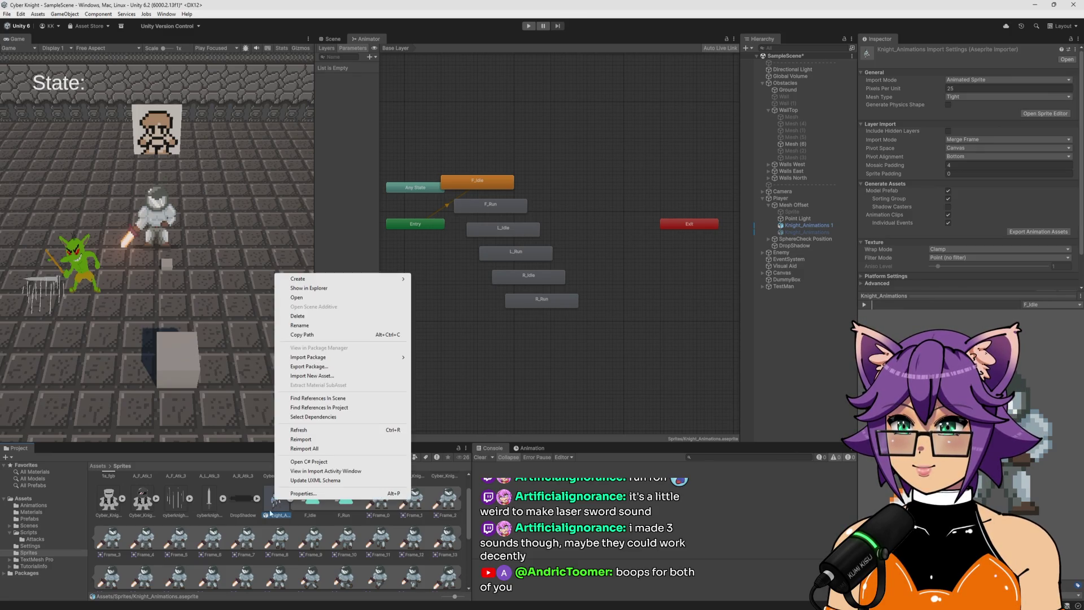
left_click(271, 514)
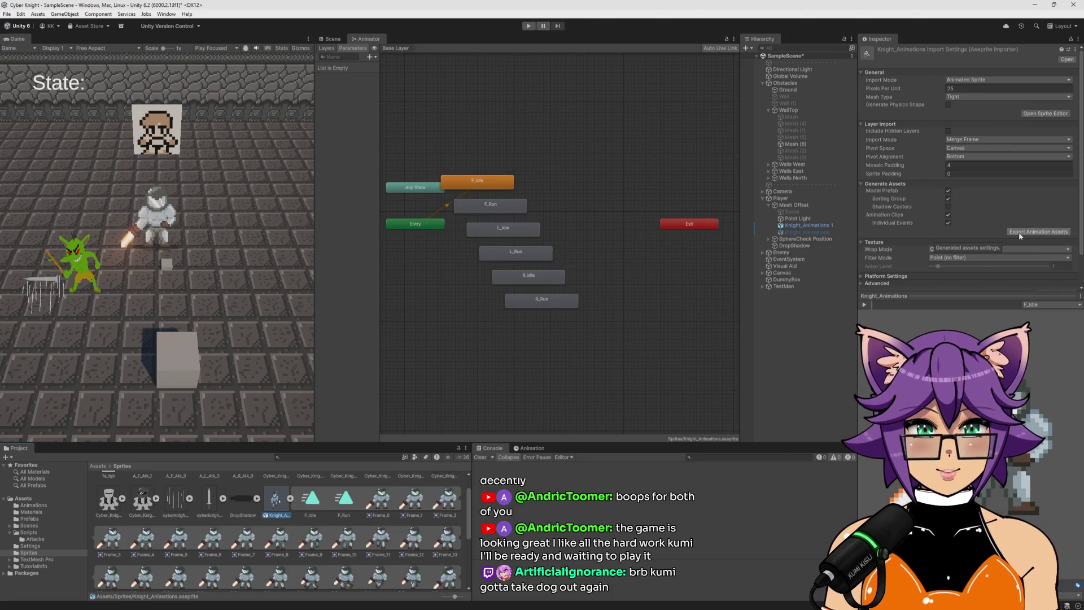
Expand and collapse the Advanced texture options, then keep Import Mode on Animated Sprite
scroll(975, 193, "down", 3)
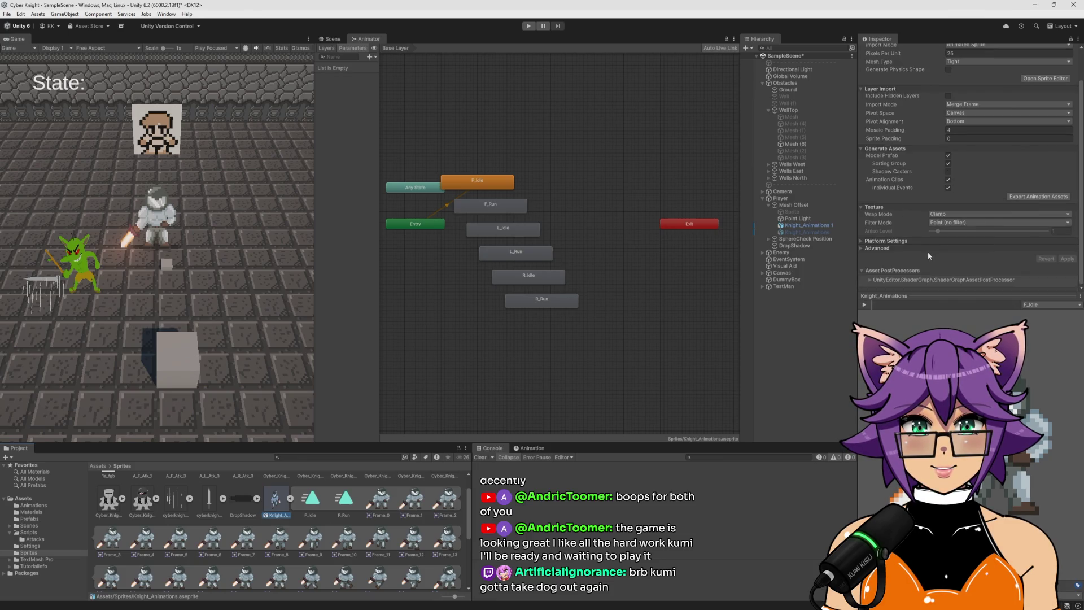
left_click(862, 249)
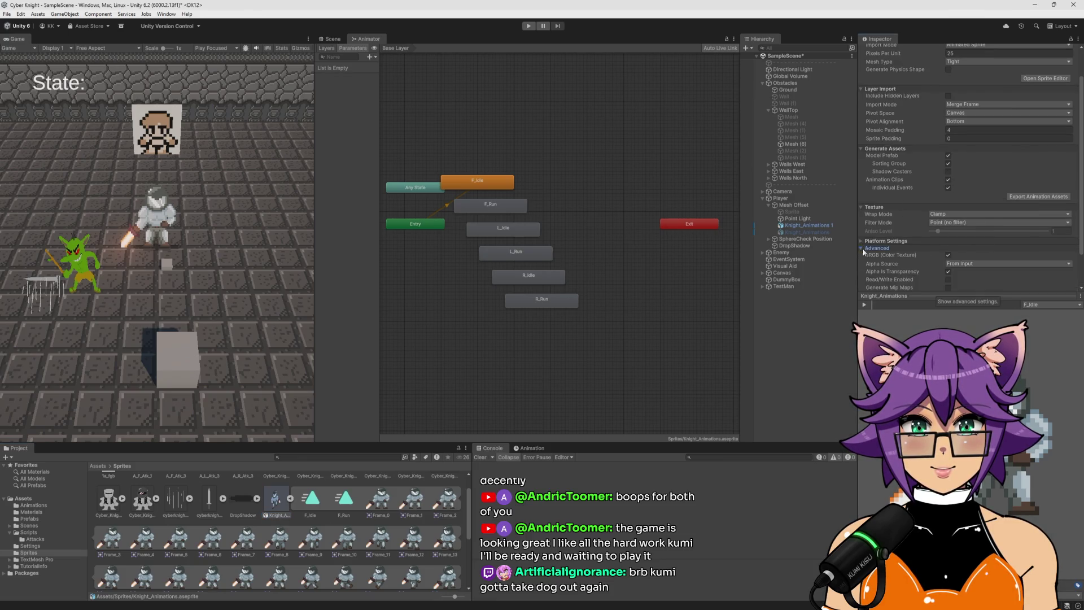
scroll(862, 266, "up", 3)
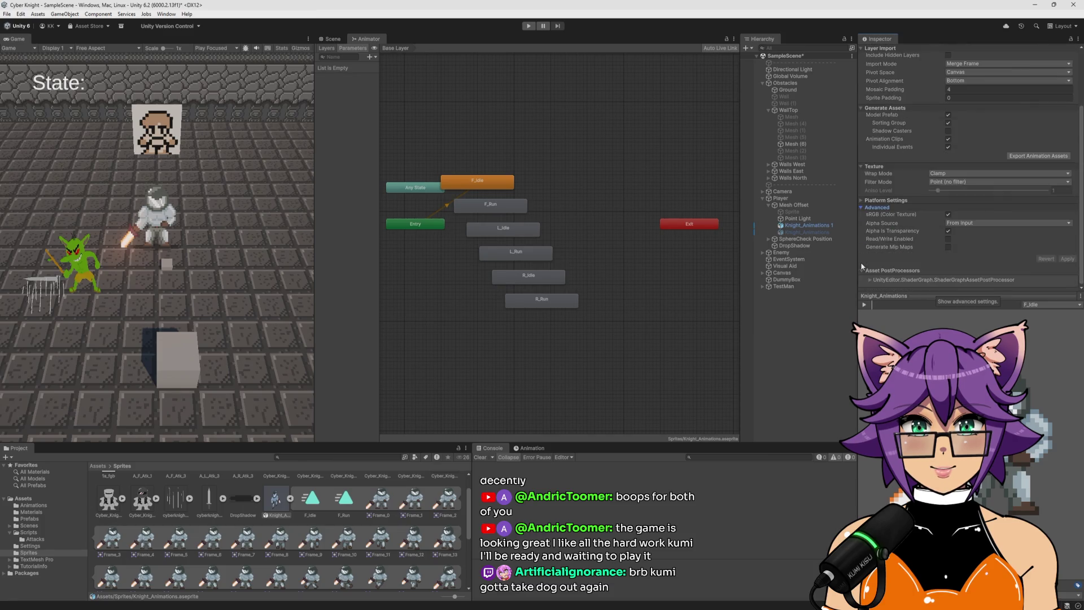
left_click(860, 276)
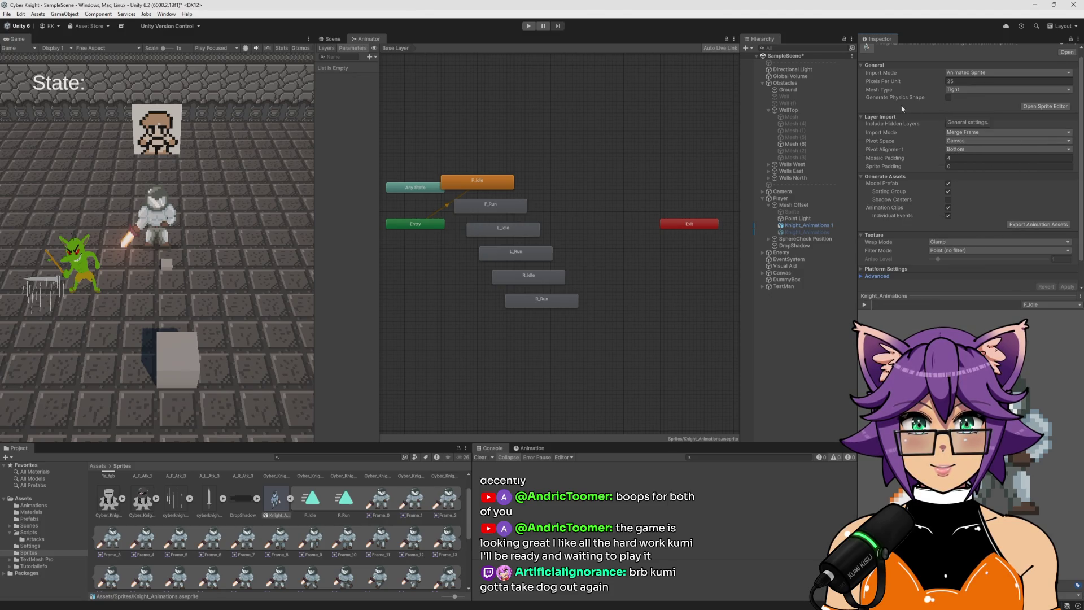
scroll(903, 109, "up", 1)
left_click(971, 81)
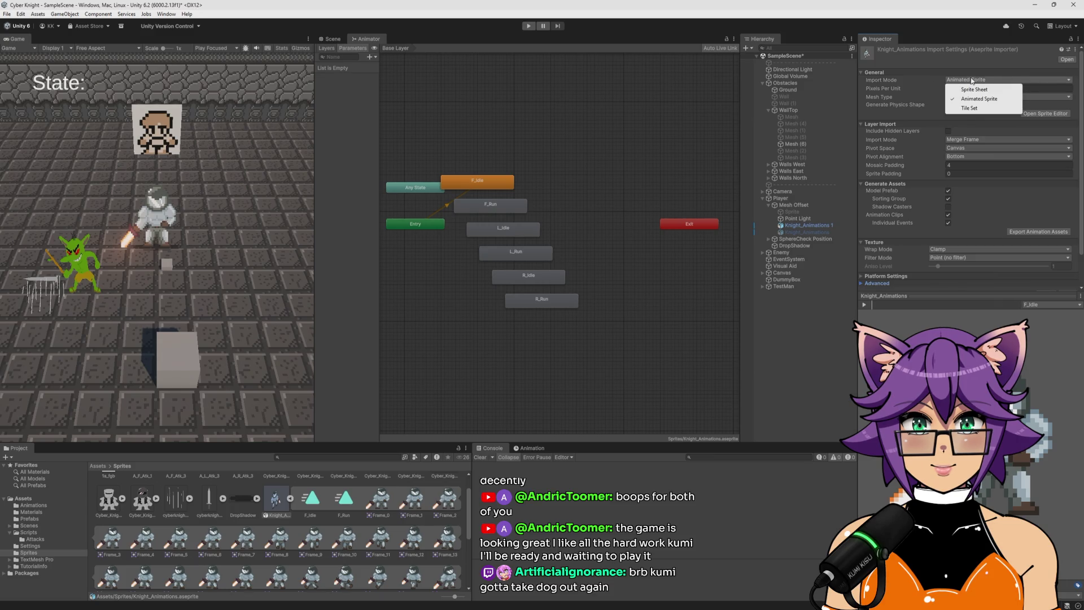
left_click(924, 75)
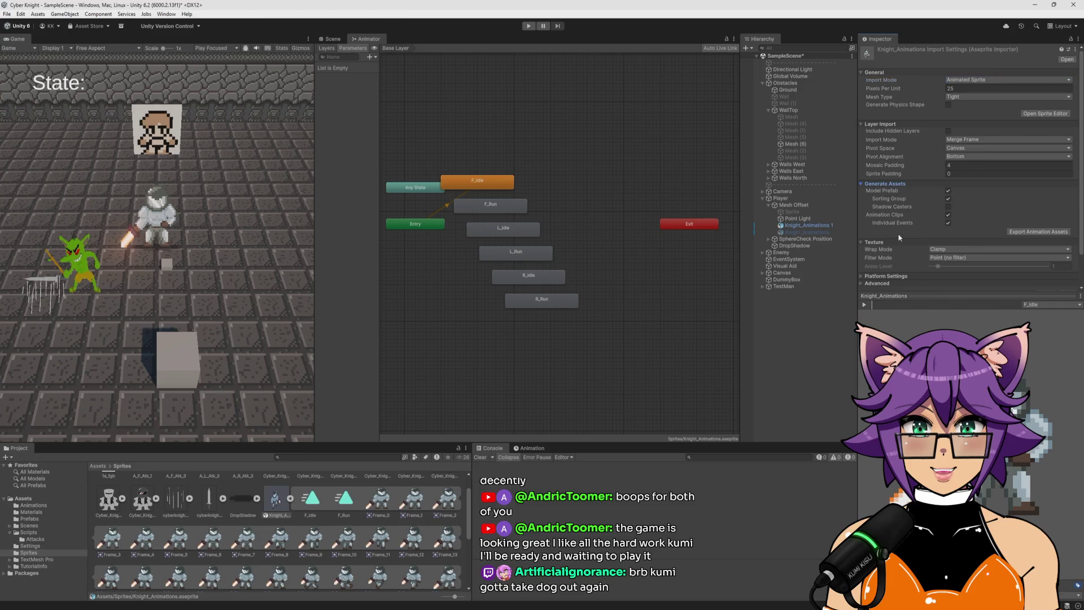
Turn off Animation Clips for Knight_Animations and apply the reimport
left_click(949, 215)
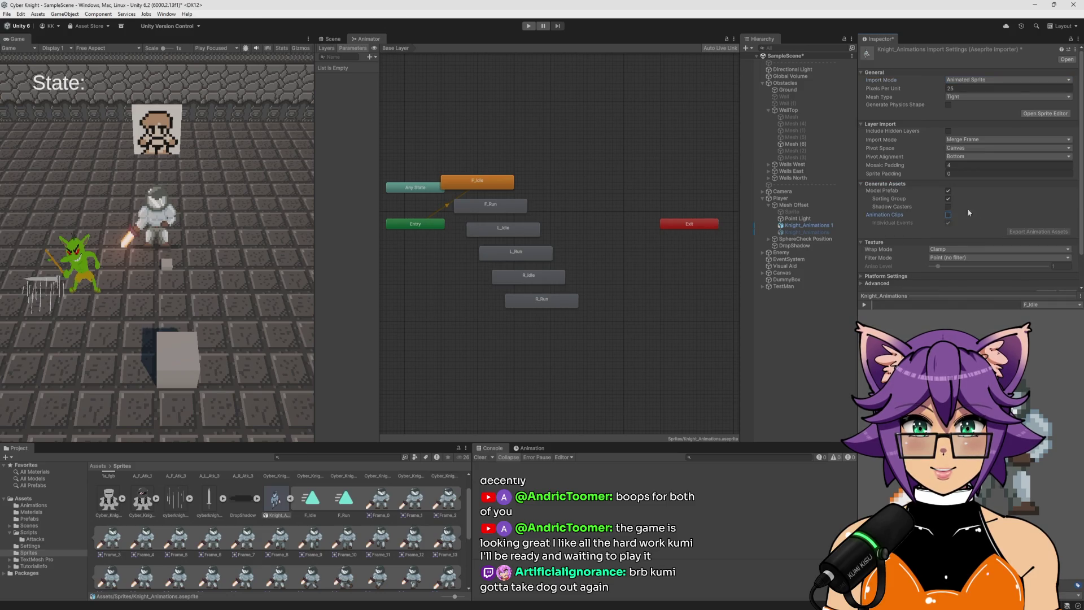
scroll(988, 207, "down", 2)
left_click(1067, 258)
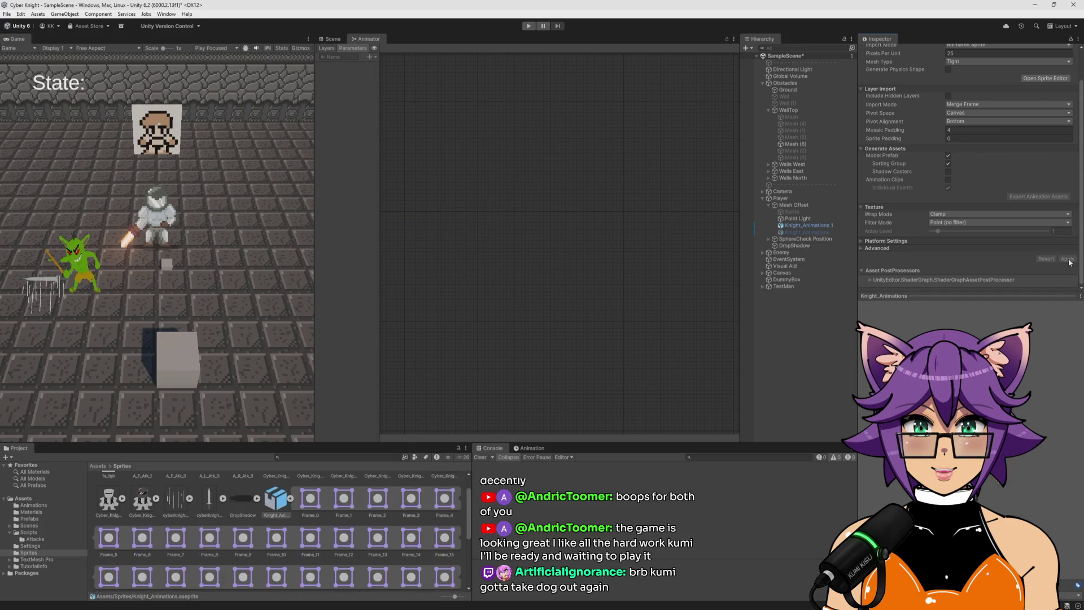
Re-enable Animation Clips and apply again to regenerate the F_Idle and F_Run clips
left_click(948, 179)
left_click(1067, 258)
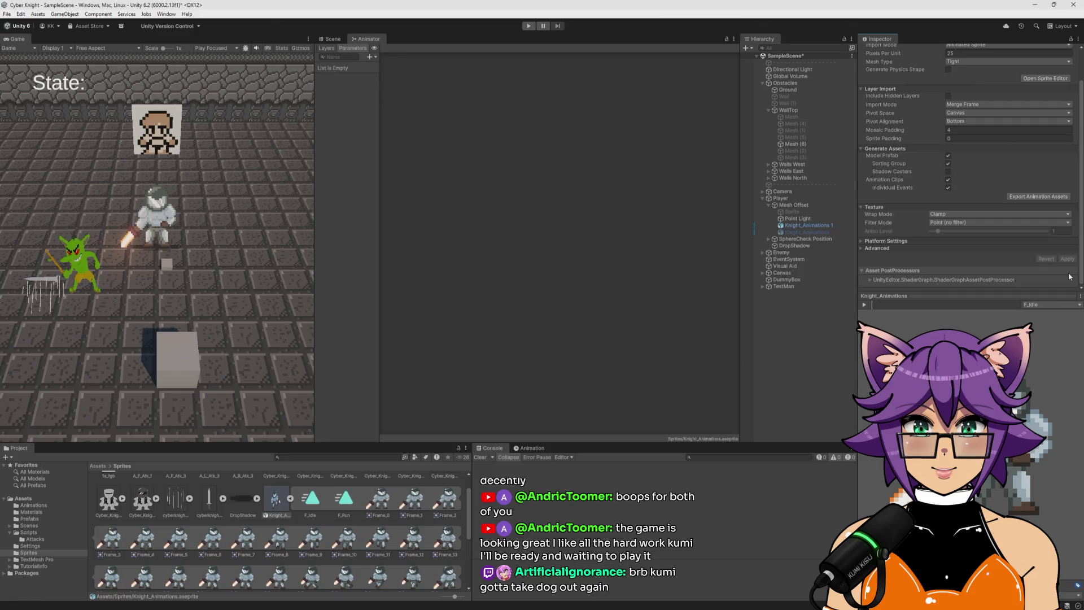
scroll(378, 527, "down", 2)
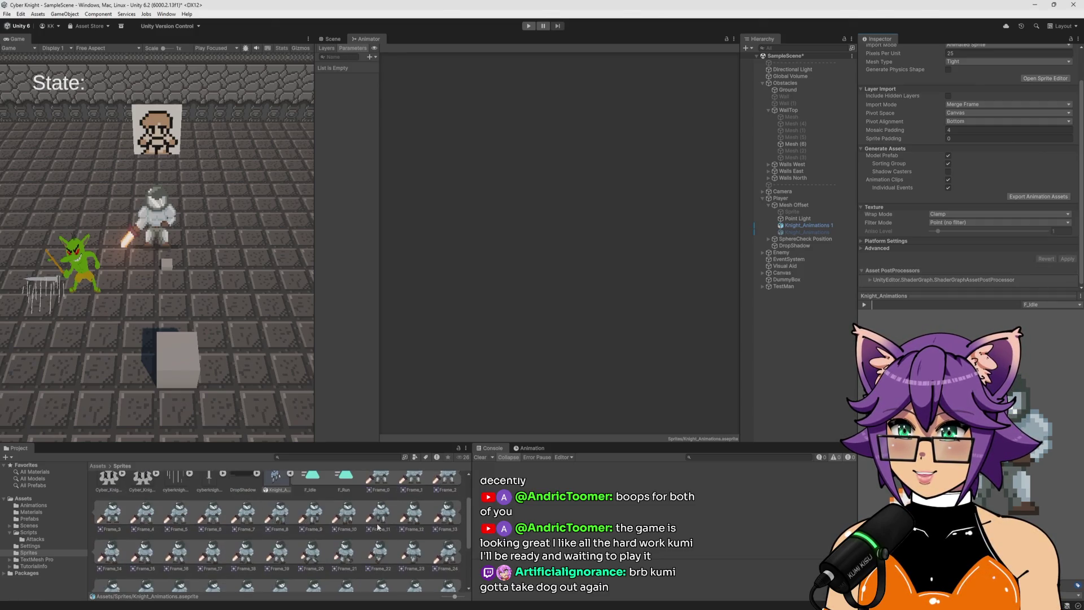
scroll(377, 528, "up", 2)
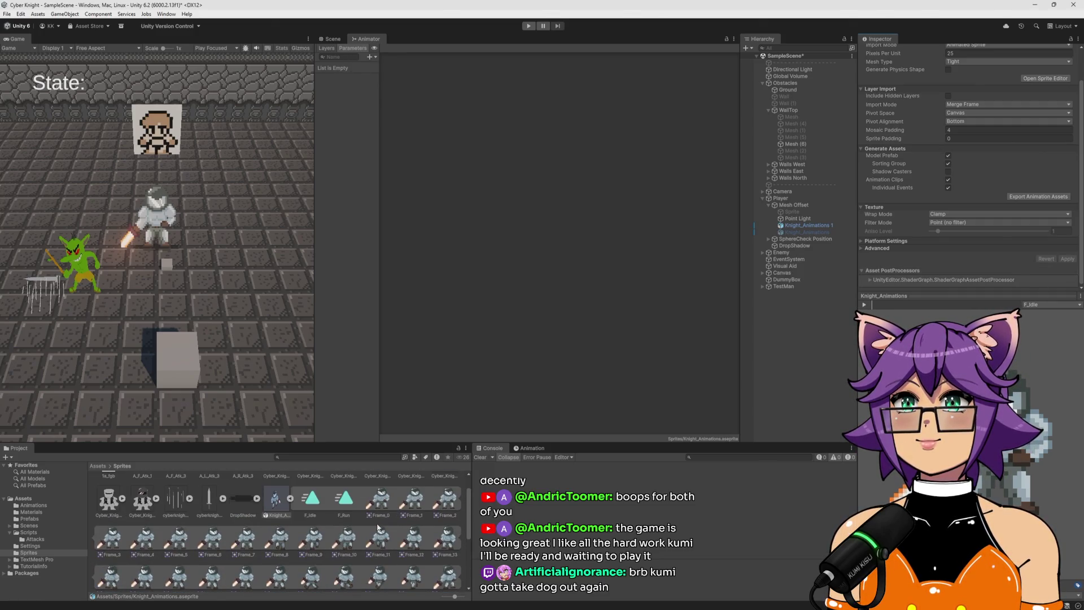
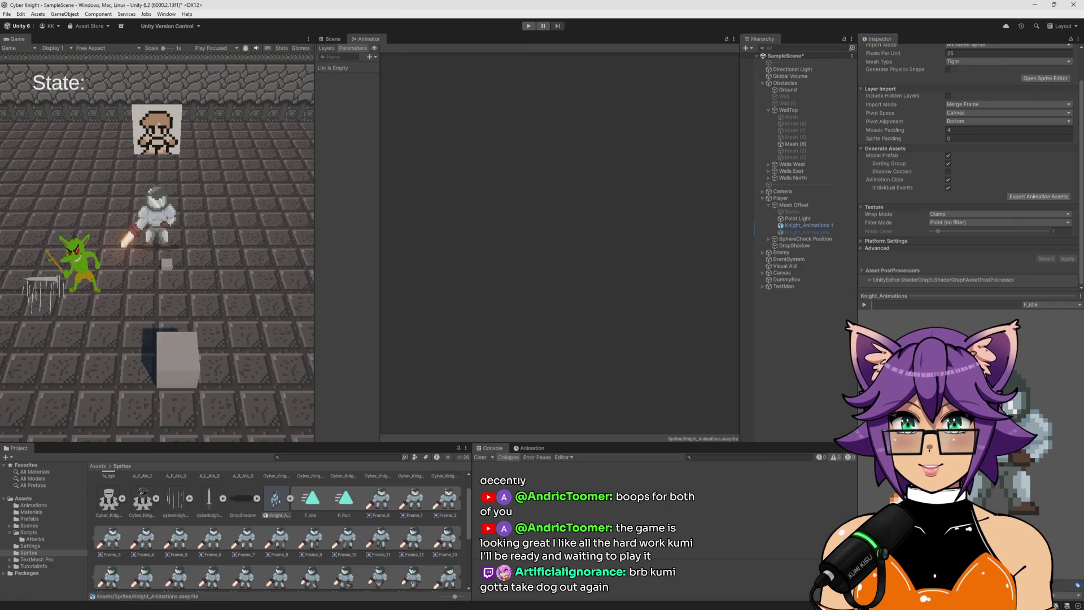
Leave Unity for Aseprite, where Knight_Animations 1 shows the sword-holding knight
key("alt+Tab")
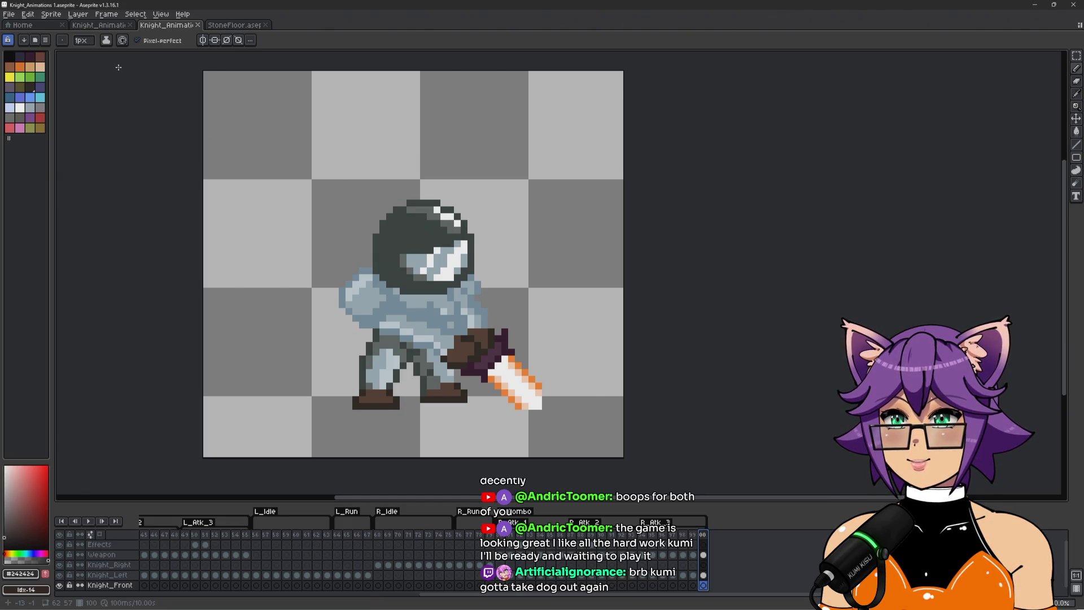
left_click(79, 14)
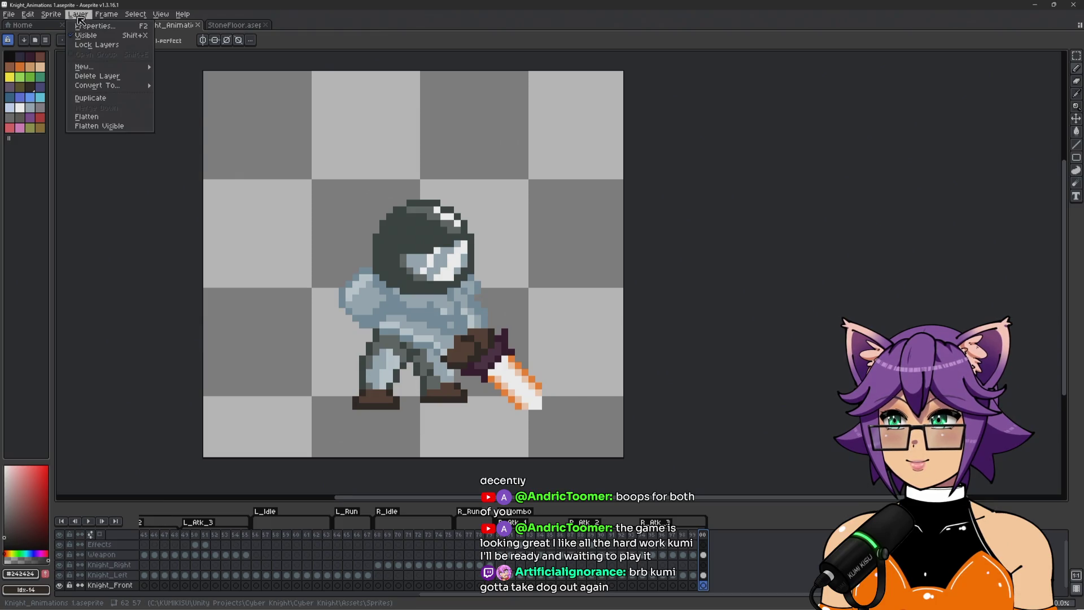
left_click(105, 17)
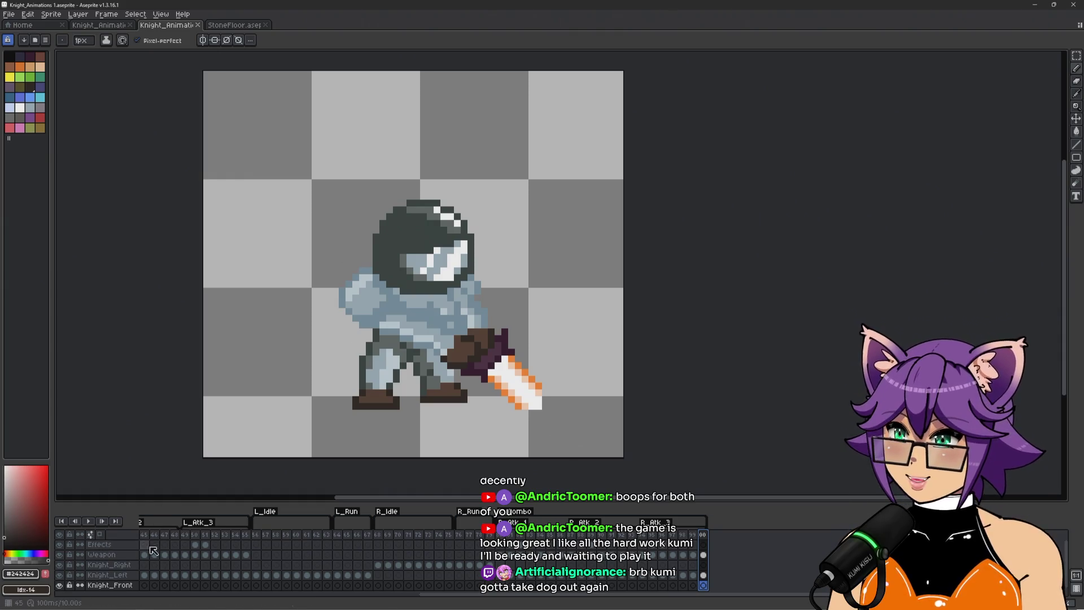
Insert a new frame right after frame 1, the front idle pose
scroll(152, 548, "left", 10)
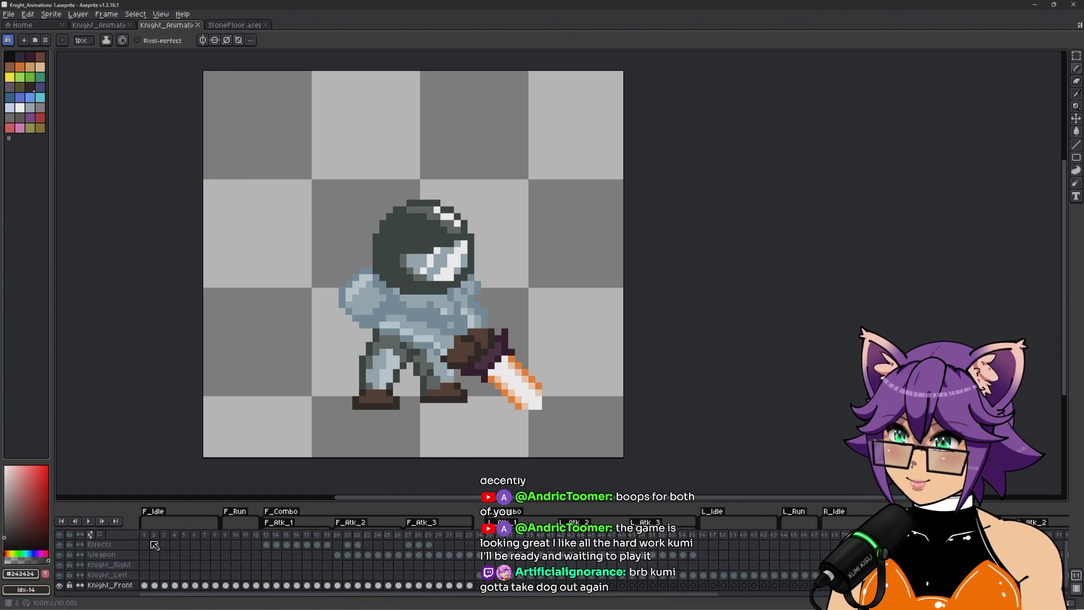
left_click(145, 536)
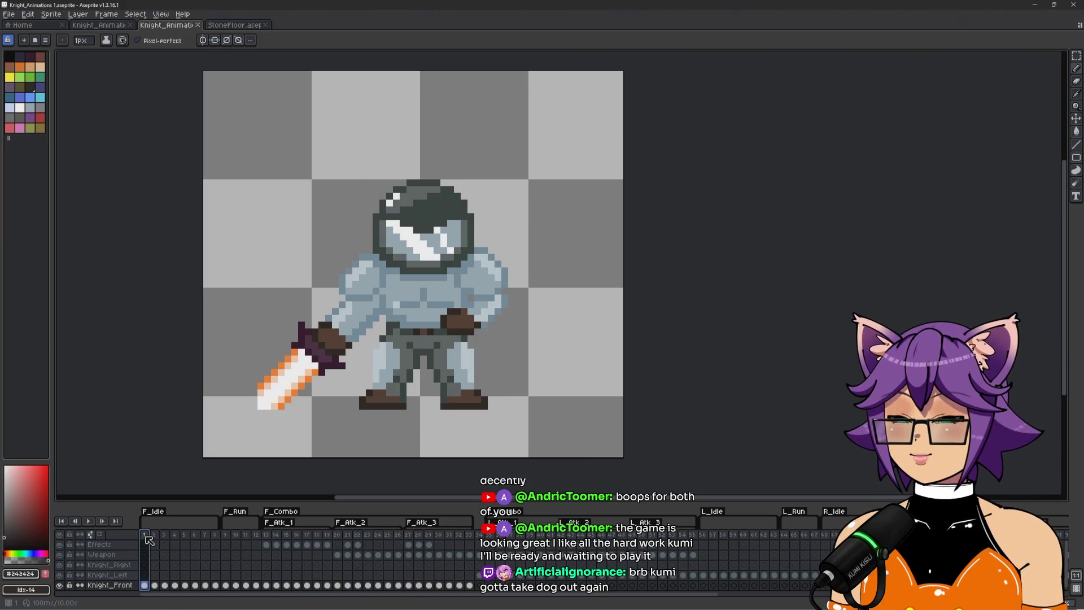
right_click(148, 540)
left_click(153, 542)
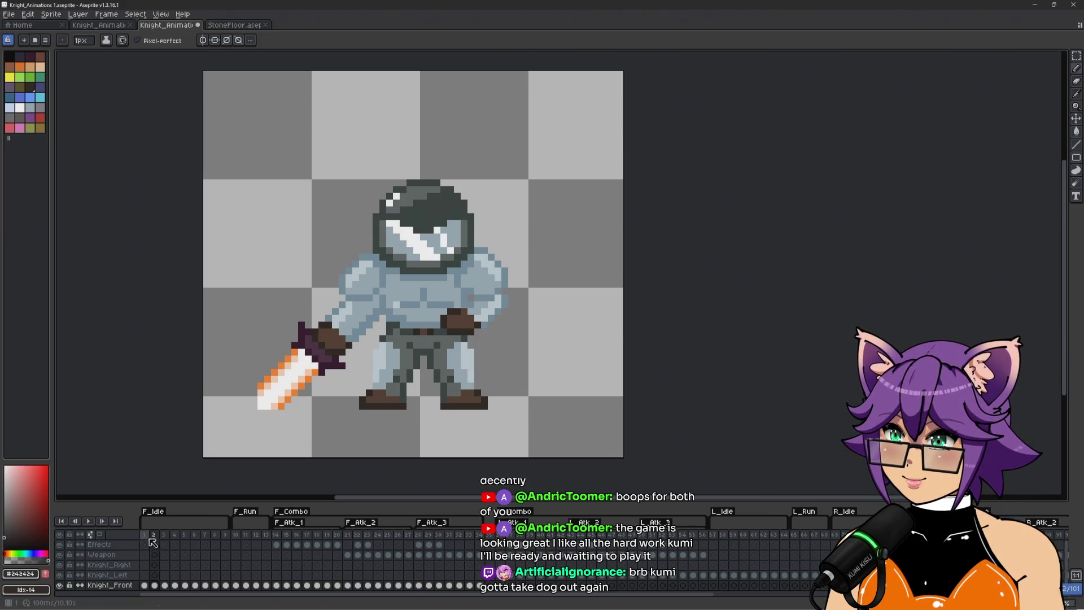
Make the F_Idle tag start at frame 2 instead of frame 1
left_click(156, 534)
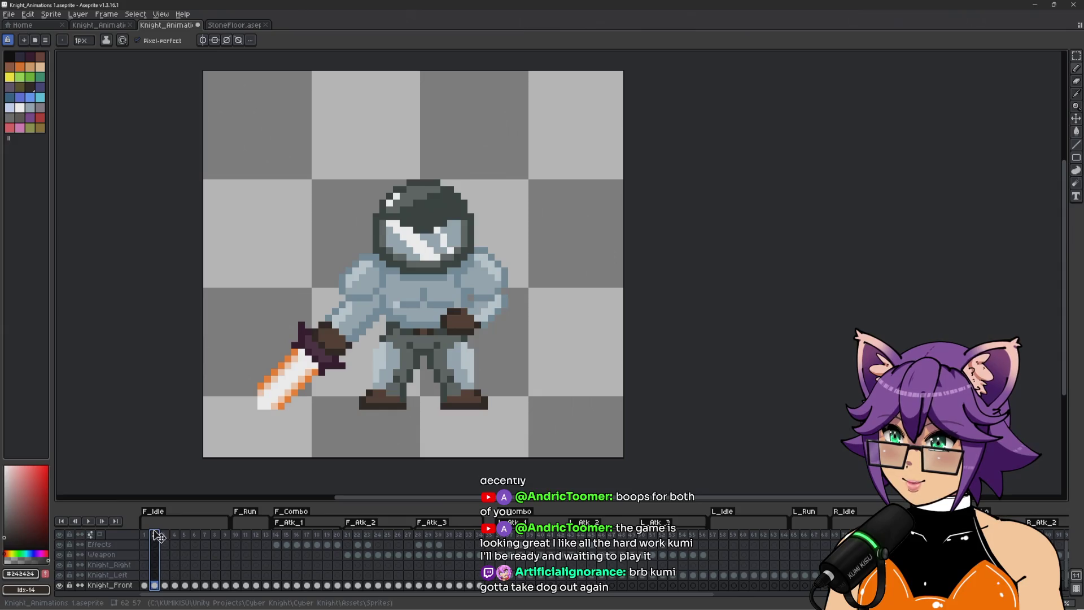
left_click(145, 535)
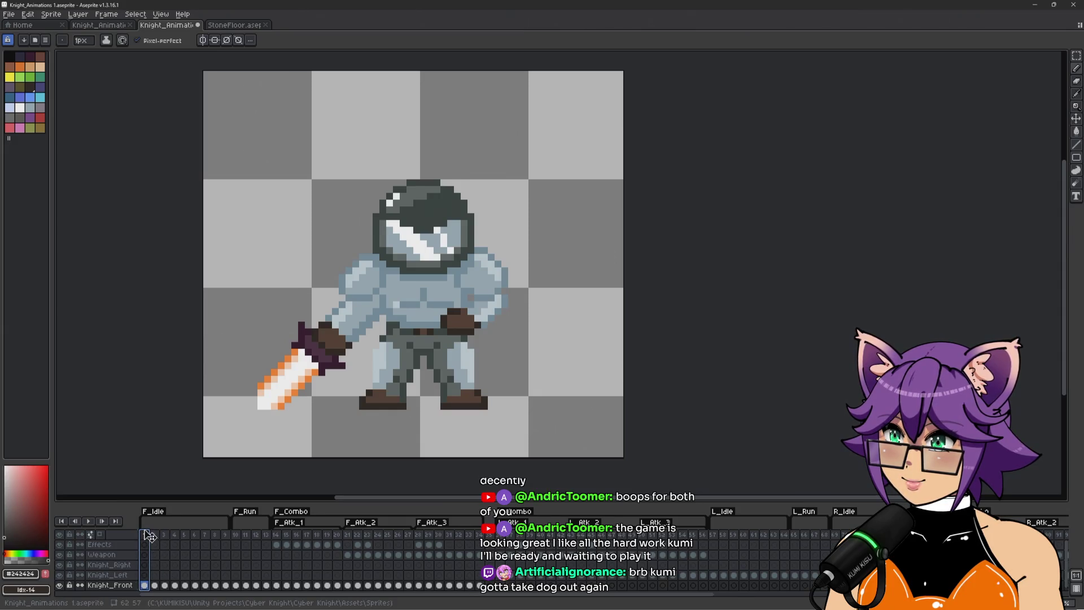
left_click_drag(143, 520, 150, 523)
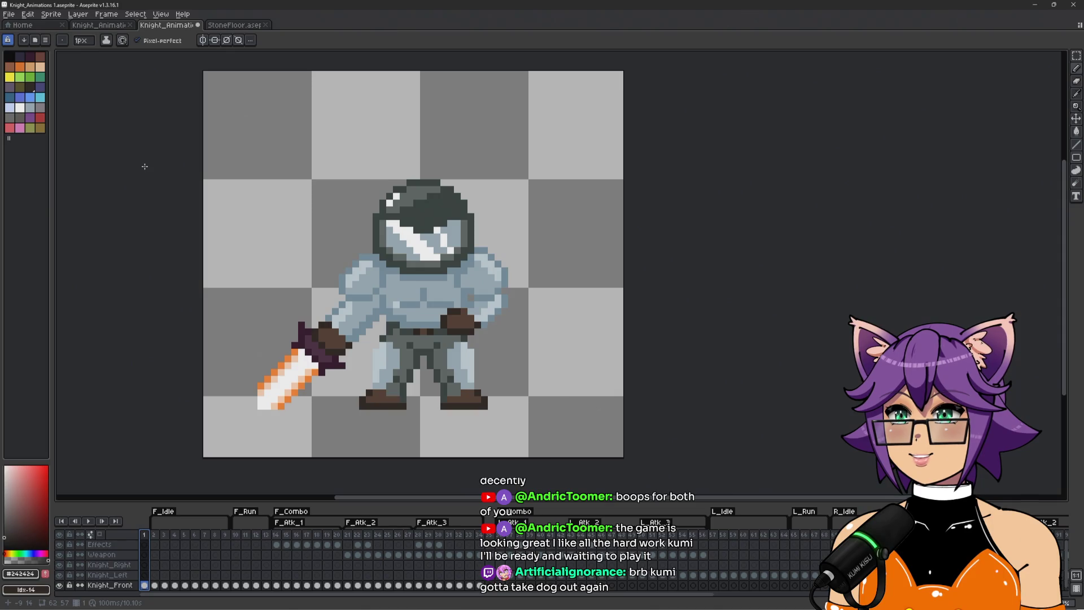
left_click(57, 17)
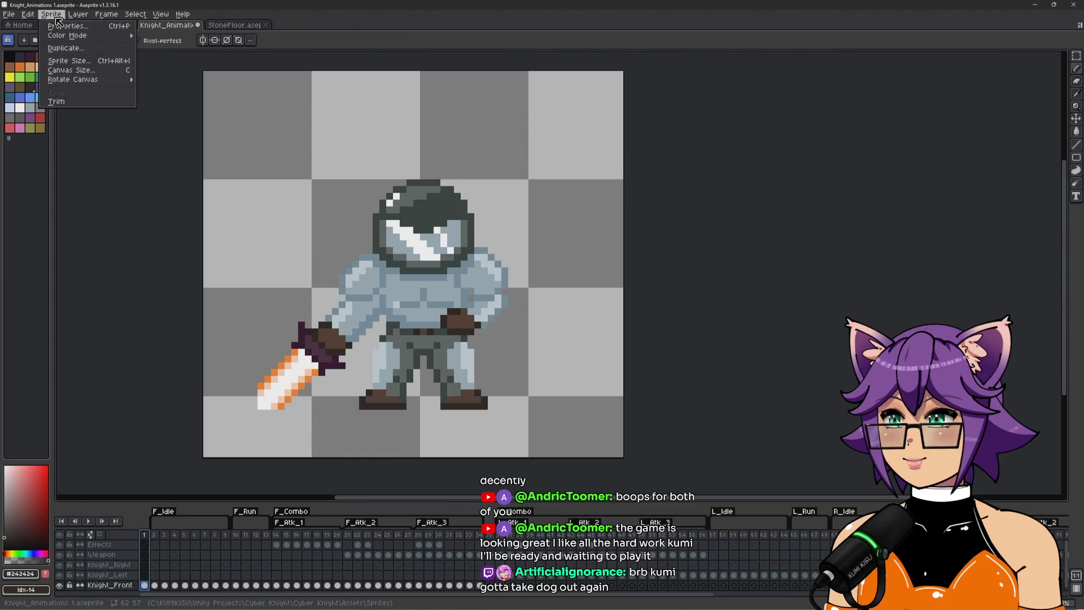
mouse_move(102, 84)
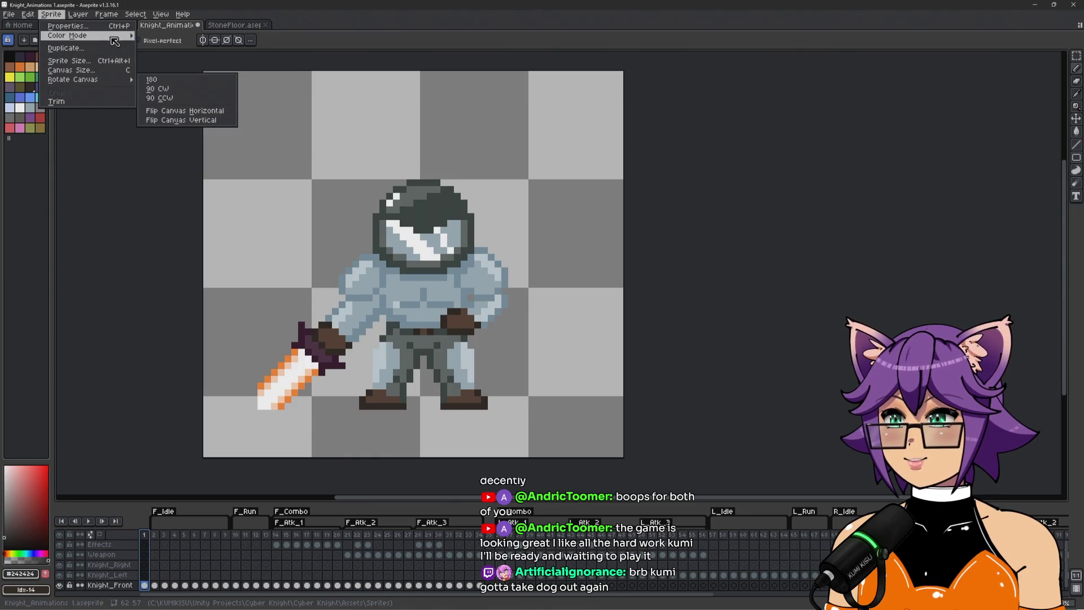
mouse_move(116, 37)
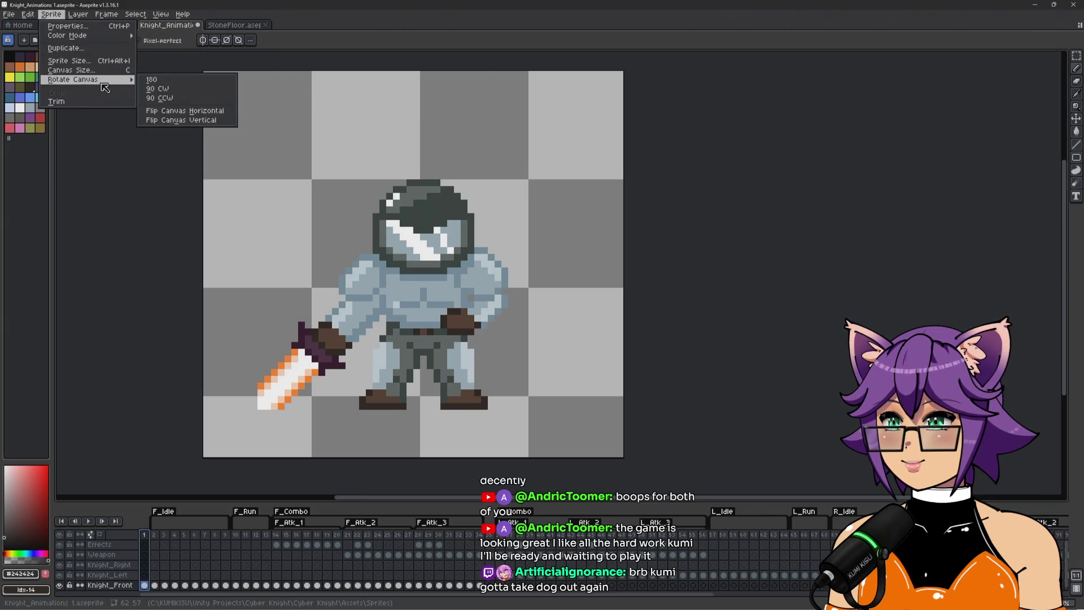
left_click(67, 26)
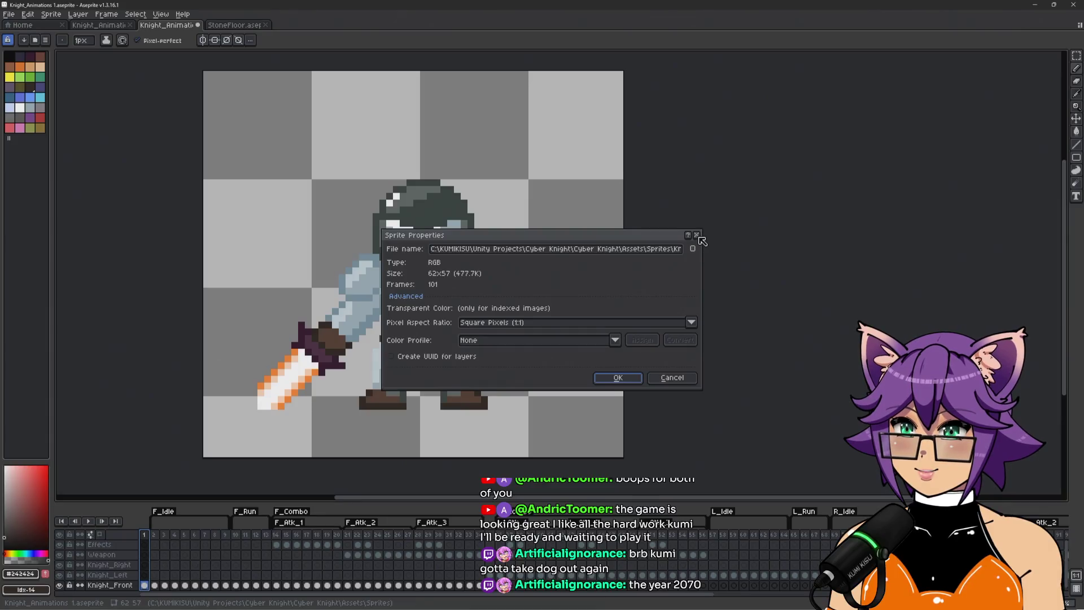
left_click(697, 235)
left_click(100, 16)
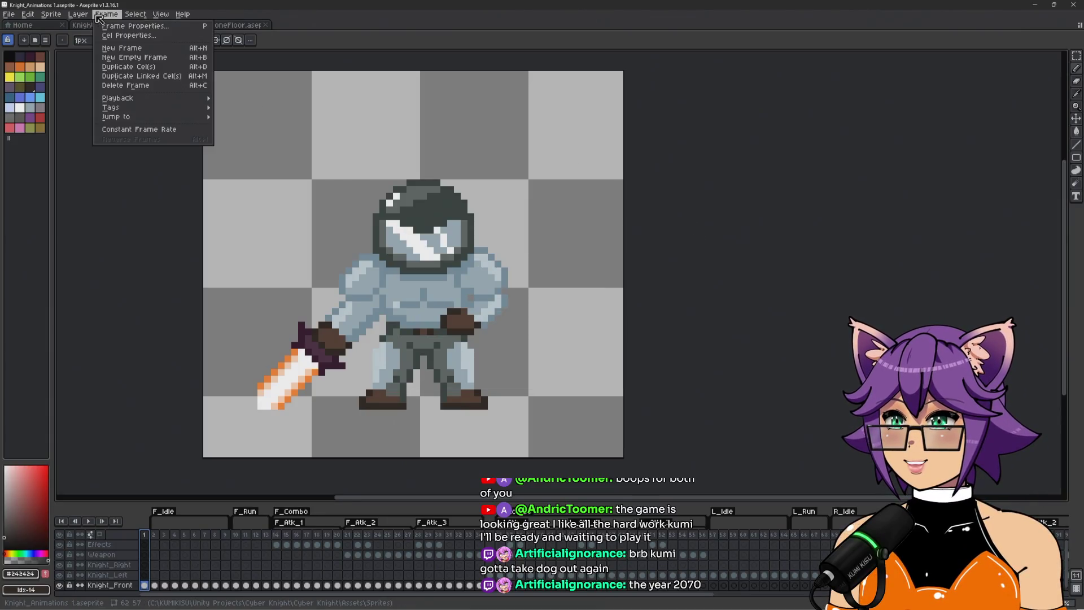
mouse_move(90, 18)
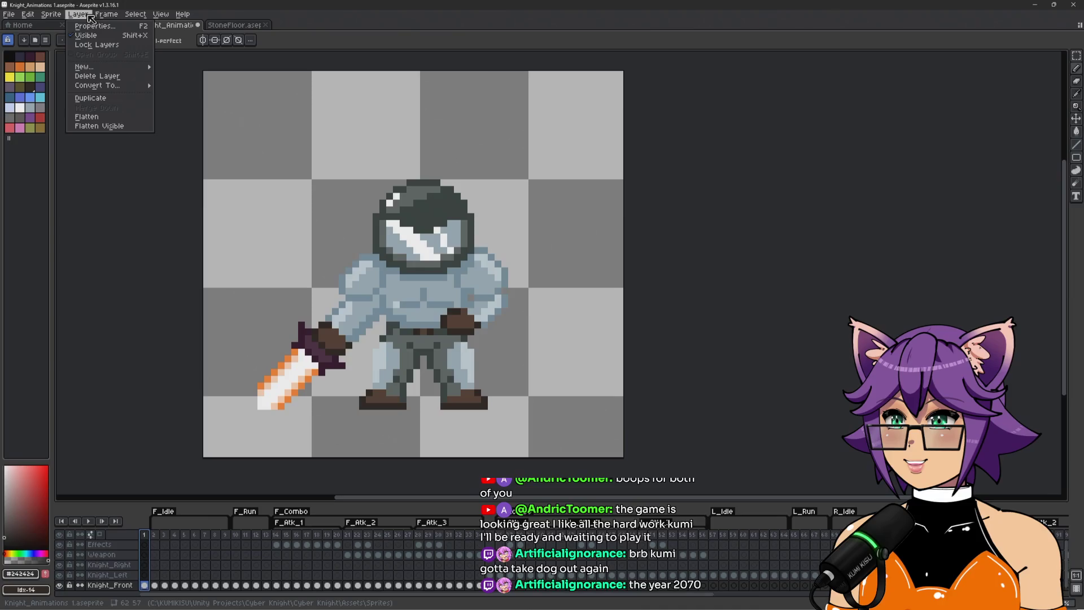
mouse_move(136, 18)
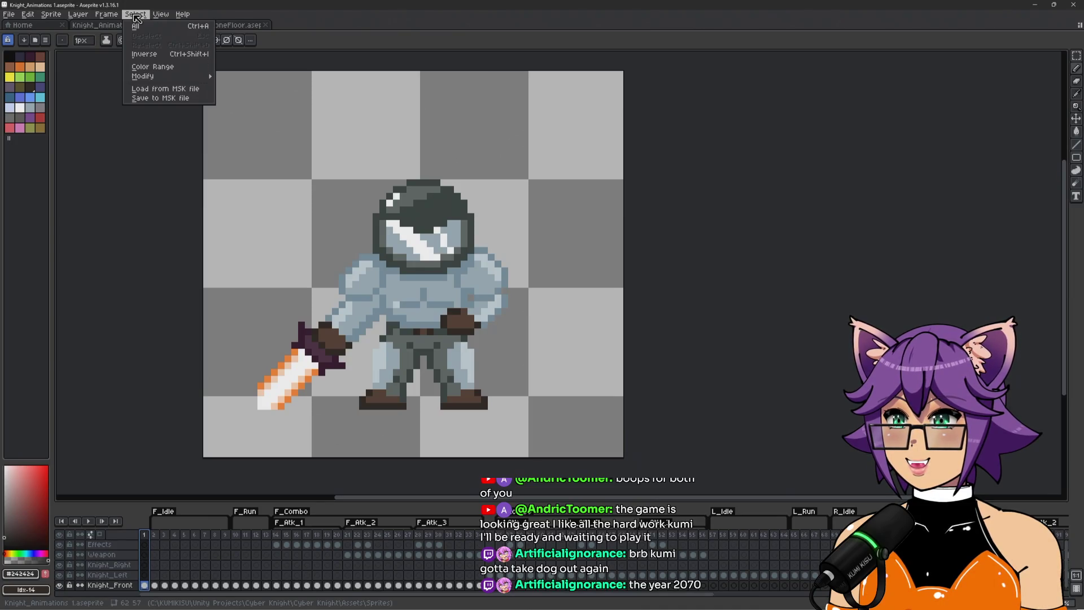
left_click(137, 19)
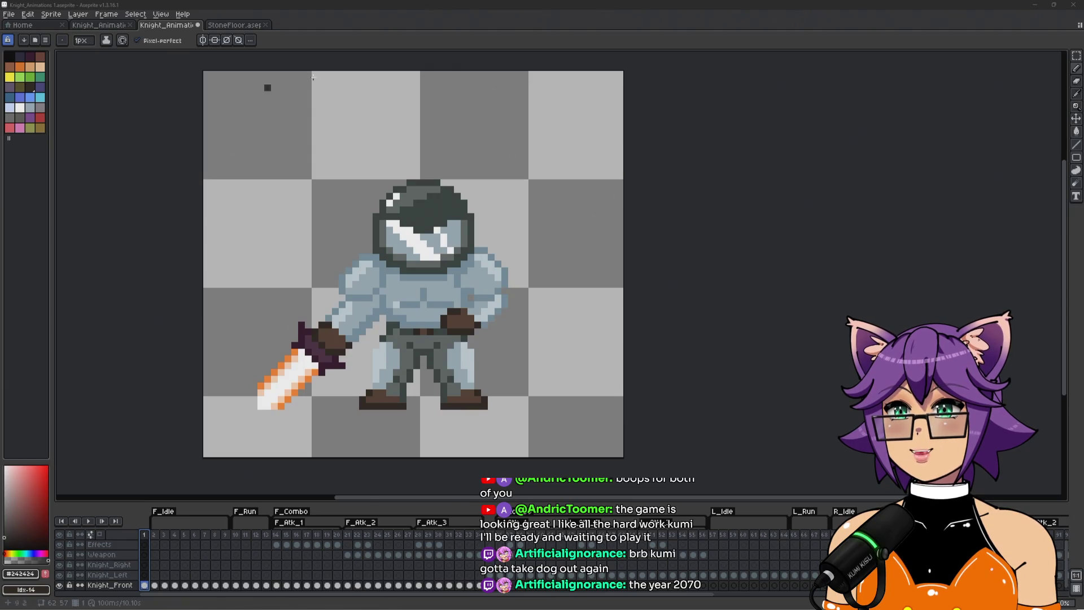
Check Canvas Size without changing it, then draw Slice 1 across the entire canvas
key("ctrl+alt+c")
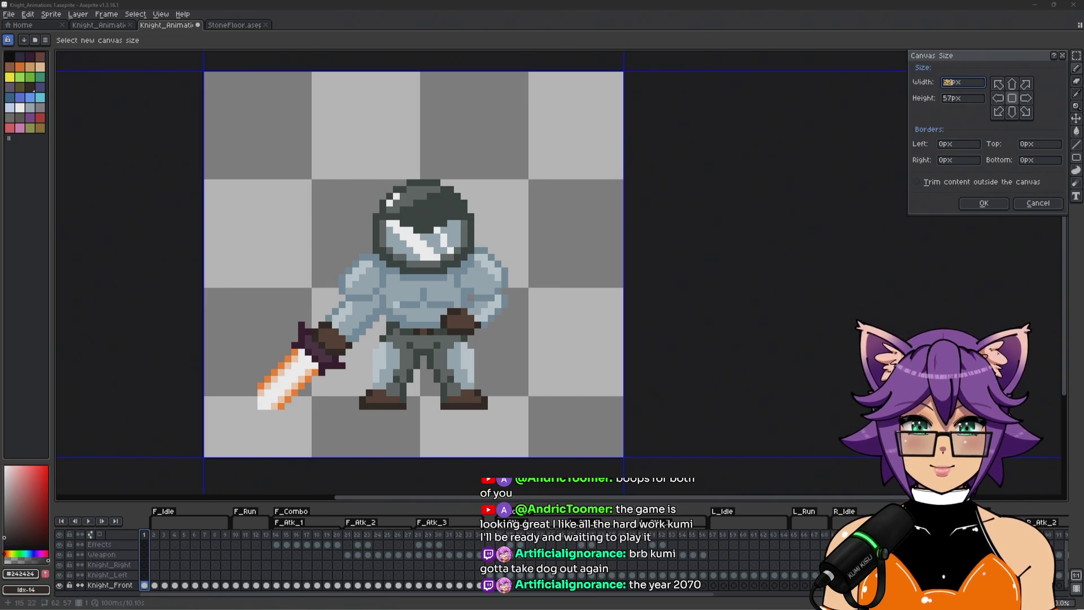
left_click(1037, 202)
key("shift+c")
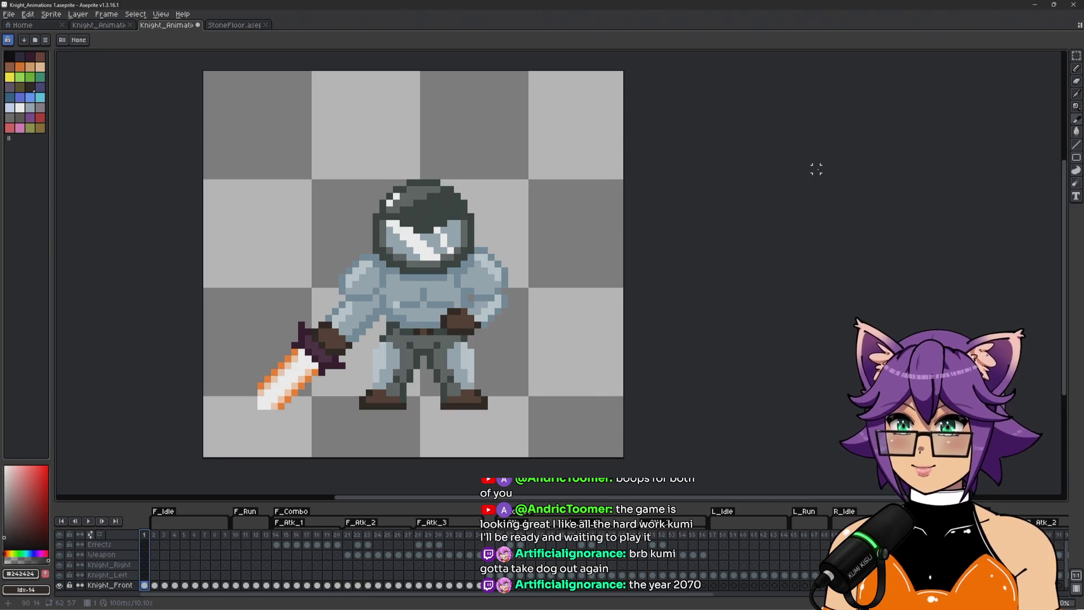
mouse_move(206, 72)
left_mouse_down()
mouse_move(285, 164)
mouse_move(623, 456)
left_mouse_up()
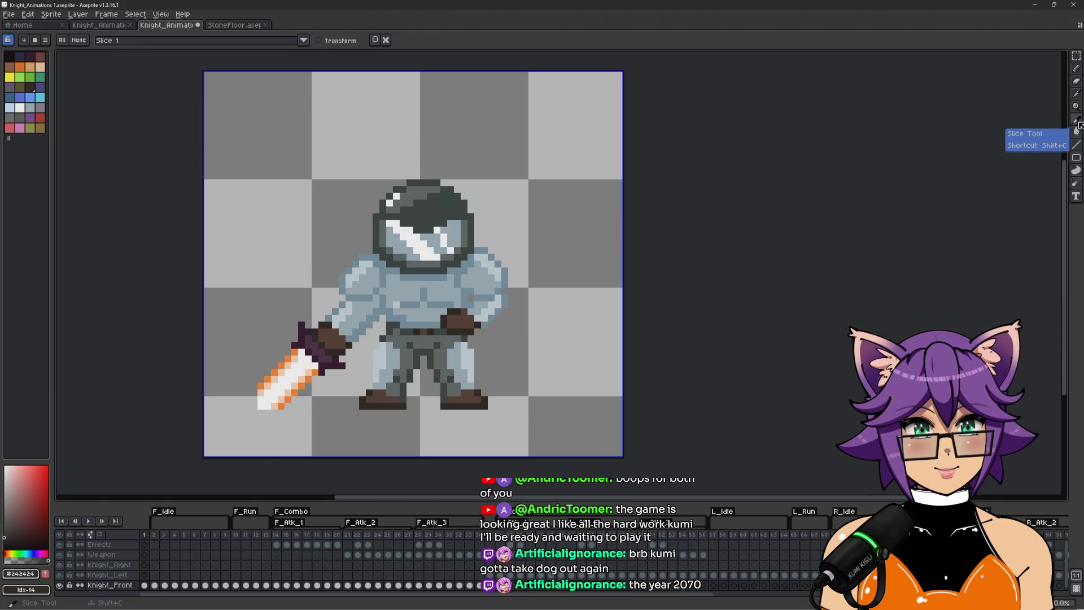
Pull Slice 1's top, bottom, left and right edges in to a small box around the feet
left_click(302, 43)
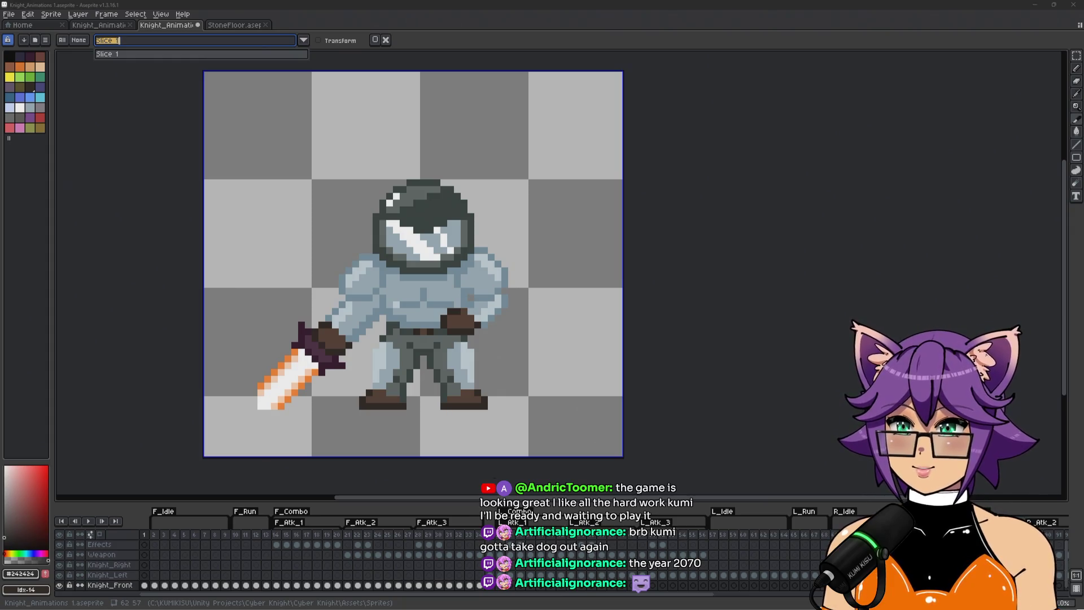
key("Escape")
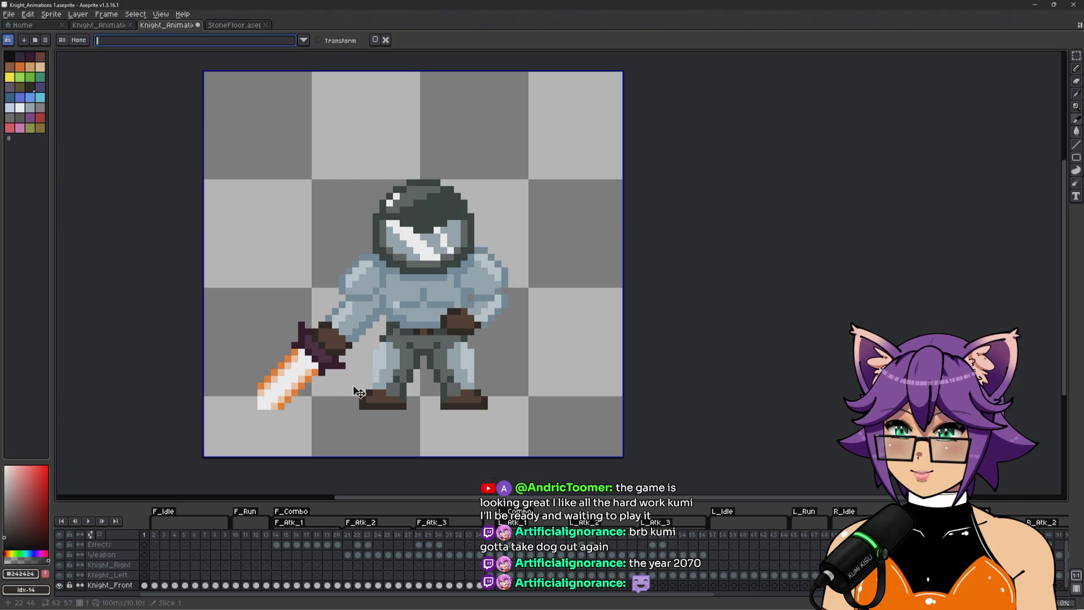
mouse_move(366, 408)
left_mouse_down()
mouse_move(388, 401)
mouse_move(367, 409)
left_mouse_up()
mouse_move(392, 72)
left_mouse_down()
mouse_move(409, 403)
mouse_move(410, 393)
left_mouse_up()
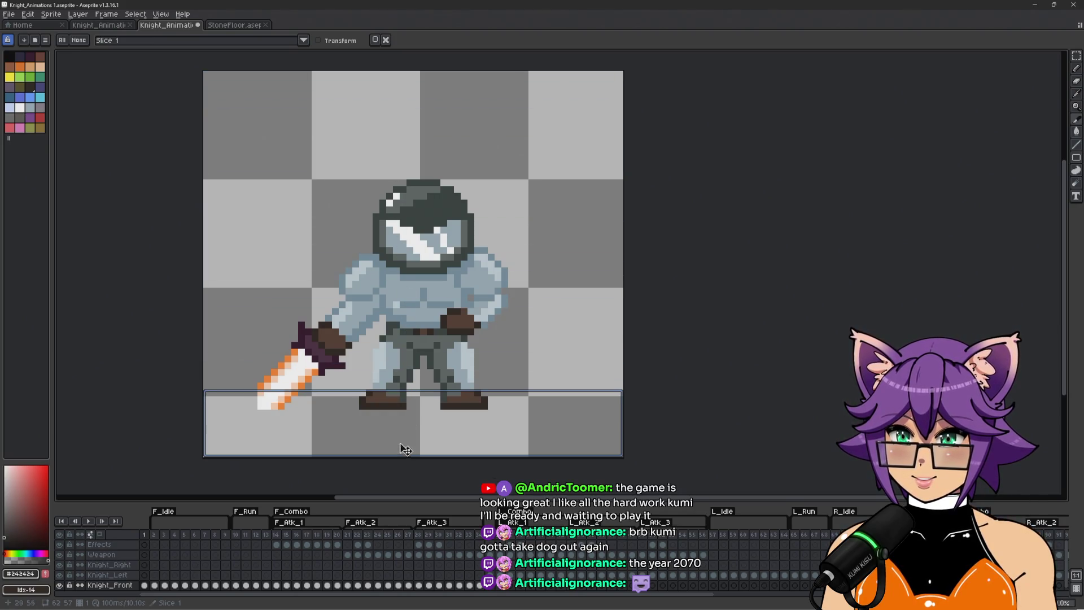
left_click_drag(405, 455, 410, 408)
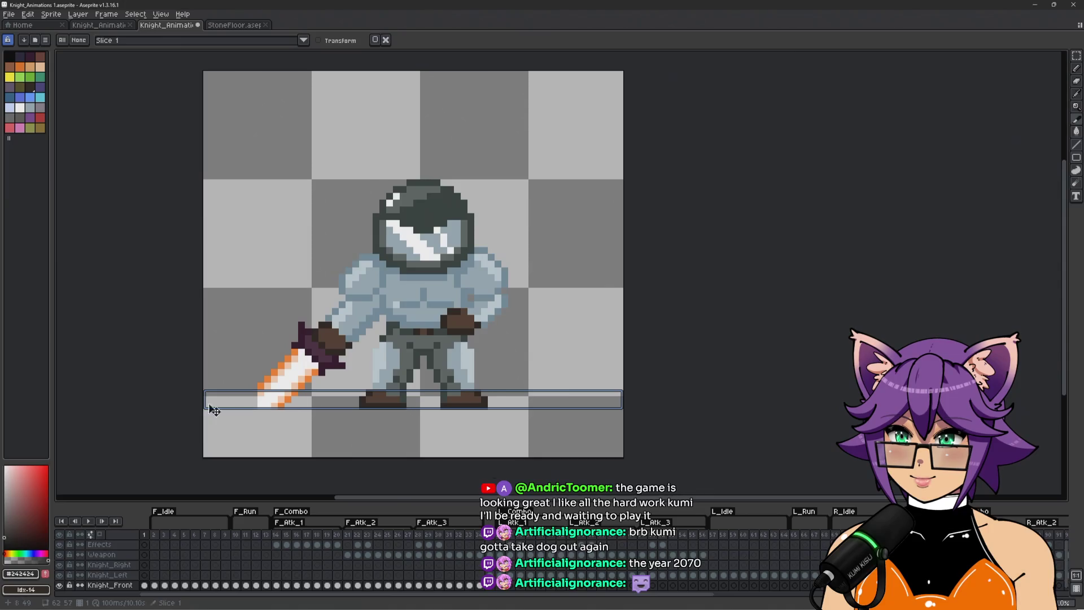
left_click_drag(206, 395, 360, 394)
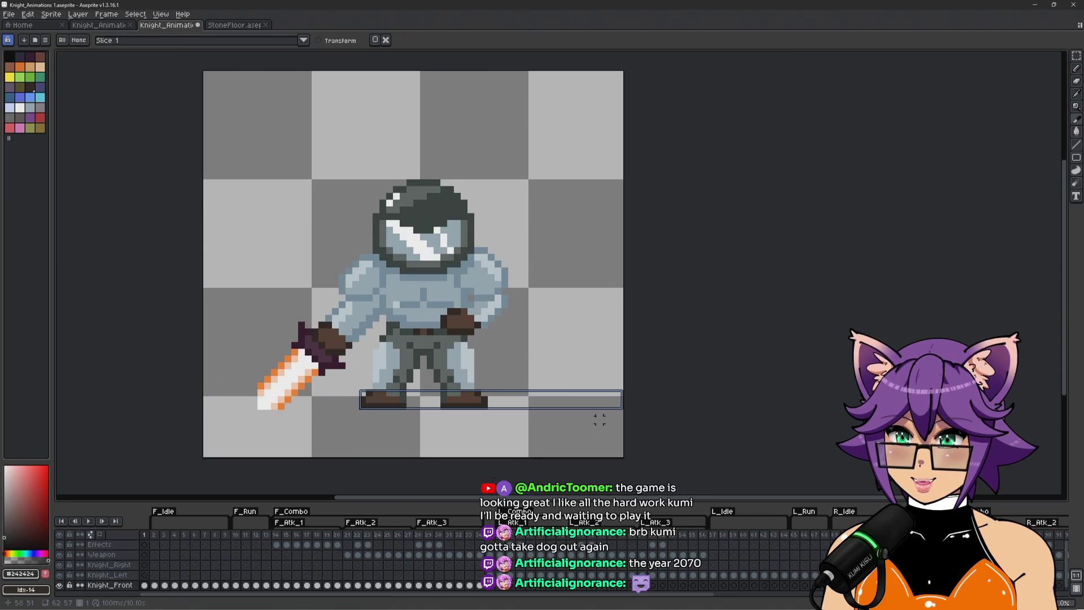
mouse_move(623, 399)
left_mouse_down()
mouse_move(469, 400)
mouse_move(487, 400)
left_mouse_up()
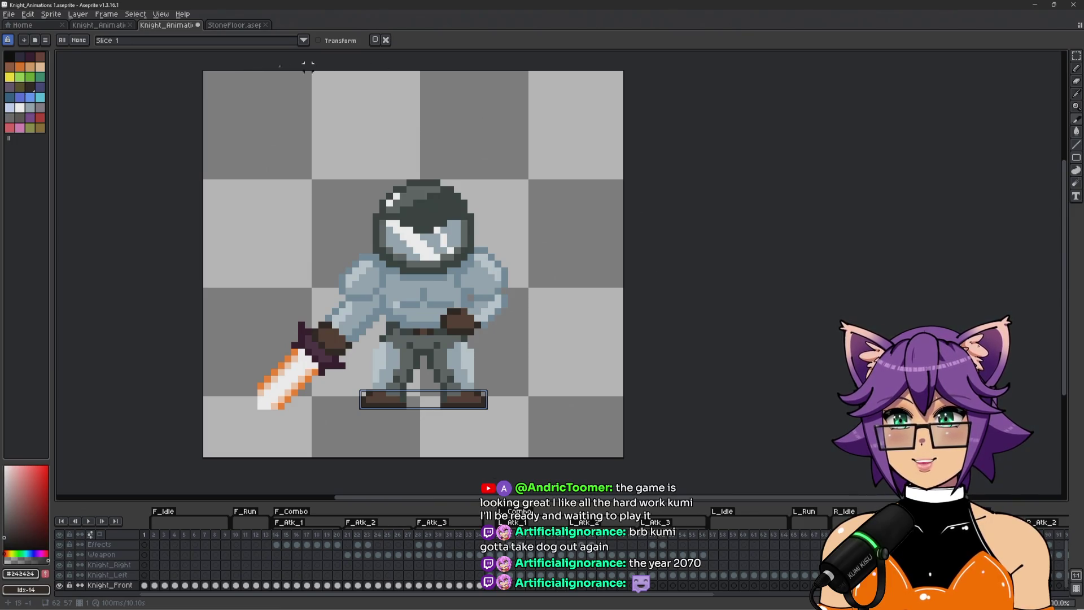
left_click(183, 43)
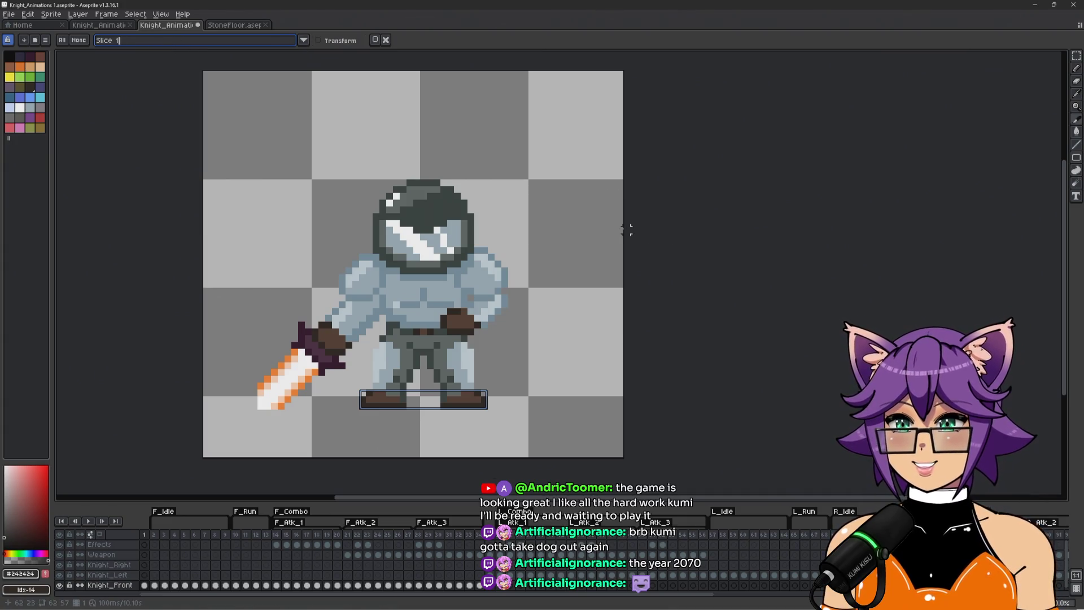
Rename the feet slice to 'Pivot' and save Knight_Animations 1.aseprite
double_click(468, 403)
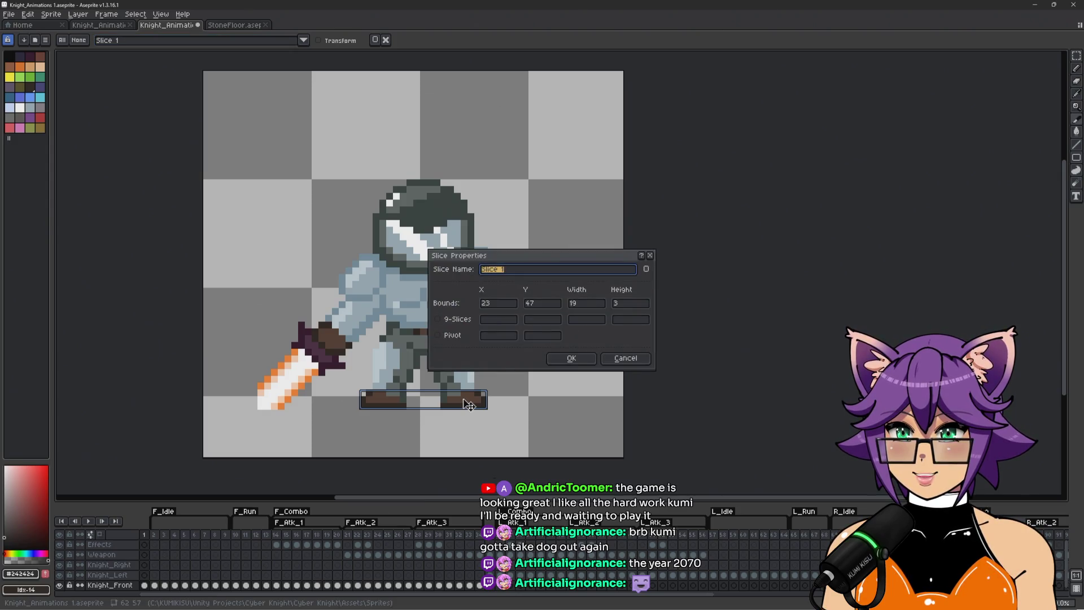
type("Pivot")
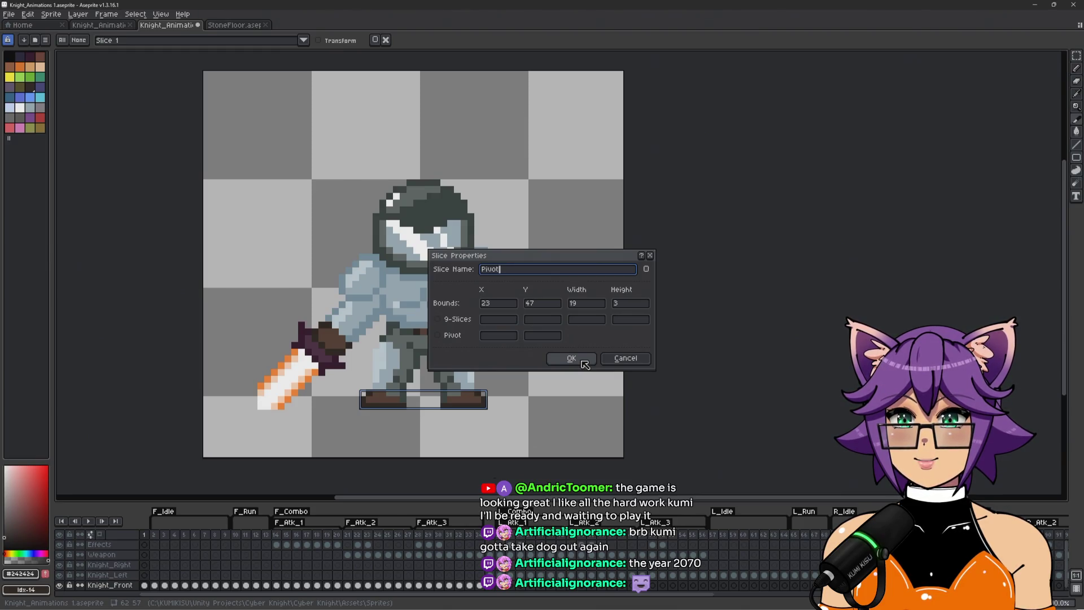
left_click(572, 359)
key("ctrl+s")
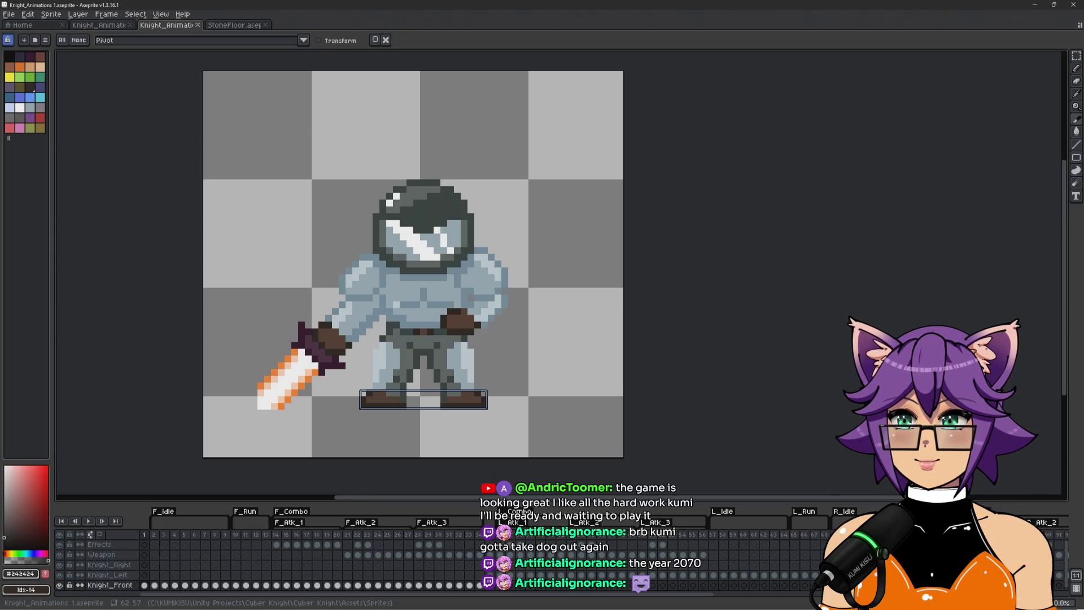
key("alt+Tab")
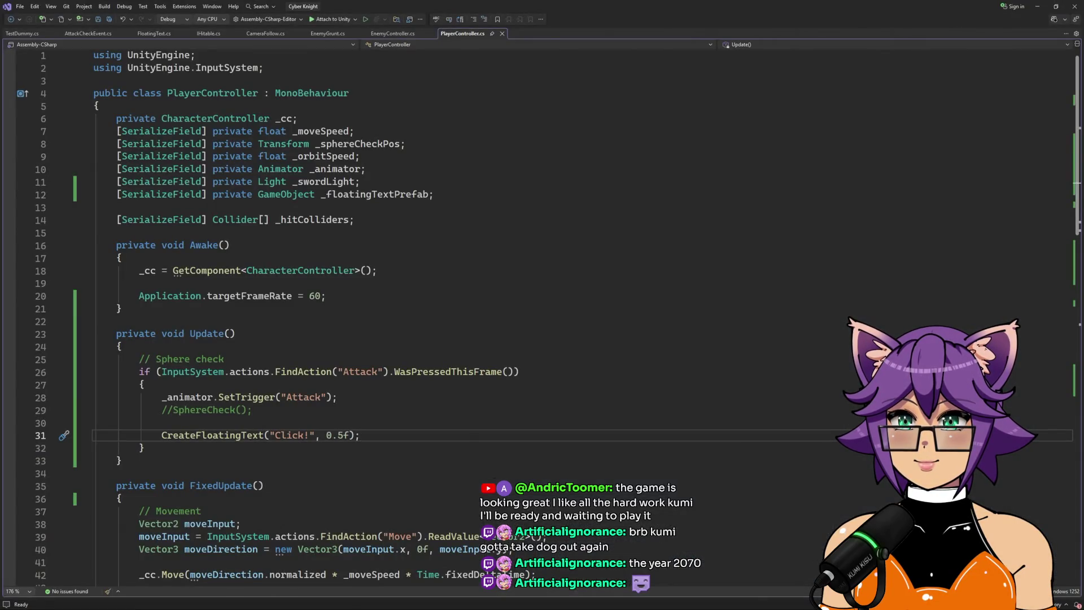
In Unity, inspect the imported Knight_Animations 2 and its Frame_4, Frame_6, Frame_15 and Frame_70 sprites
key("alt+Tab")
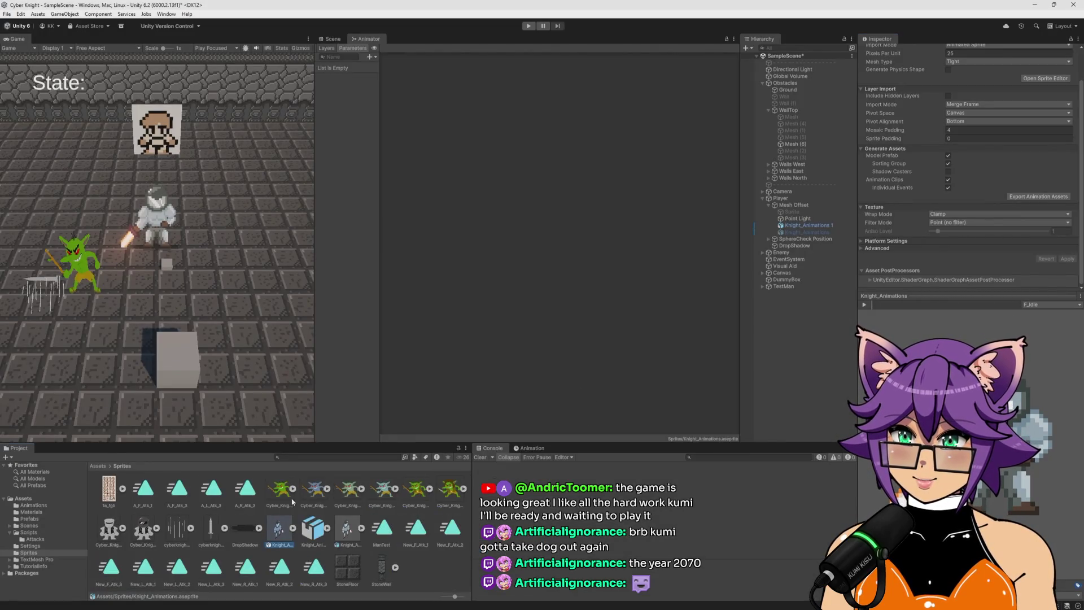
left_click(362, 536)
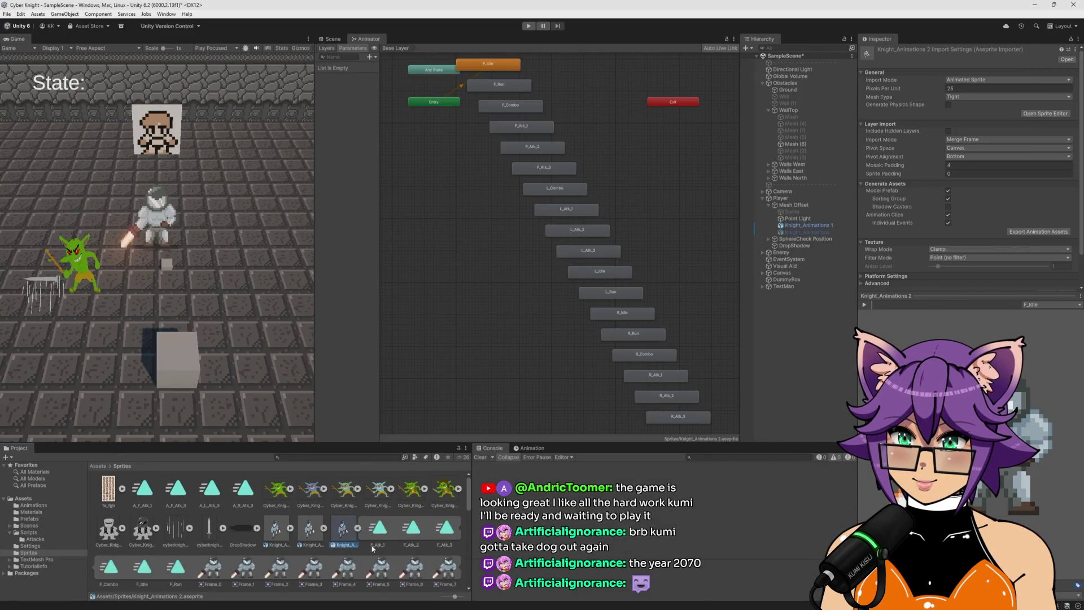
scroll(373, 548, "down", 3)
left_click(342, 500)
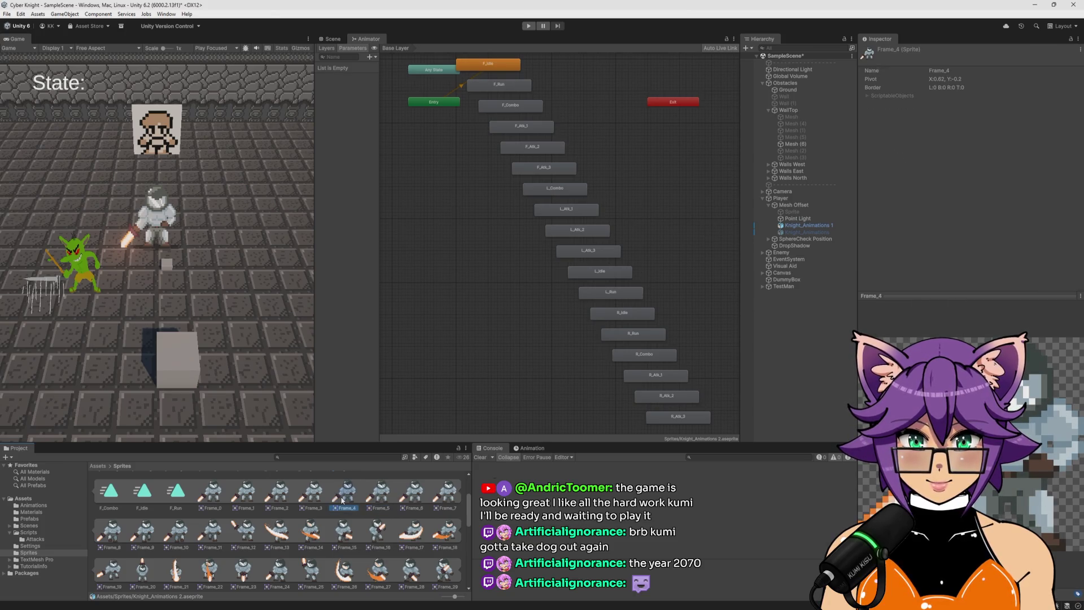
left_click(400, 502)
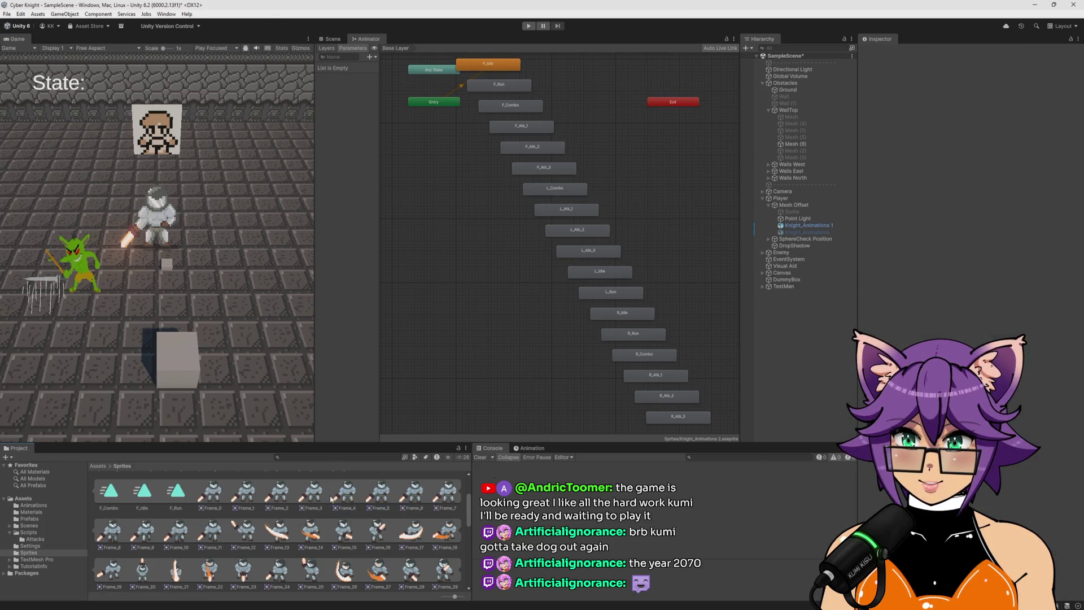
left_click(345, 534)
scroll(355, 537, "down", 3)
scroll(355, 537, "down", 1)
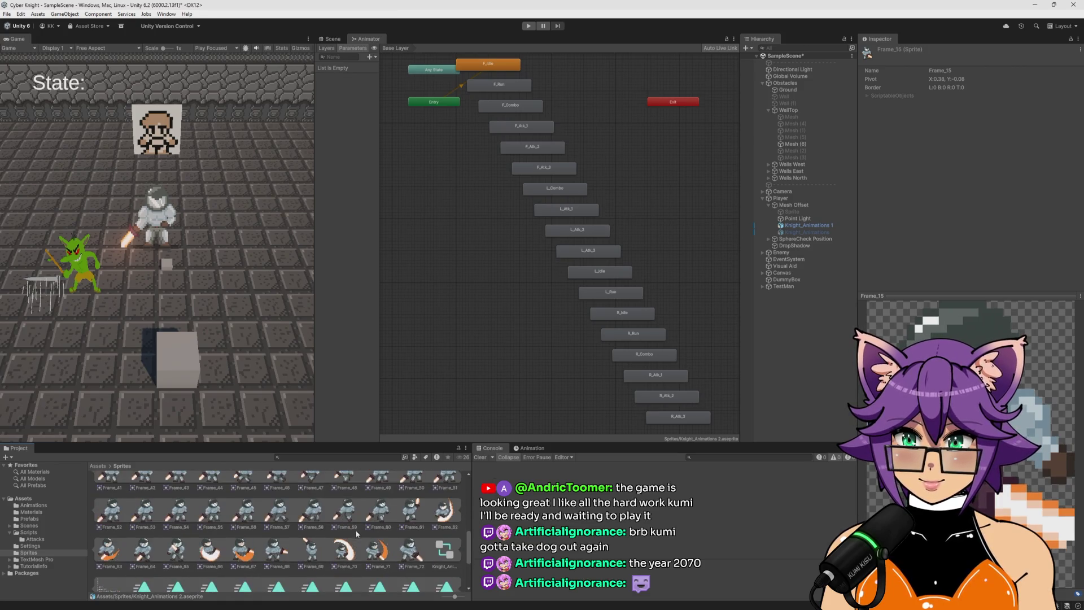
left_click(355, 542)
scroll(355, 543, "up", 6)
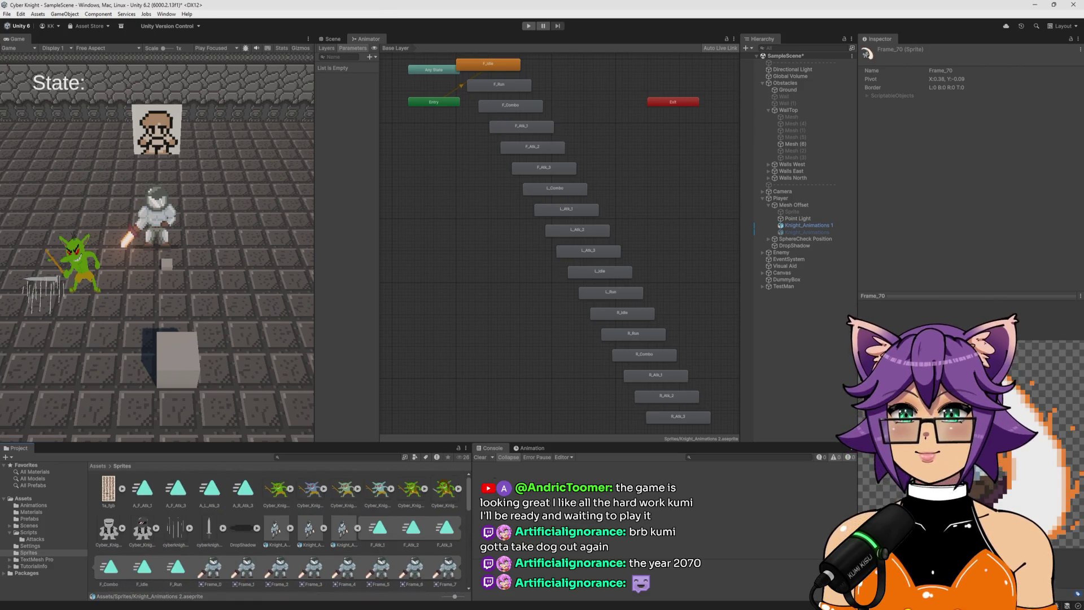
Apply 25 Pixels Per Unit to Knight_Animations 3 and expand it to list its frame sprites
key("alt+Tab")
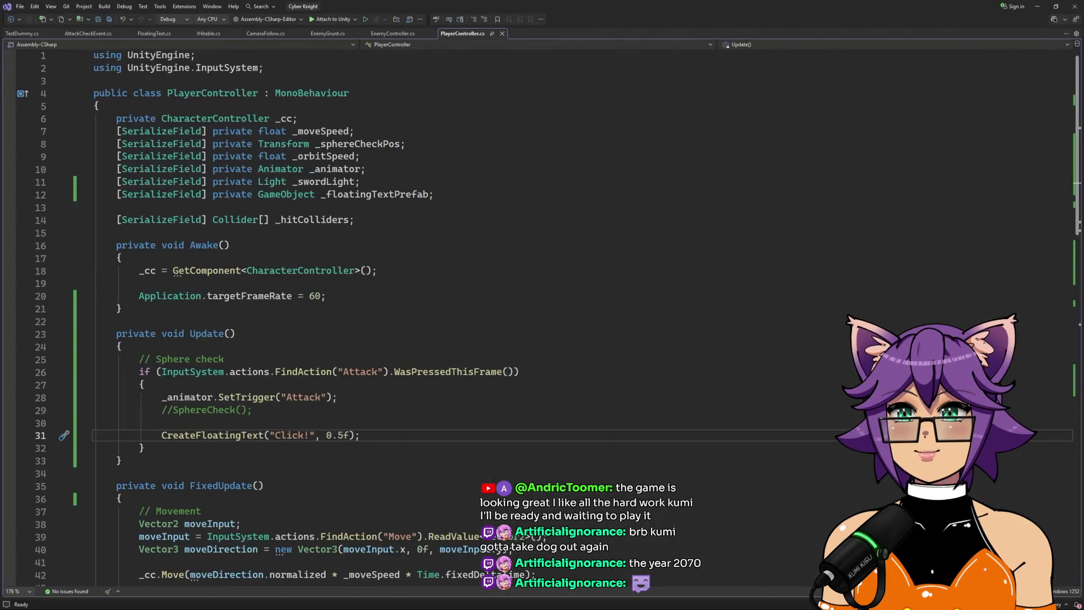
key("alt+Tab")
key("alt+Tab")
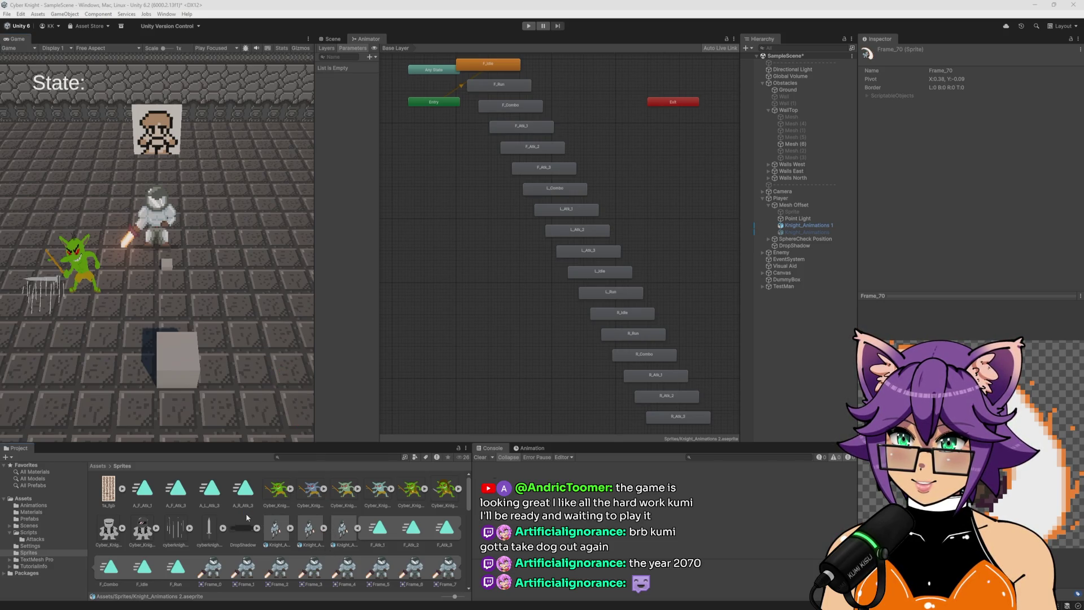
left_click(357, 528)
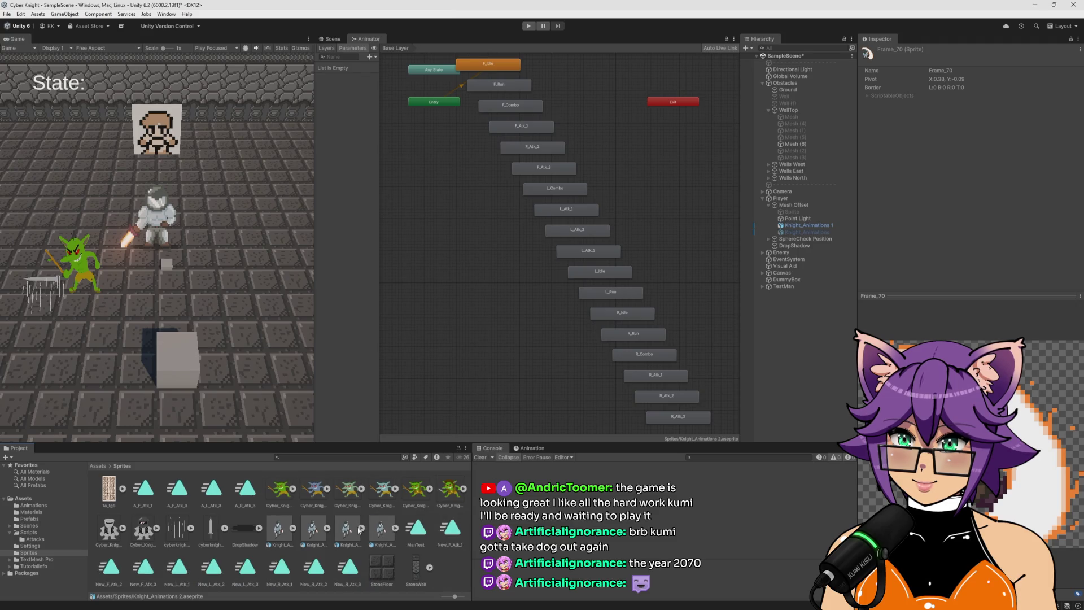
left_click(380, 530)
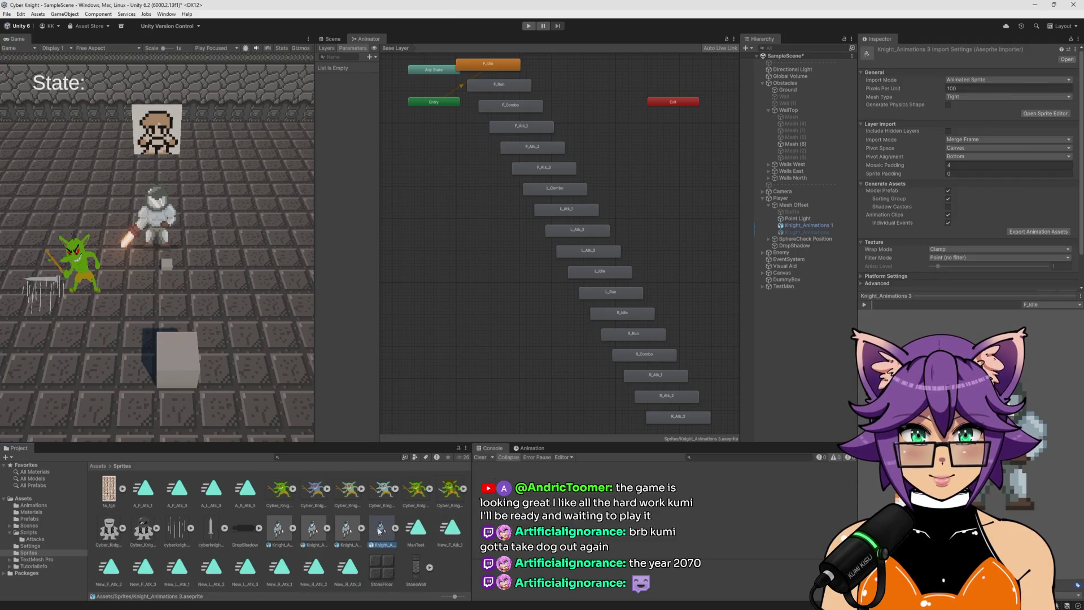
left_click(983, 89)
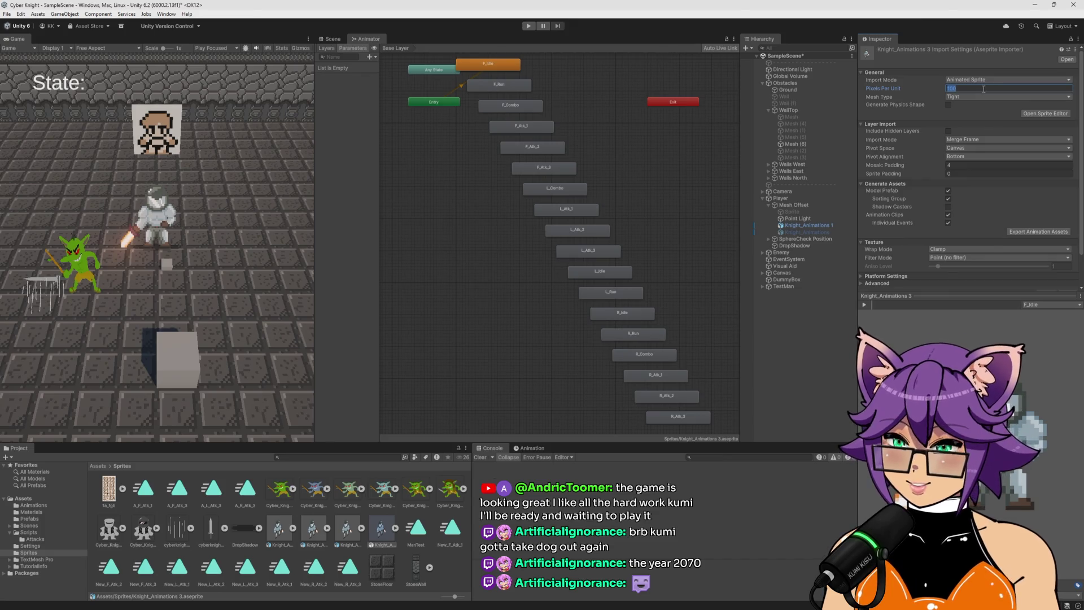
type("25")
scroll(1008, 264, "down", 2)
left_click(1067, 260)
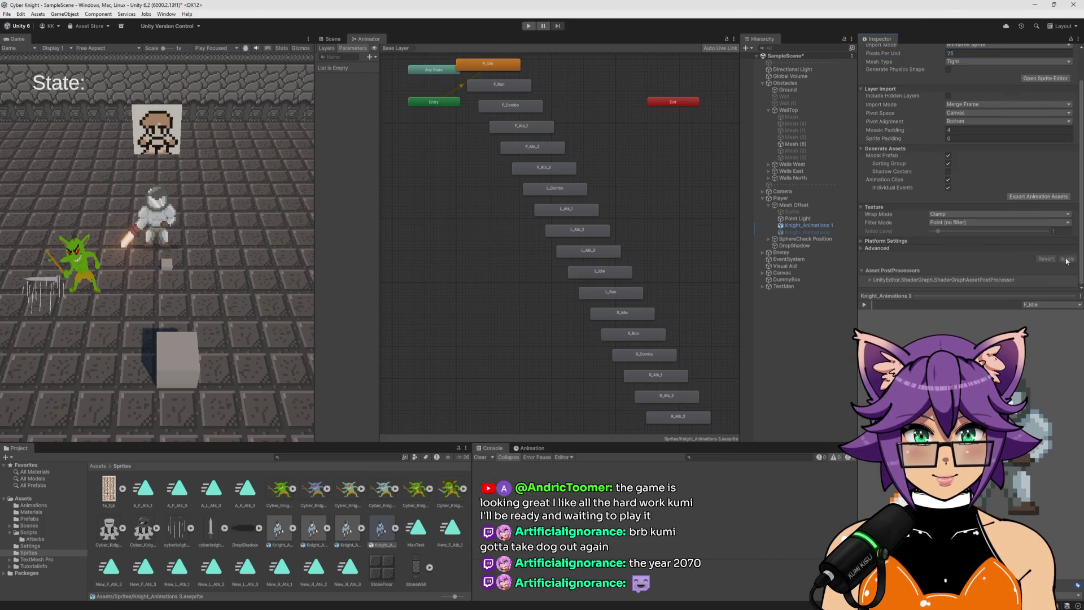
left_click(395, 528)
scroll(411, 548, "down", 3)
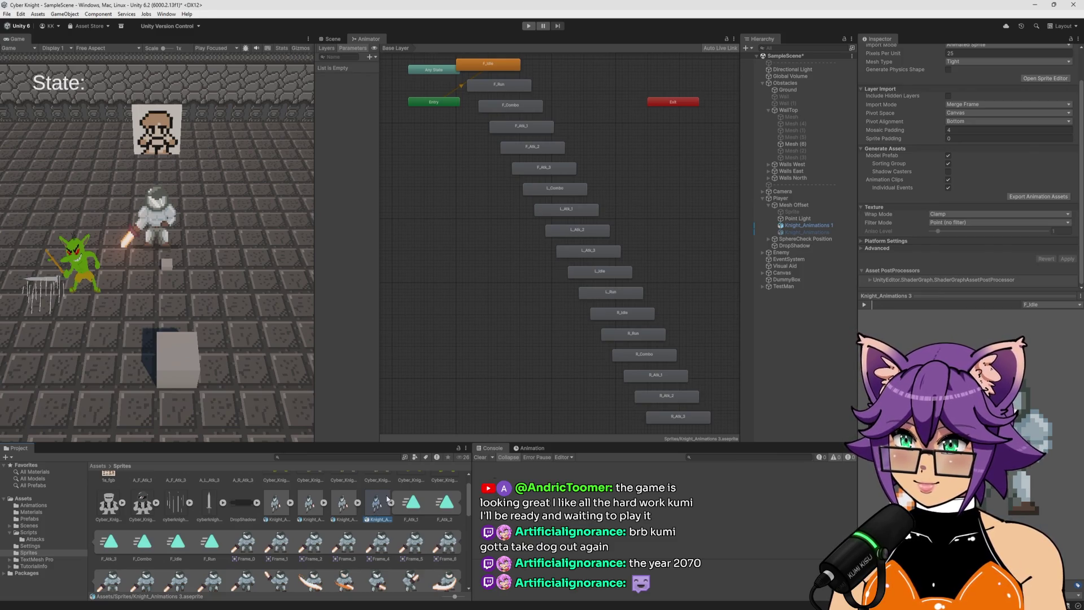
scroll(381, 525, "down", 3)
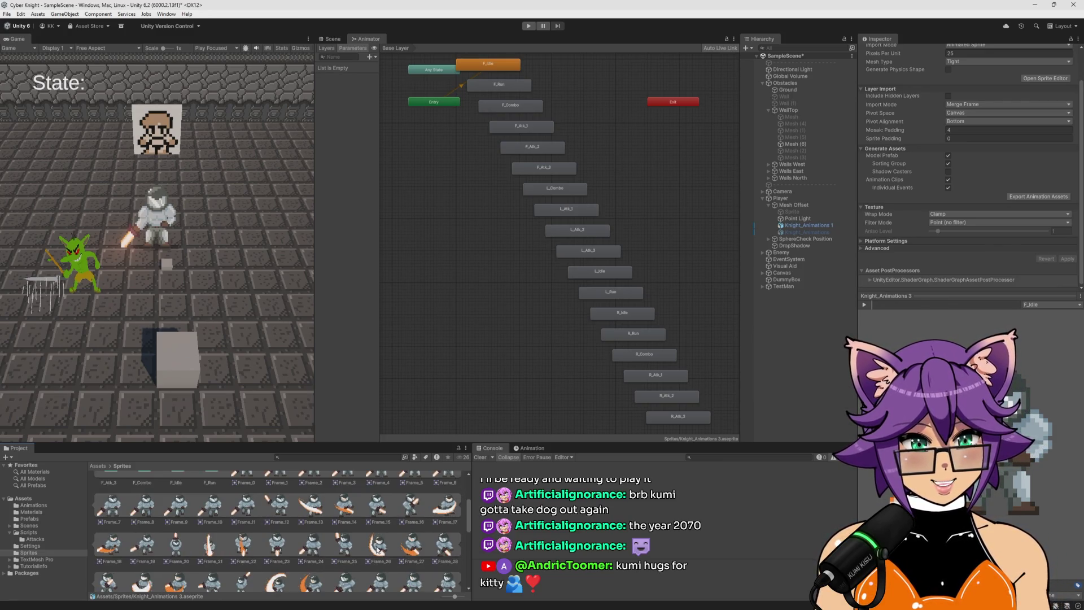
scroll(406, 544, "down", 7)
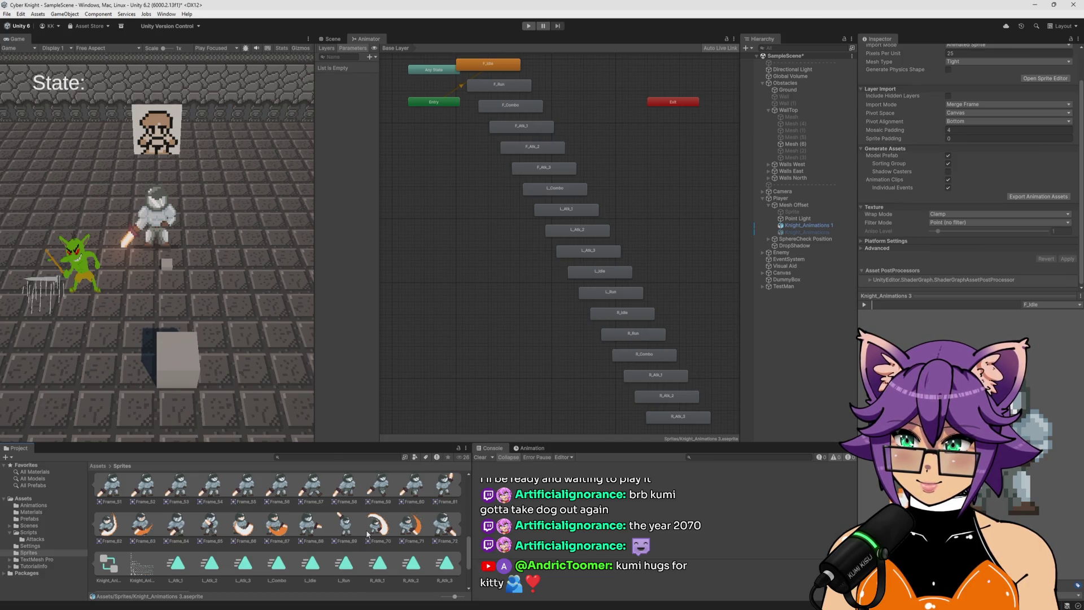
scroll(367, 534, "up", 10)
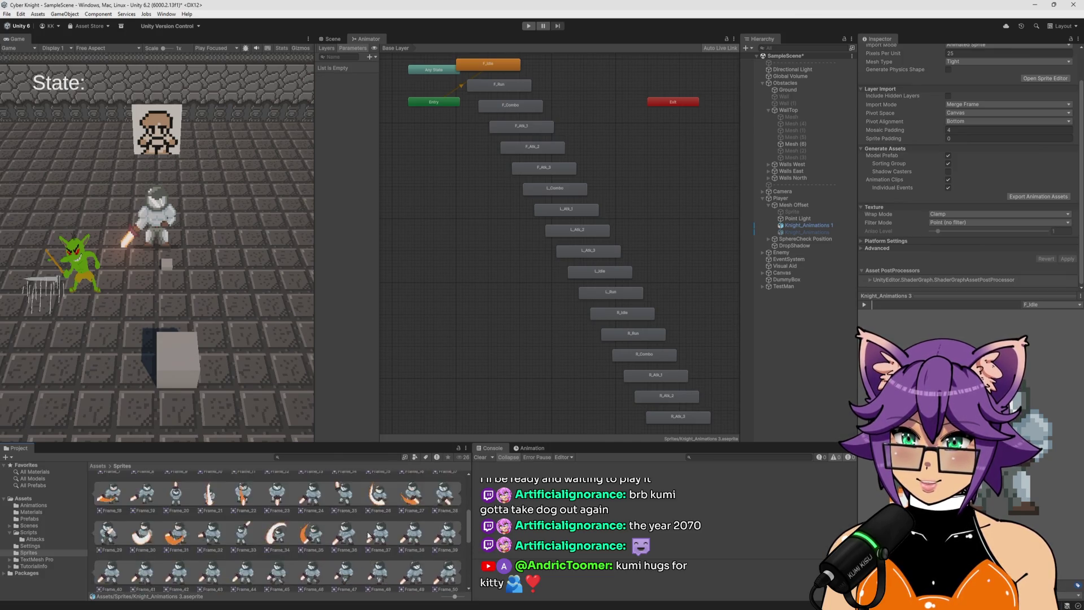
scroll(370, 535, "up", 2)
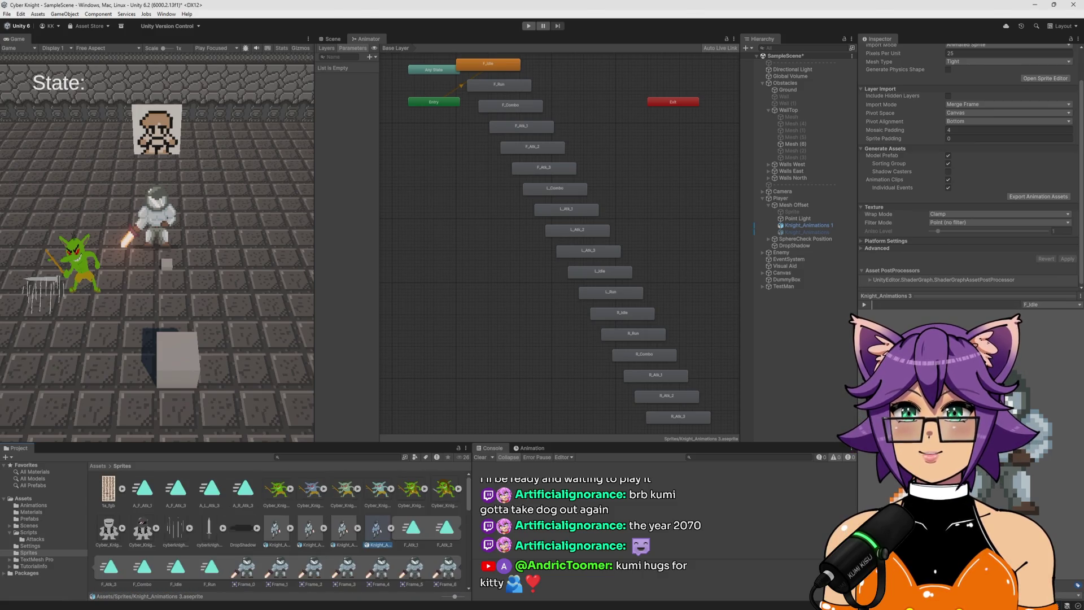
In Aseprite, go to the side-facing knight frame and add a new frame after it
key("alt+Tab")
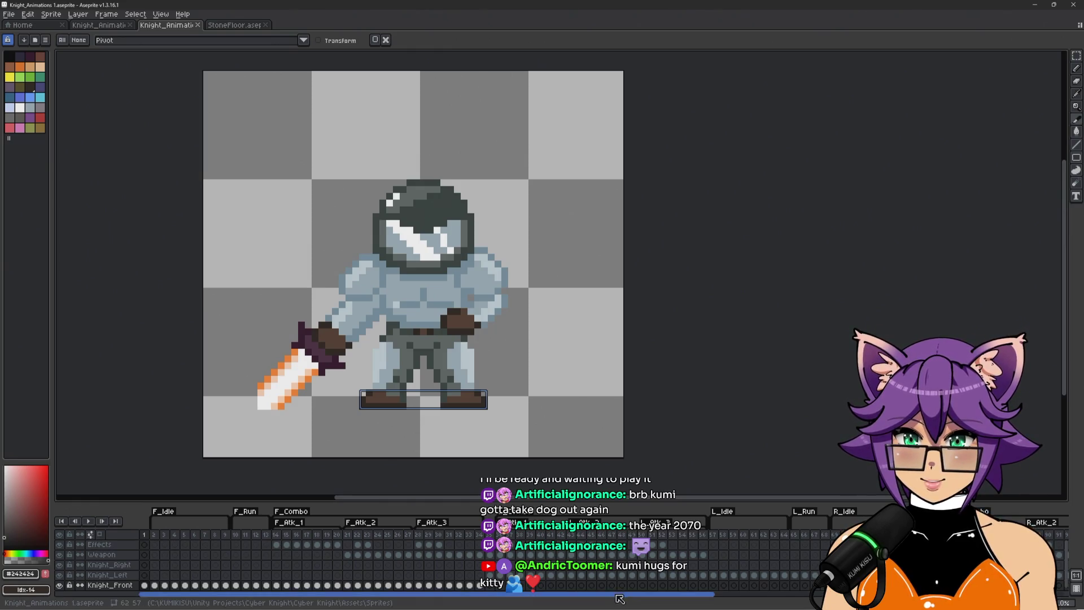
left_click_drag(423, 594, 746, 594)
left_click(632, 535)
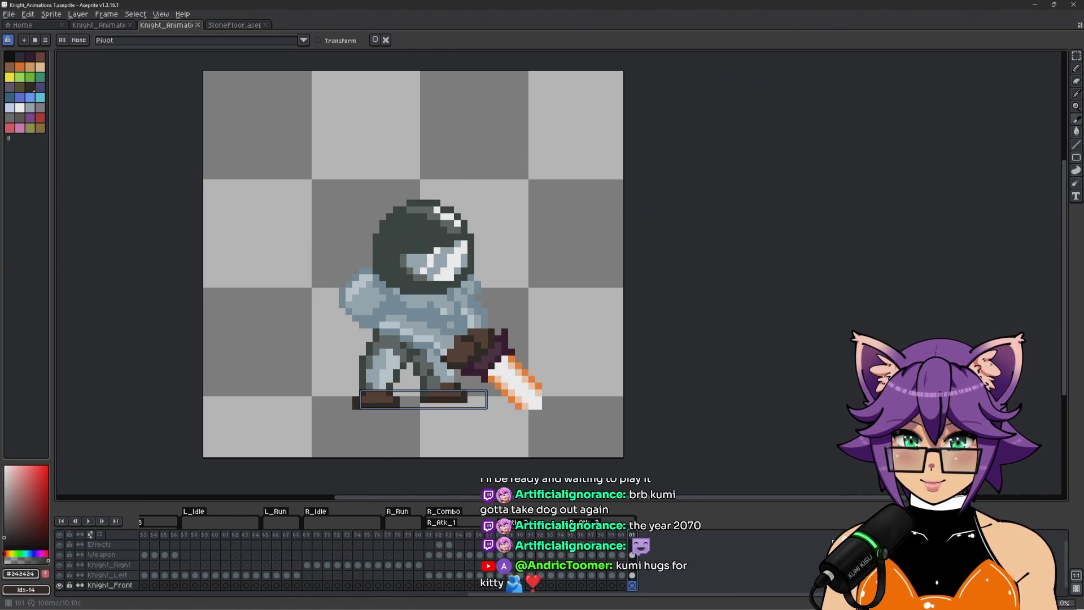
key("alt+n")
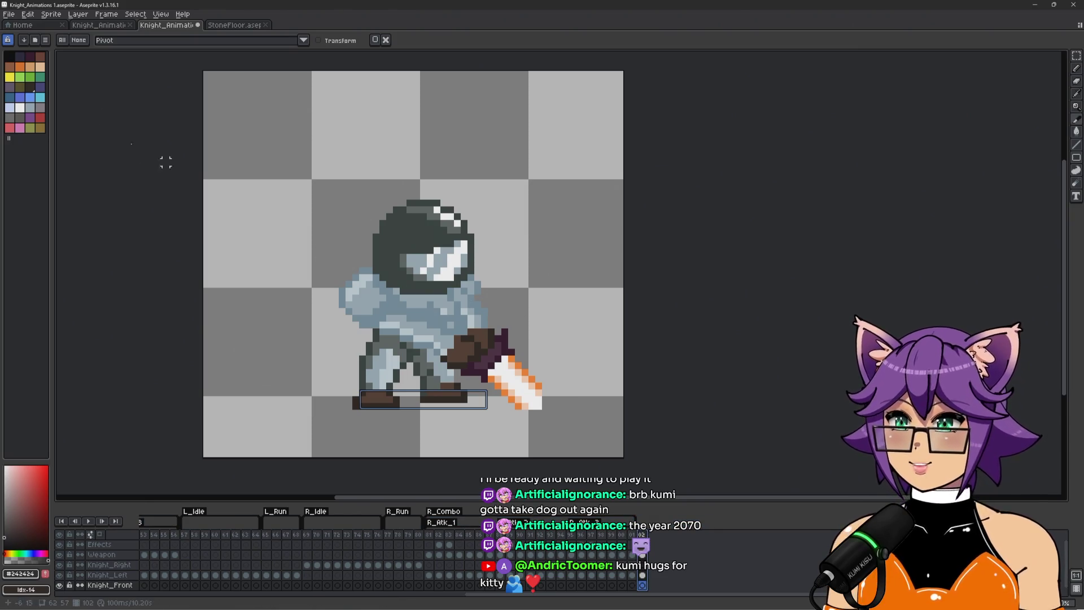
Scribble a dark pencil stroke over the knight and save the file
left_click(1076, 69)
mouse_move(347, 352)
left_mouse_down()
mouse_move(436, 204)
mouse_move(491, 195)
mouse_move(271, 273)
mouse_move(607, 155)
mouse_move(542, 316)
mouse_move(266, 214)
mouse_move(294, 192)
mouse_move(581, 332)
left_mouse_up()
key("ctrl+s")
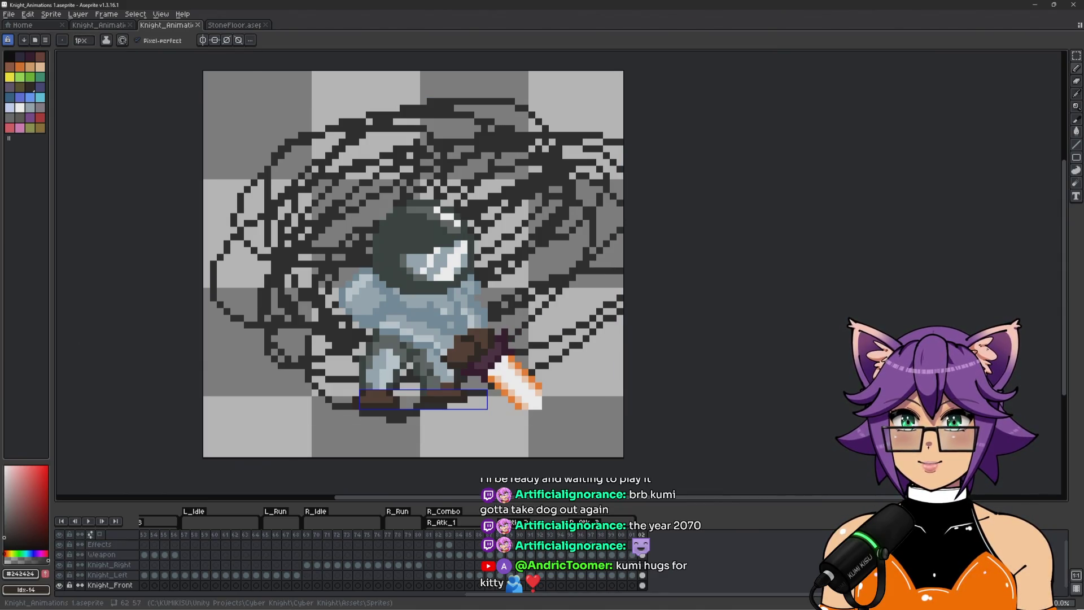
key("alt+Tab")
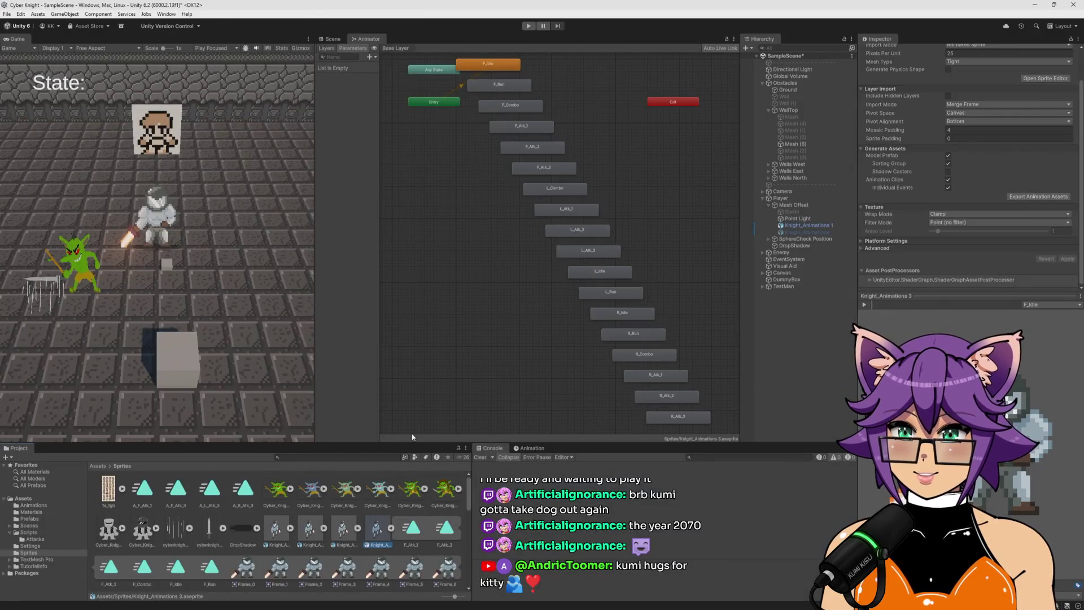
scroll(413, 537, "down", 3)
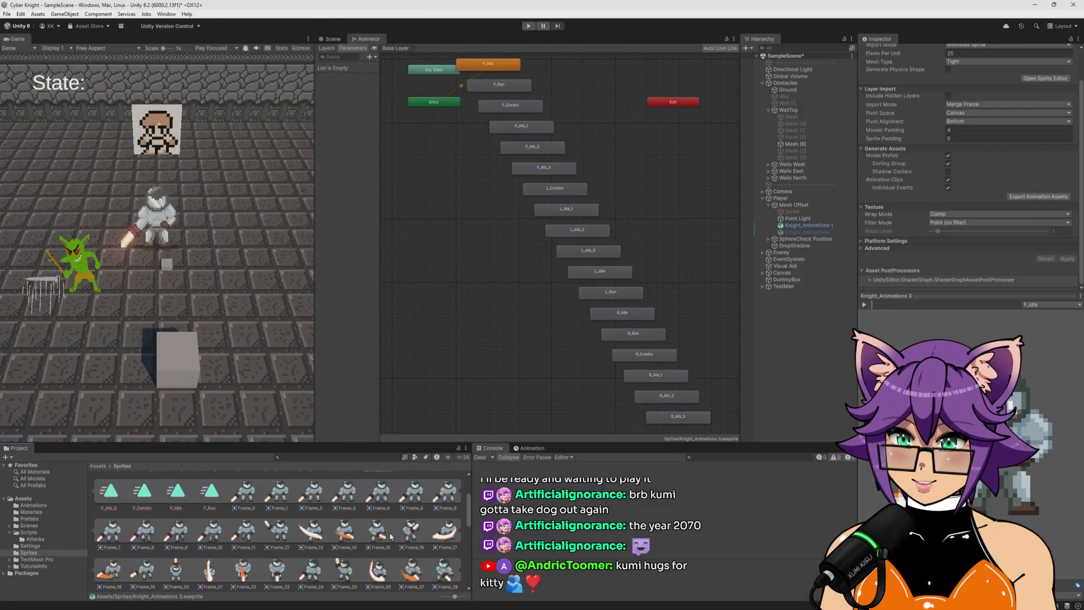
scroll(389, 536, "down", 5)
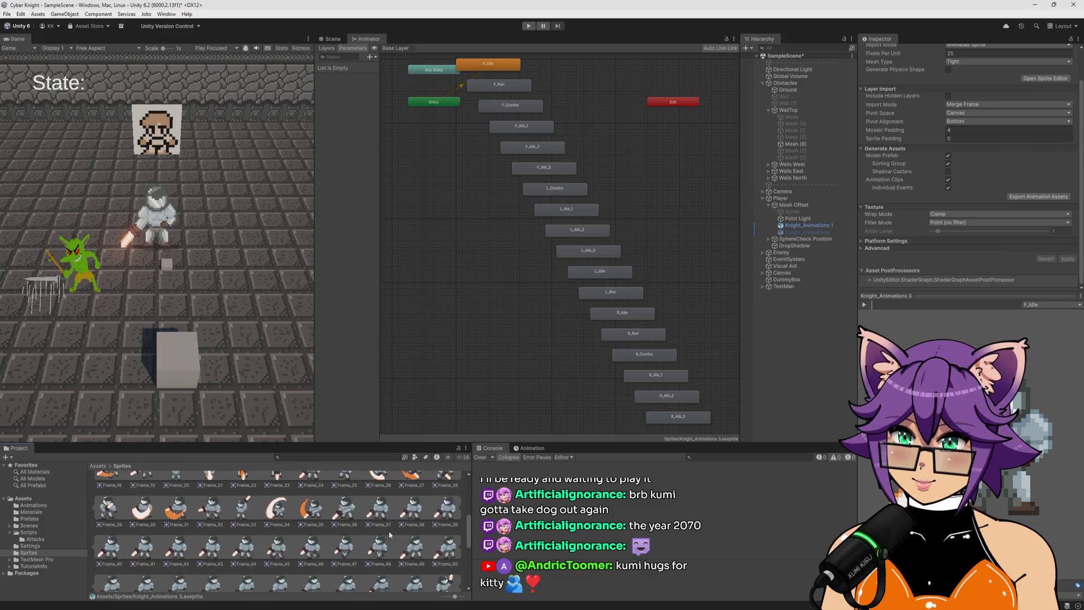
scroll(390, 534, "down", 3)
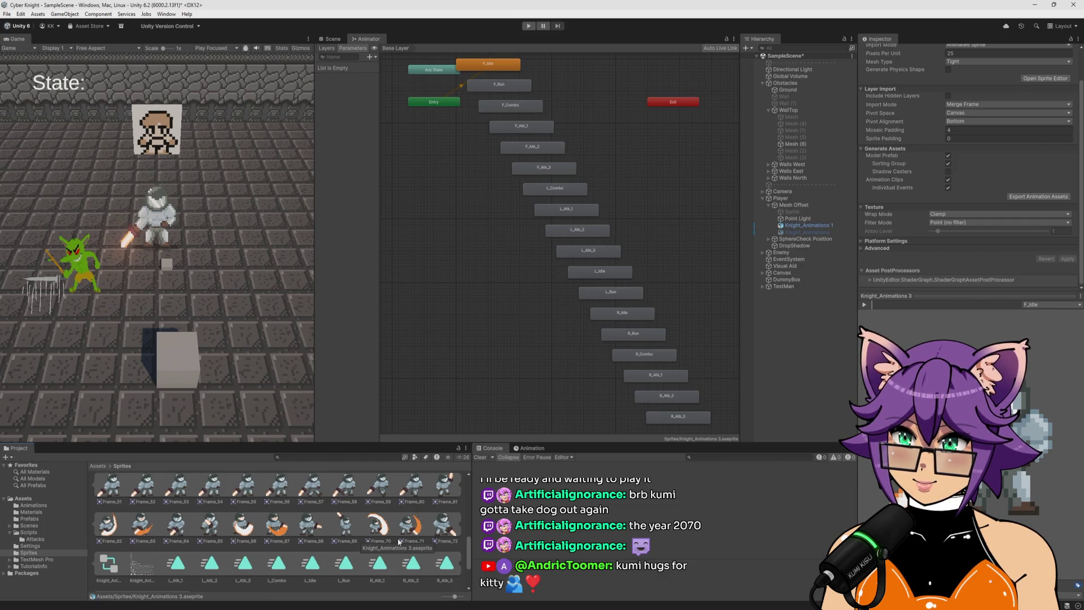
scroll(399, 542, "up", 4)
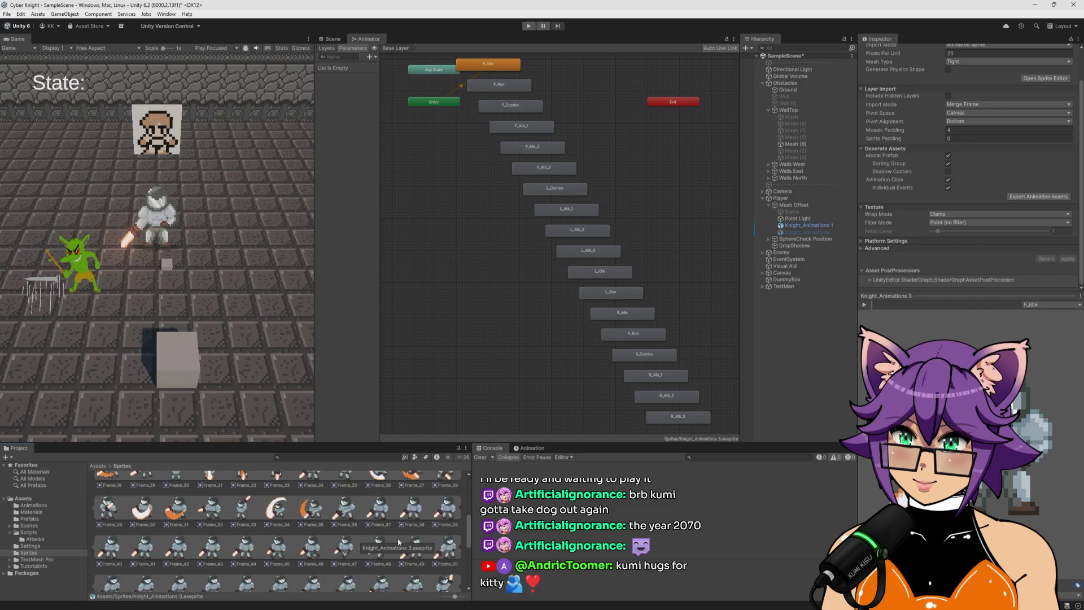
scroll(398, 542, "up", 1)
scroll(398, 542, "up", 1)
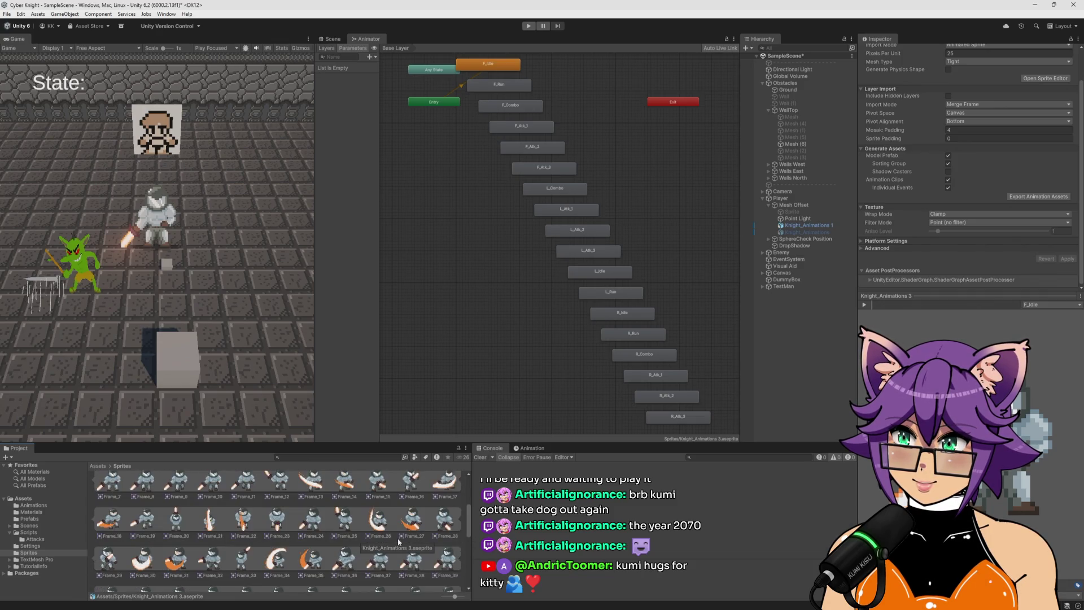
scroll(399, 541, "up", 3)
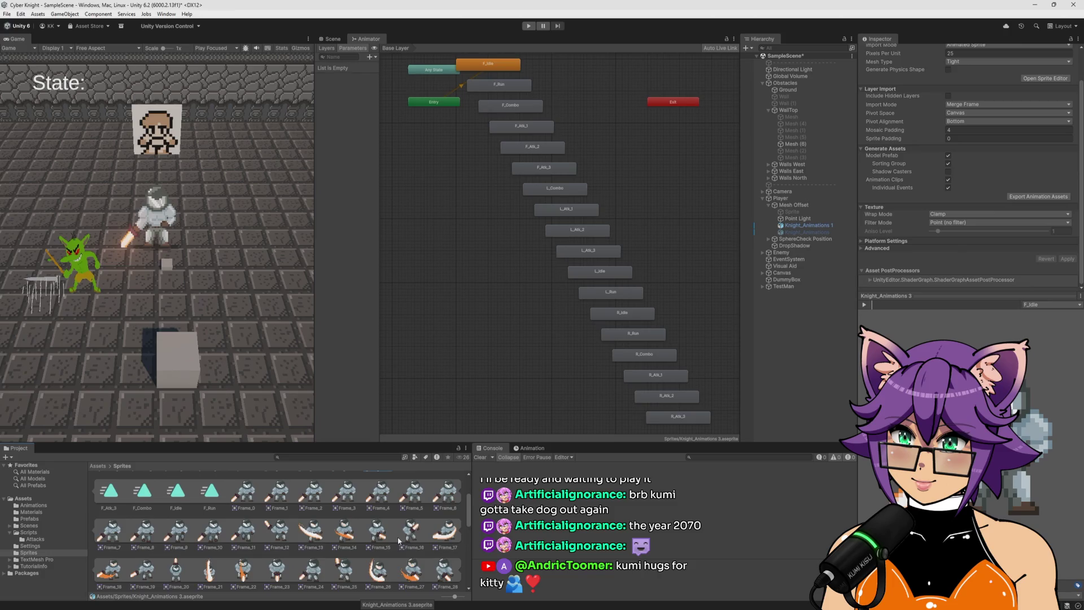
scroll(398, 541, "down", 10)
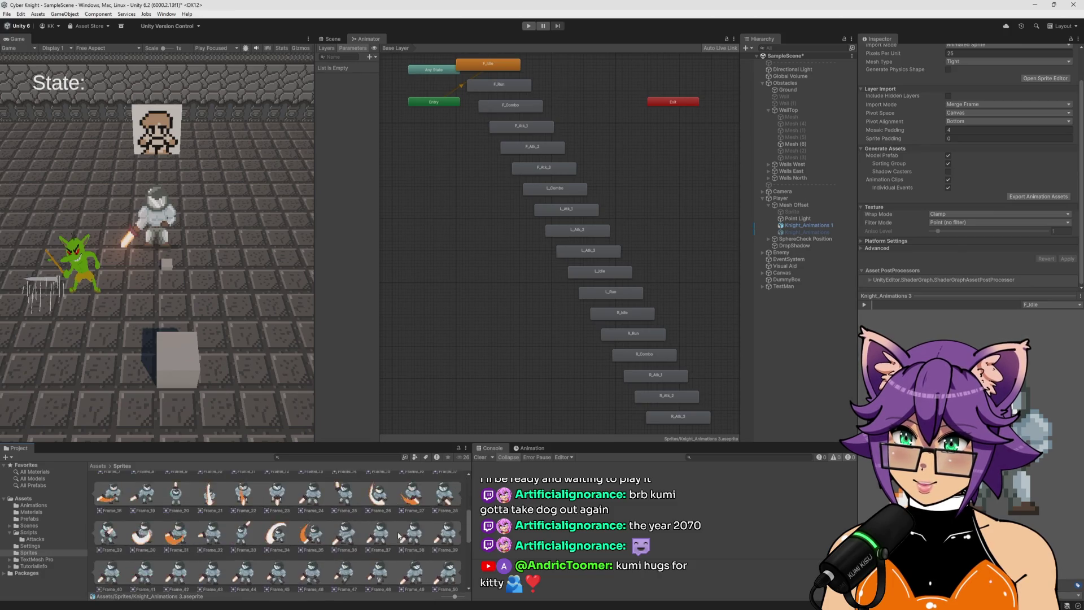
scroll(397, 530, "up", 3)
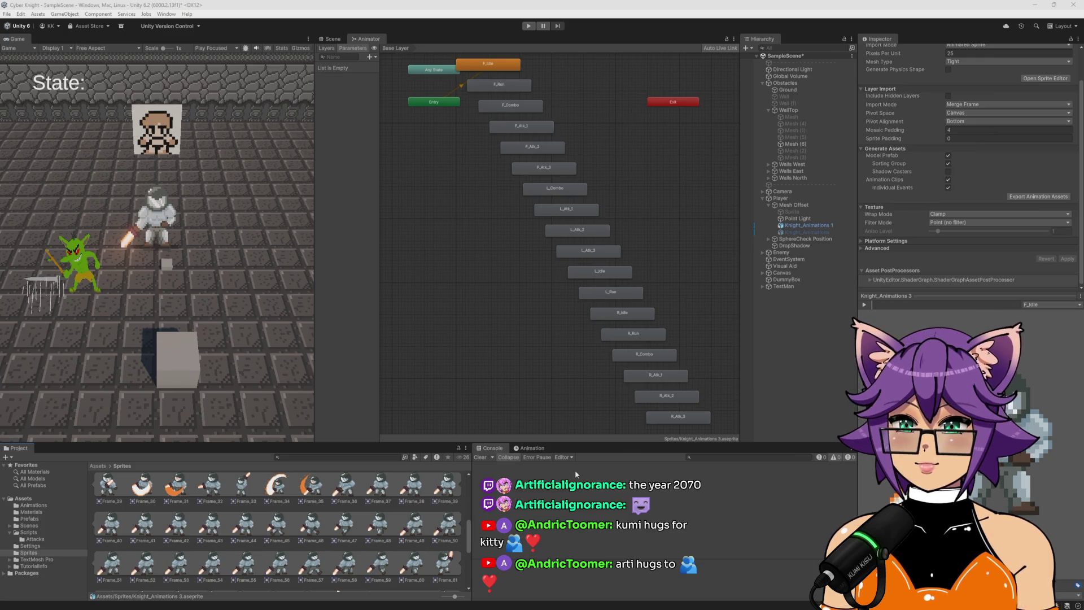
scroll(300, 530, "up", 5)
scroll(301, 530, "up", 2)
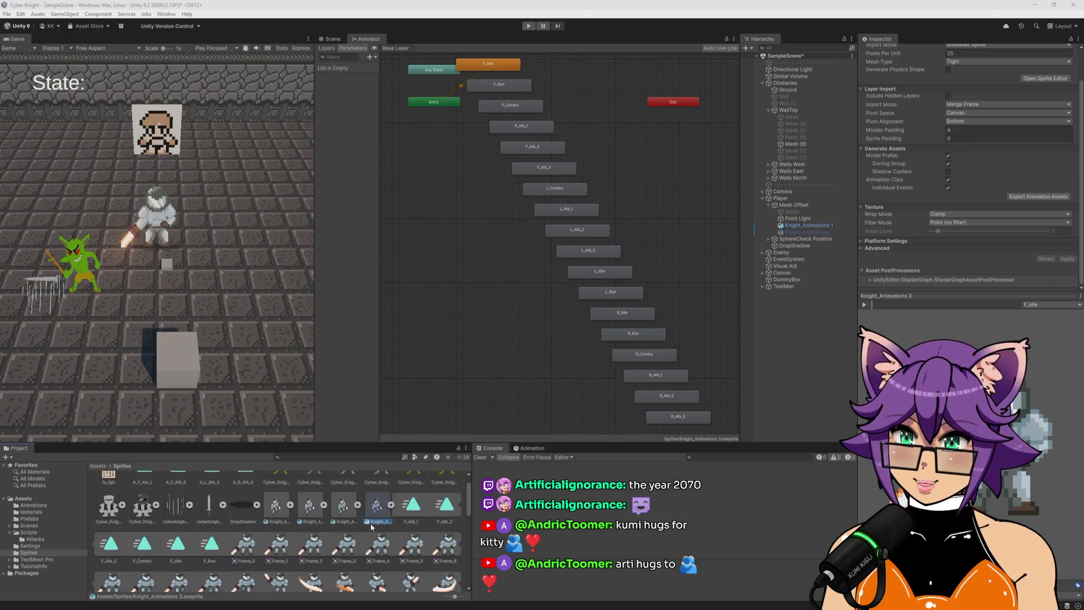
Reimport the Knight_Animations sprite sheet from its asset context menu
right_click(384, 529)
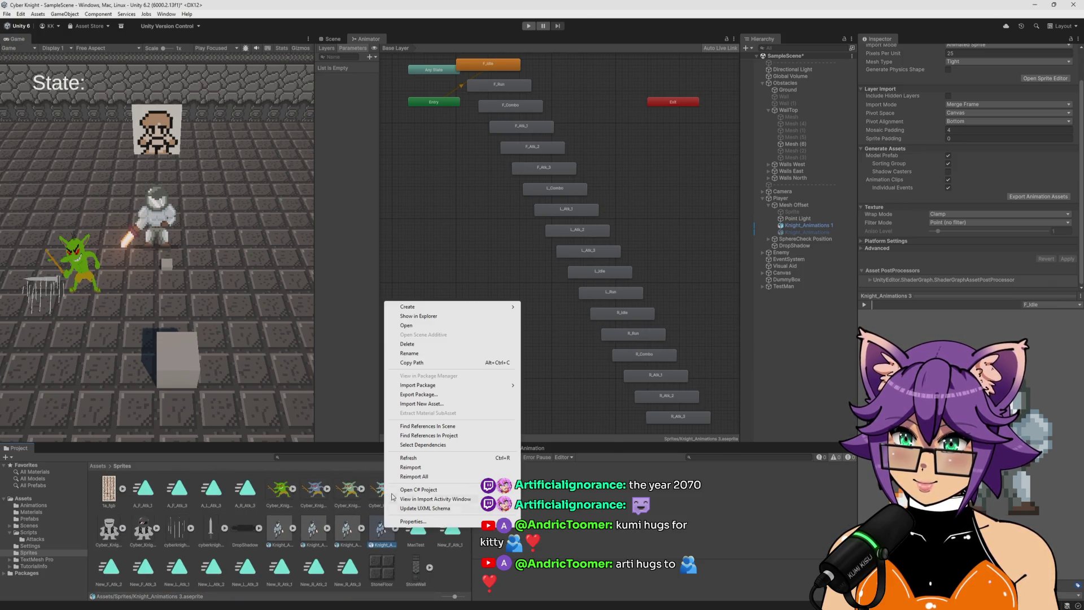
left_click(384, 530)
right_click(382, 530)
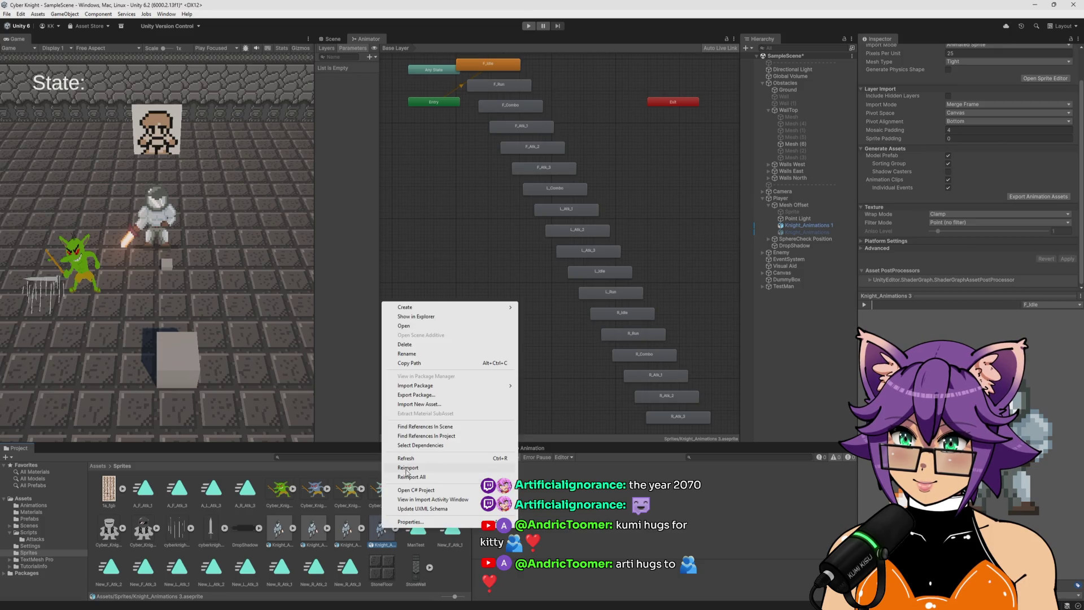
left_click(396, 534)
Preview the Knight_Animations 3 texture in the Inspector, then open it in Aseprite
scroll(395, 536, "down", 1)
scroll(394, 545, "down", 2)
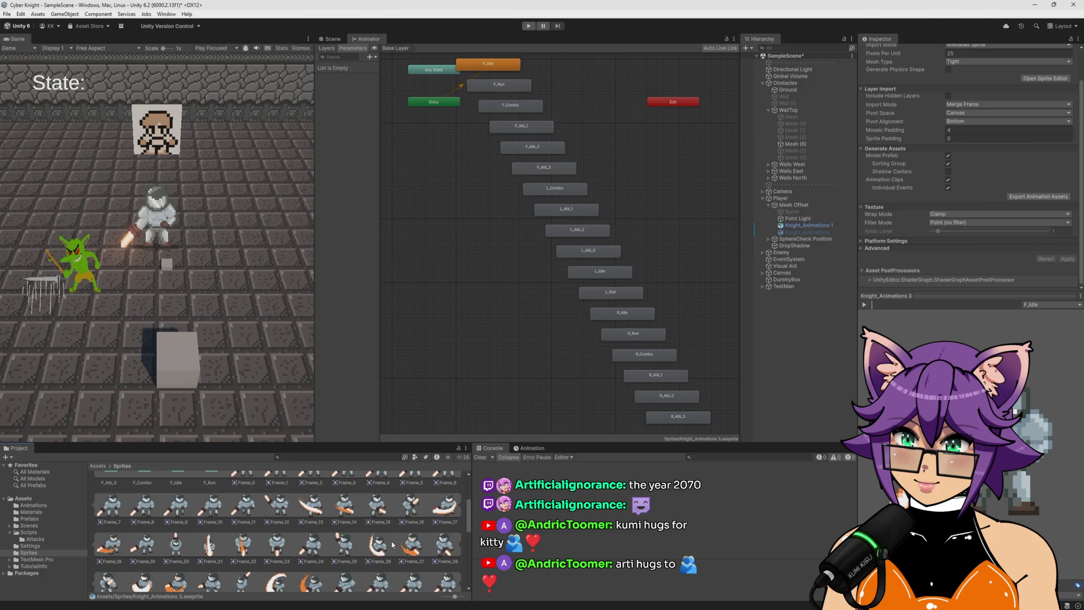
scroll(393, 545, "down", 3)
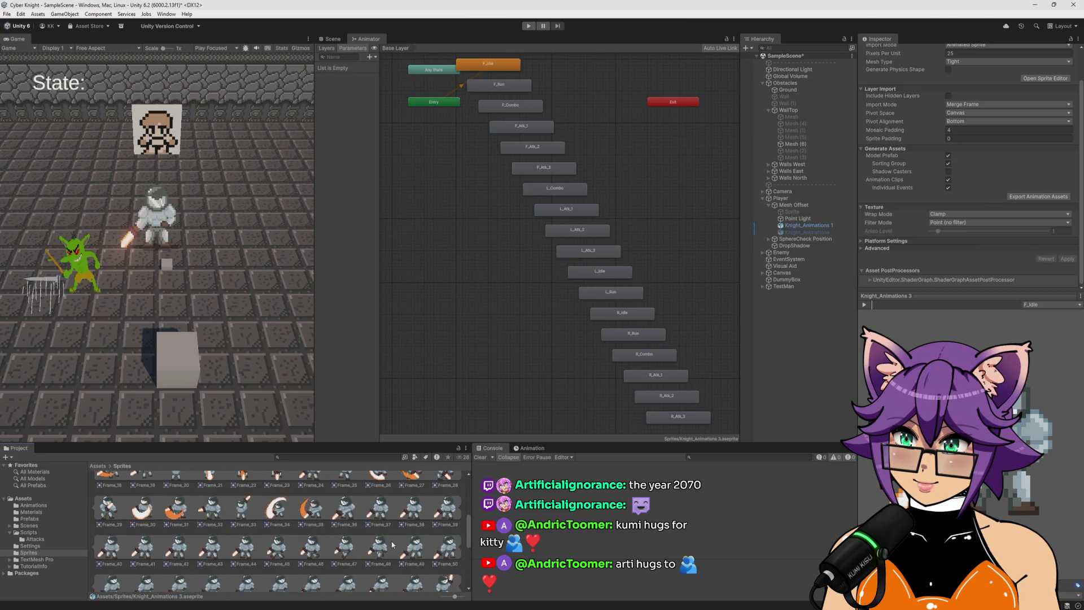
scroll(394, 545, "down", 3)
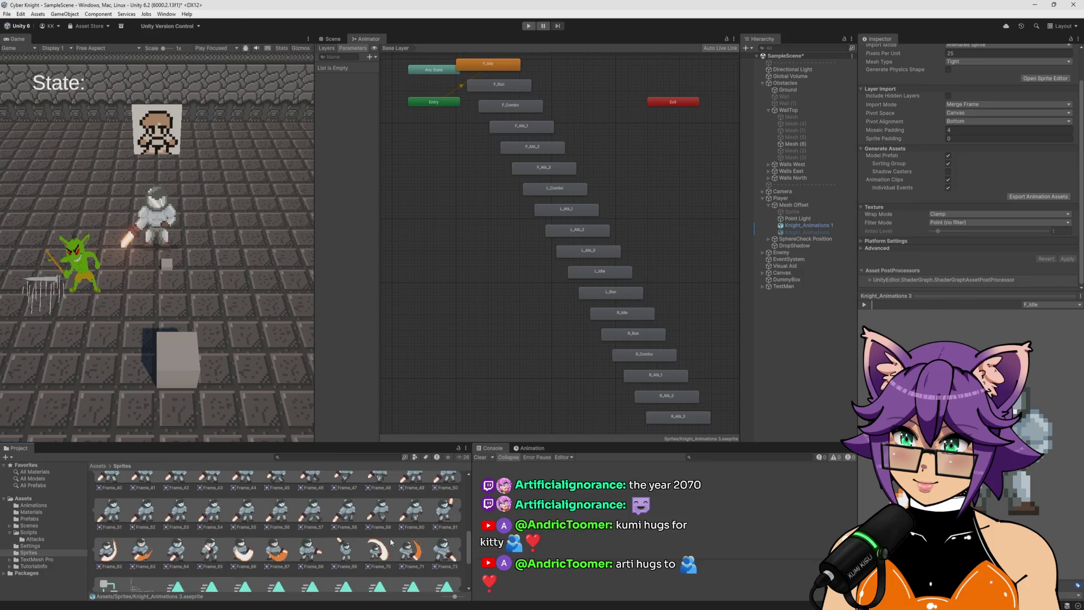
scroll(392, 542, "down", 1)
scroll(392, 542, "down", 2)
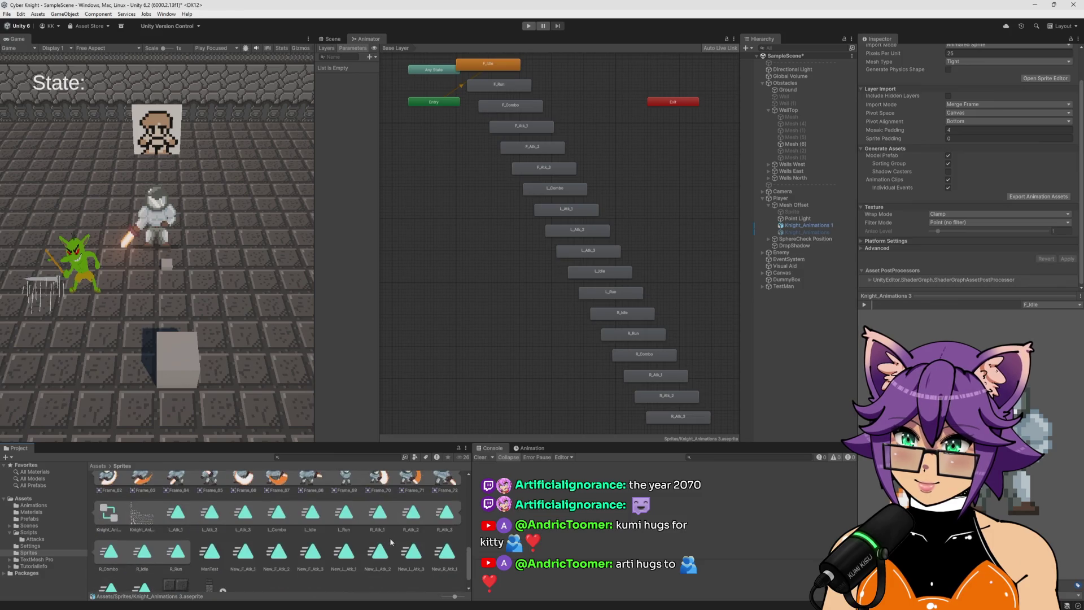
left_click(141, 524)
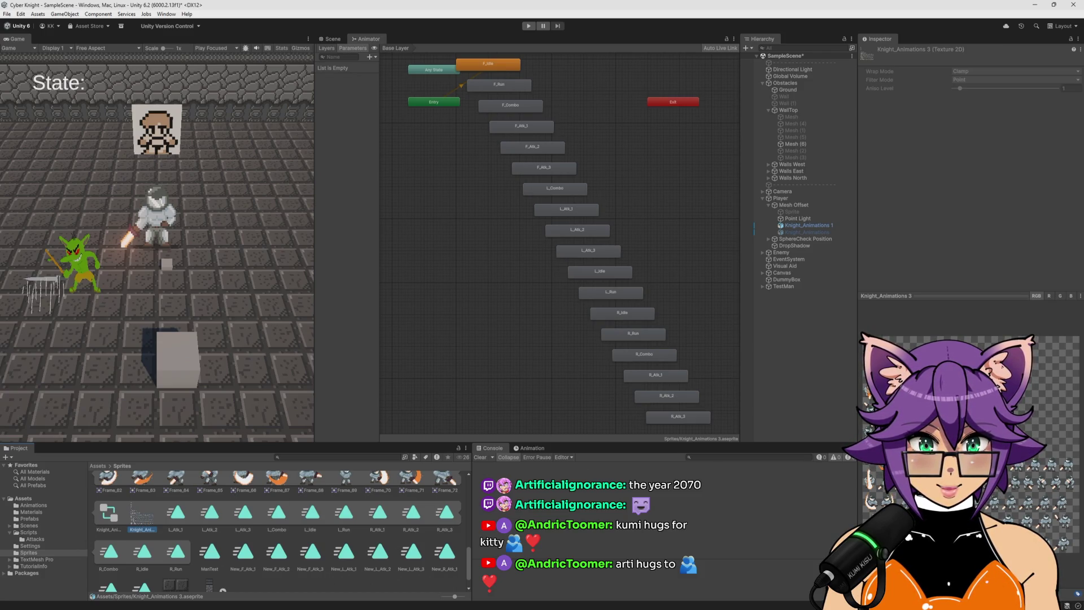
double_click(148, 516)
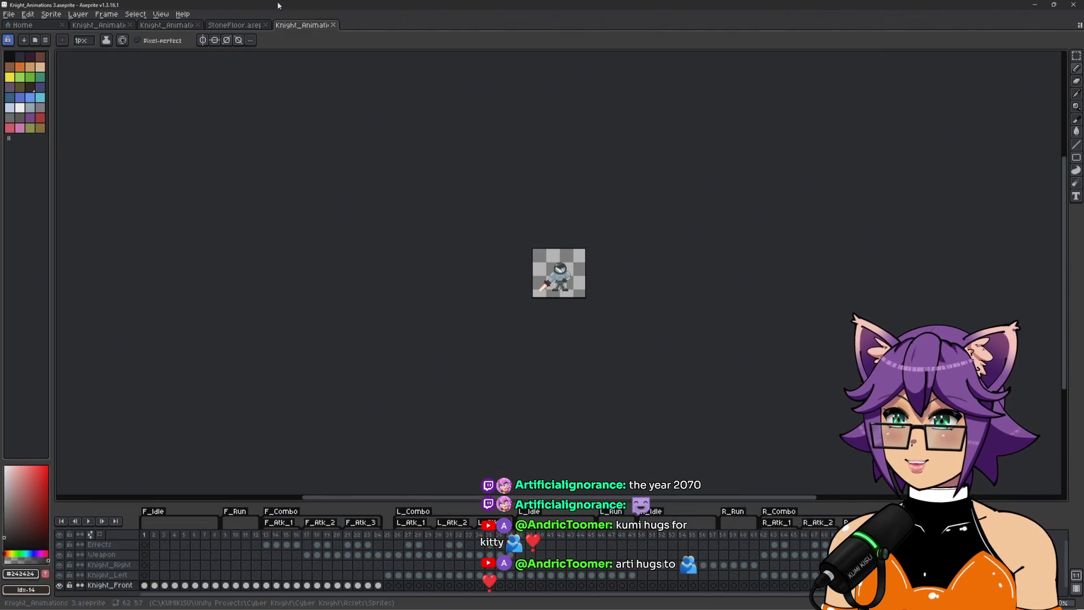
Close the Knight_Animations 3 and scribbled Knight_Animations 1 tabs
left_click(334, 26)
left_click(110, 26)
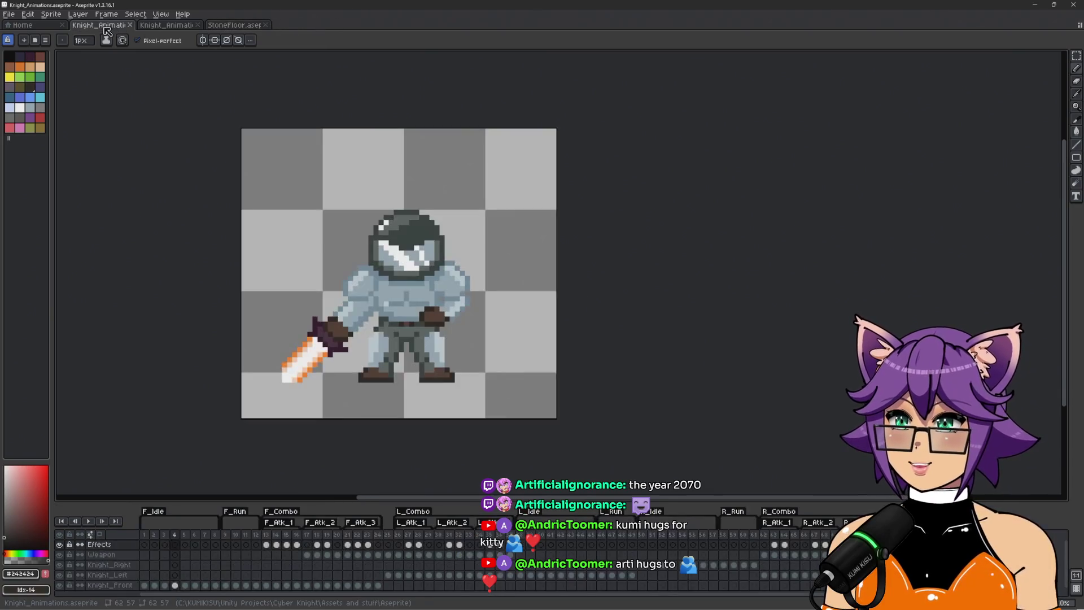
key("ctrl+Tab")
left_click(120, 25)
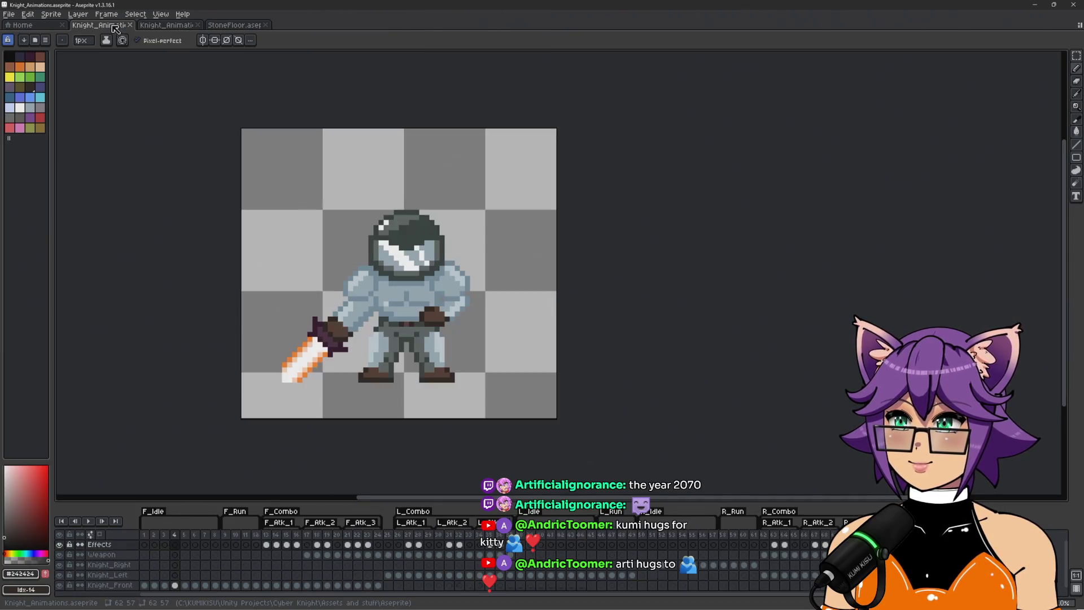
left_click(157, 26)
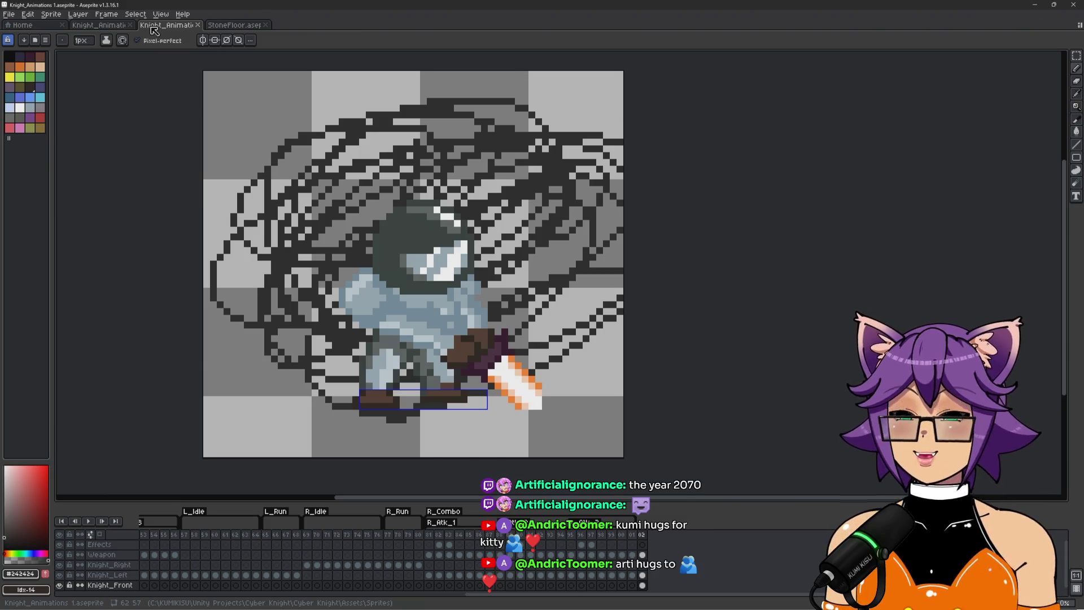
key("ctrl+shift+Tab")
key("ctrl+Tab")
left_click(197, 24)
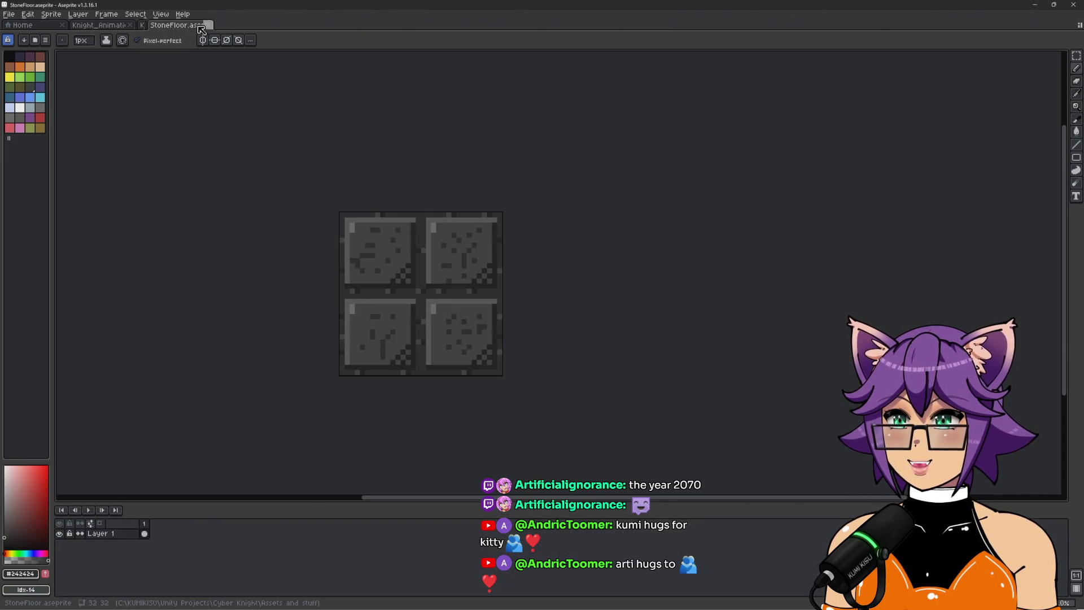
Save Knight_Animations.aseprite and return to Unity to check the update
left_click(118, 26)
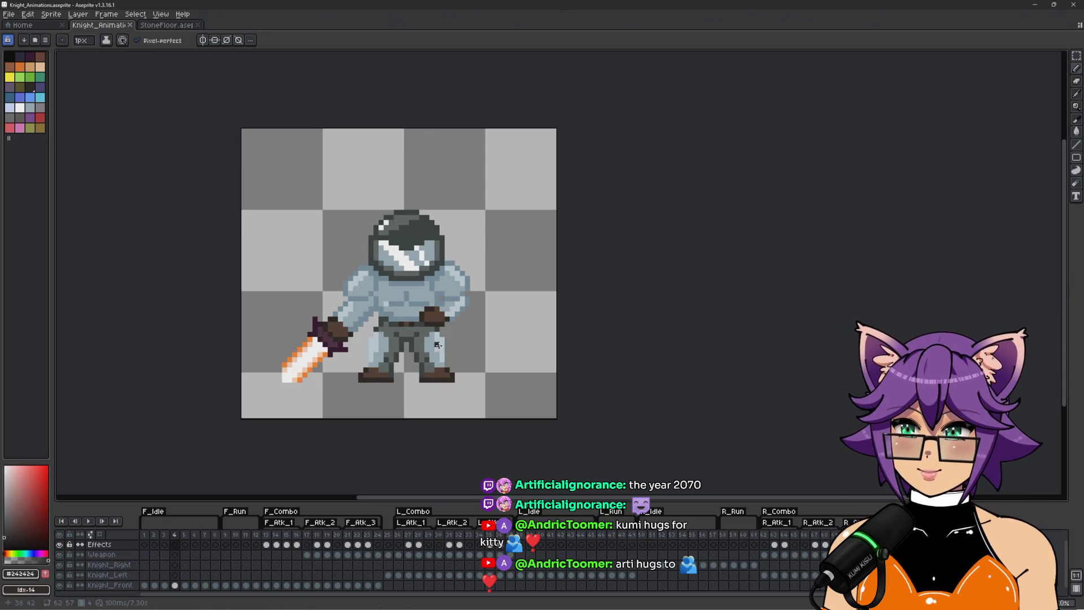
key("ctrl+s")
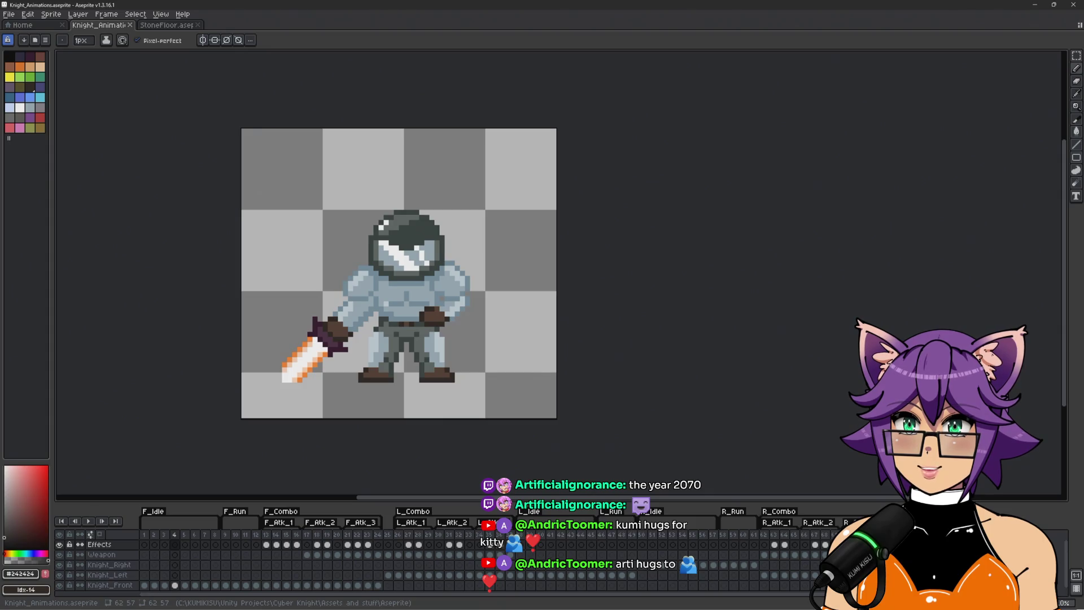
key("alt+Tab")
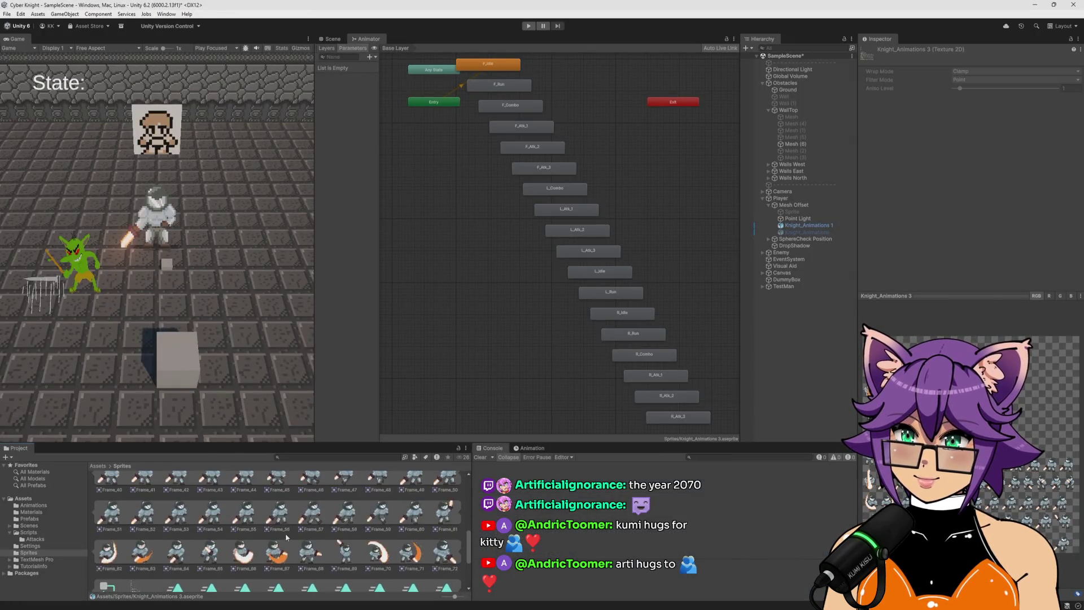
Collapse the Knight_Animations sub-sprites and select the asset to view its import settings
scroll(290, 536, "up", 3)
left_click(391, 506)
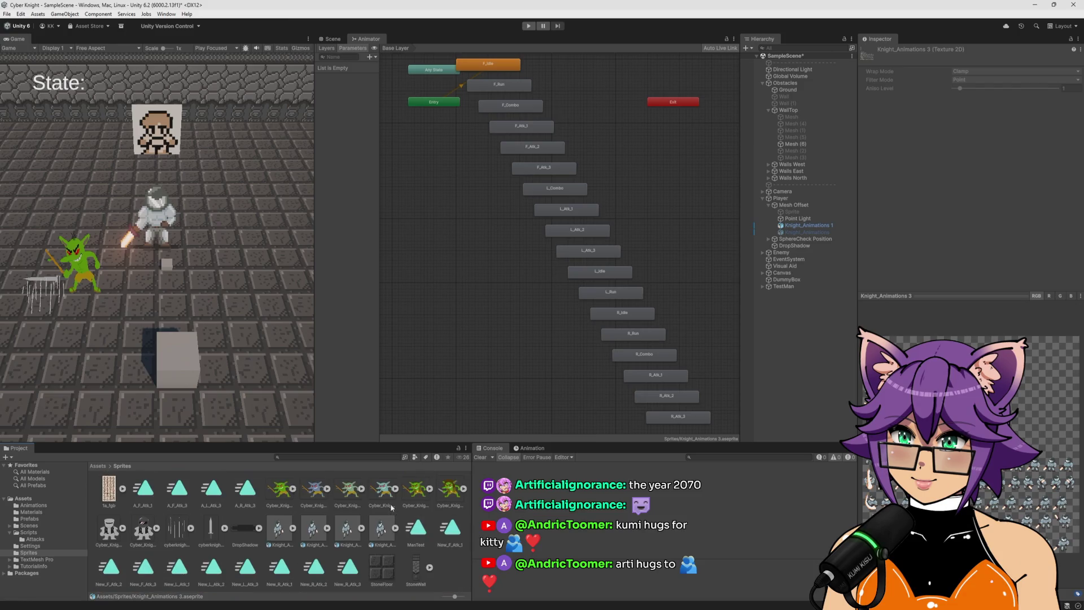
left_click(276, 533)
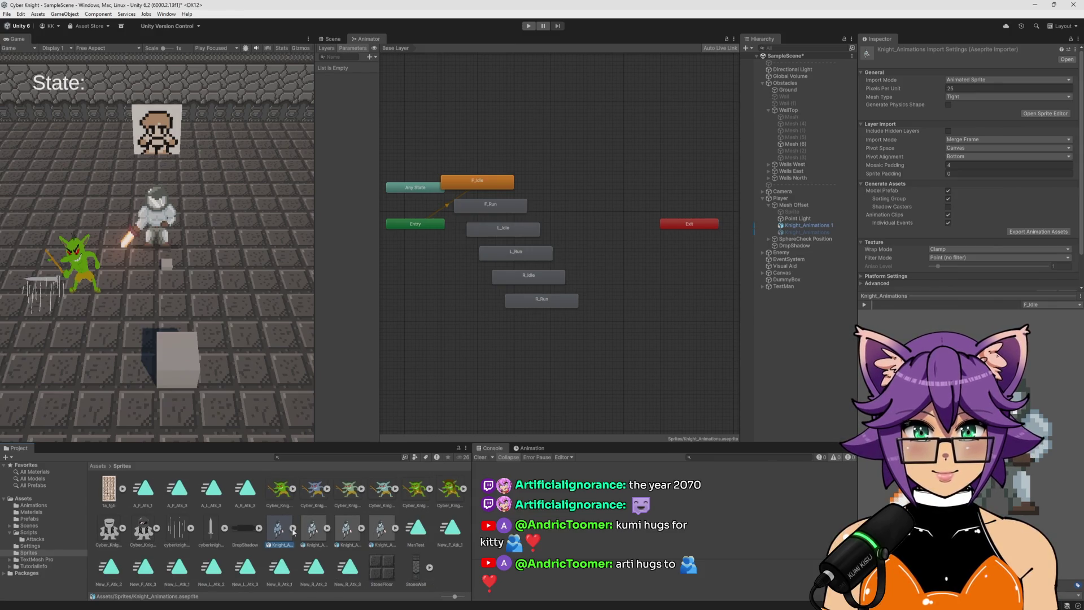
Reveal the Knight_Animations file in File Explorer and move the folder window aside
right_click(283, 530)
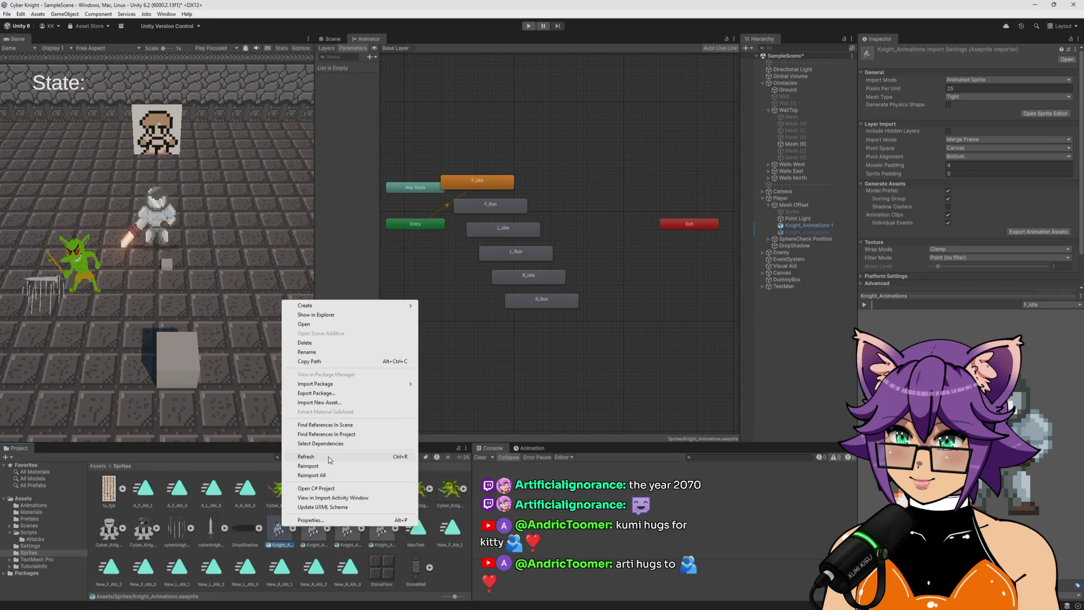
left_click(338, 323)
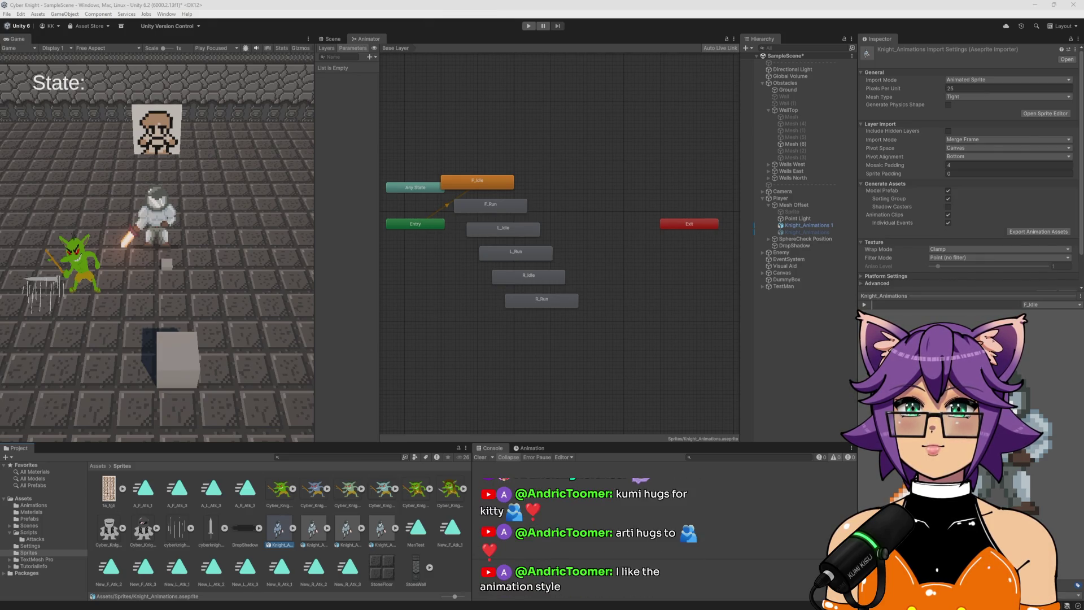
left_click_drag(474, 181, 513, 157)
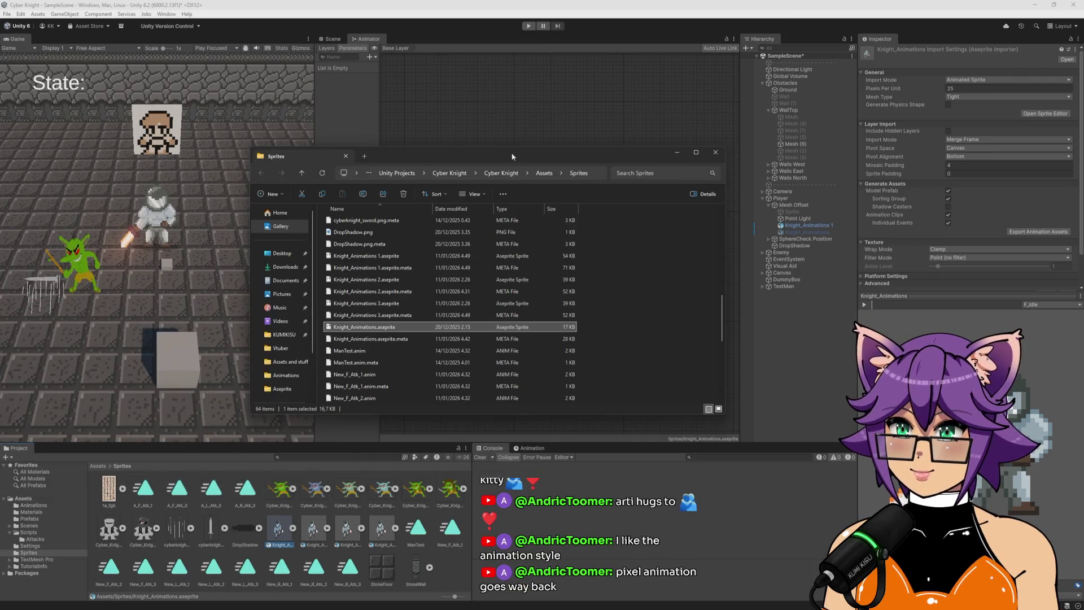
Find Knight_Animations.aseprite in the Sprites folder and open it in Aseprite
scroll(451, 338, "up", 1)
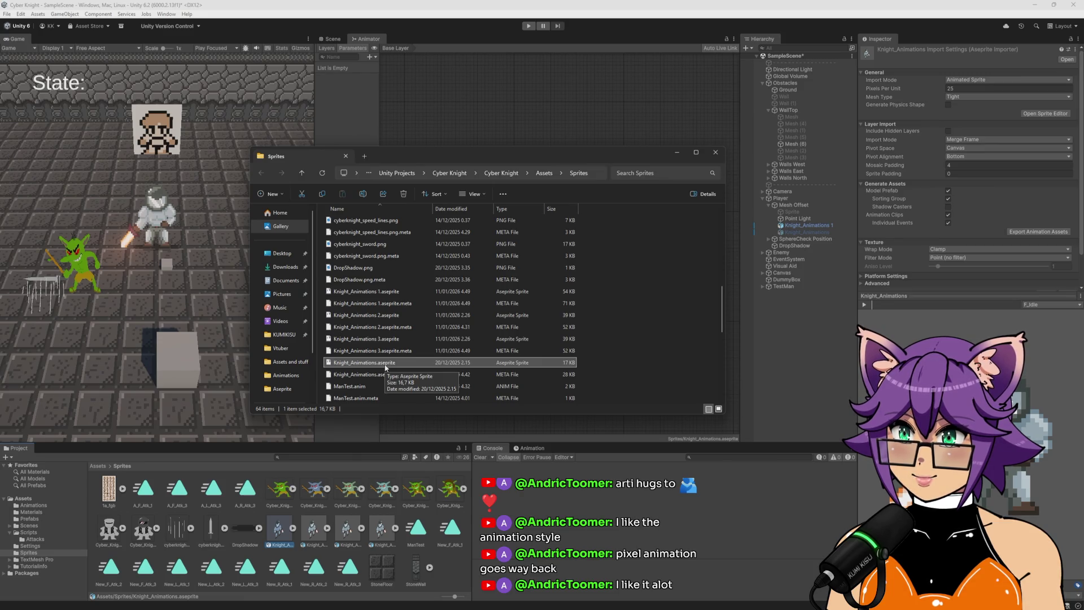
double_click(386, 367)
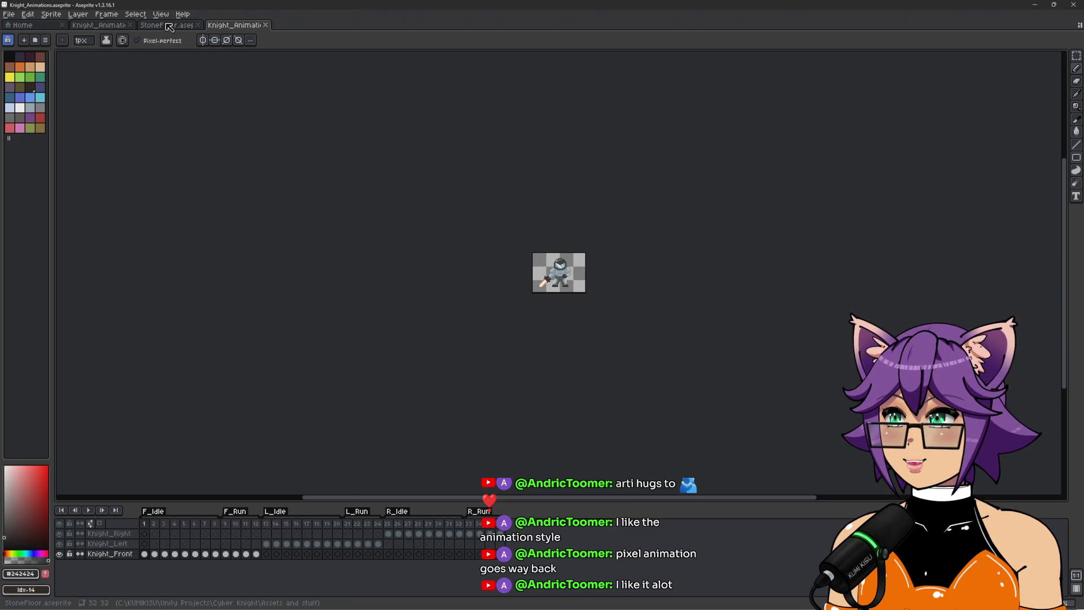
Glance at the StoneFloor tiles, return to Knight_Animations, then switch to Unity
left_click(169, 26)
left_click(236, 26)
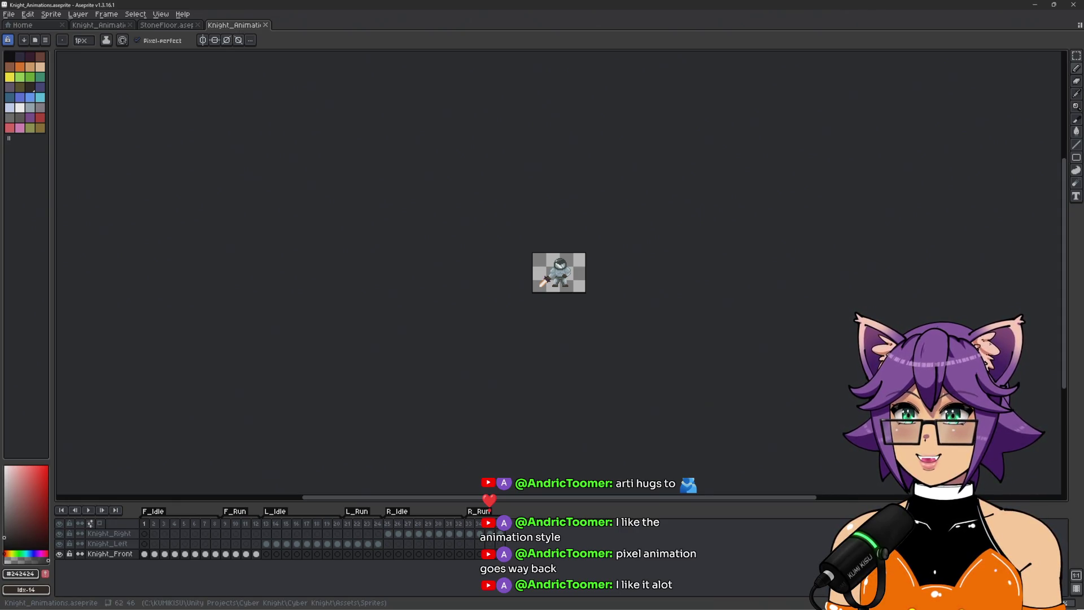
key("alt+Tab")
key("alt+Tab")
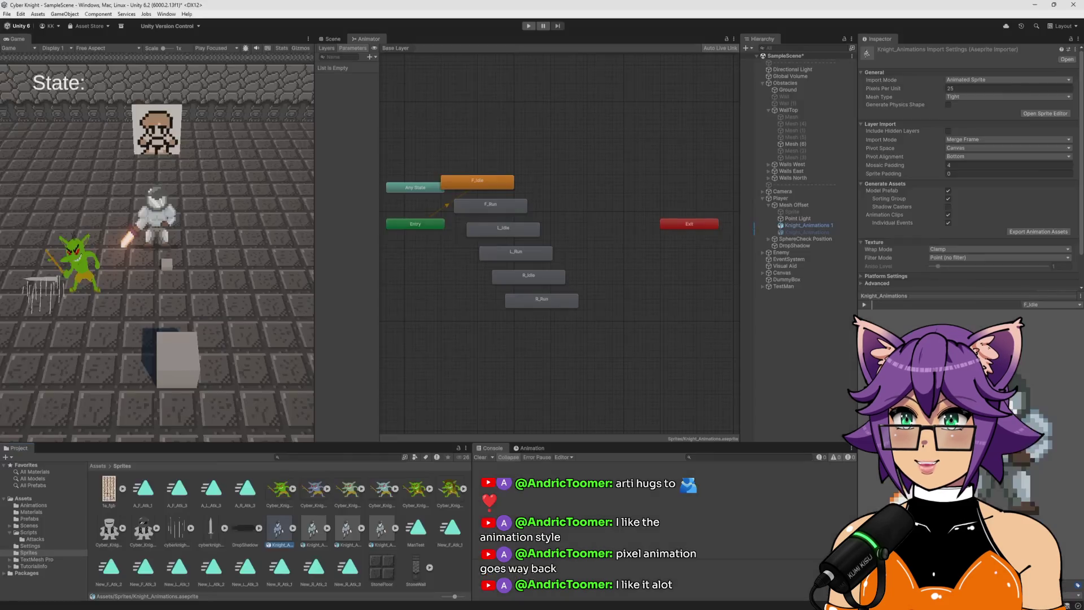
Browse the import settings and contents of Knight_Animations 3, 2 and 1
left_click(386, 530)
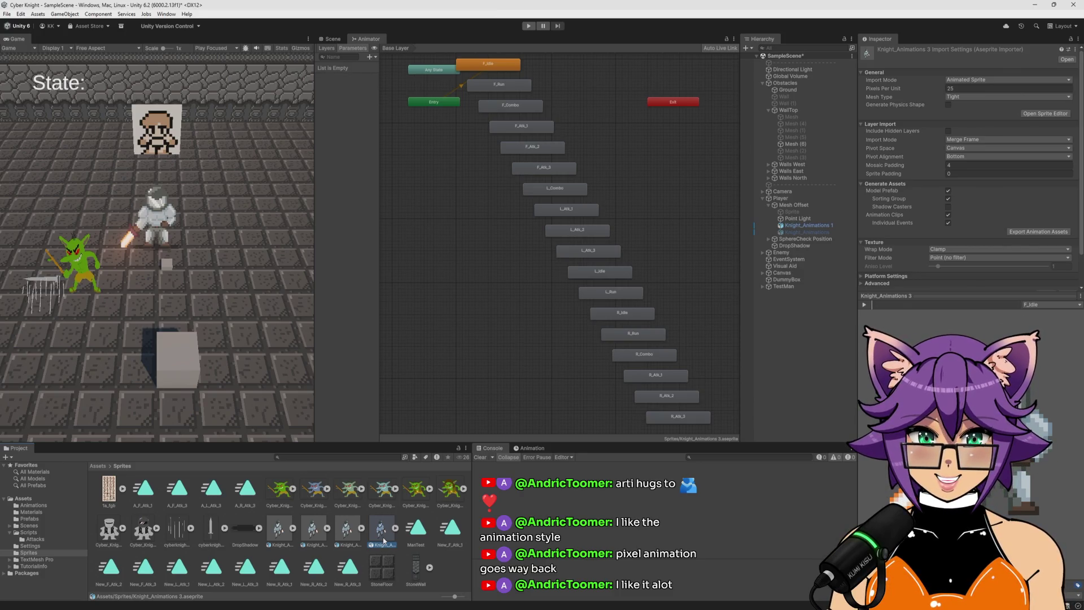
key("Left")
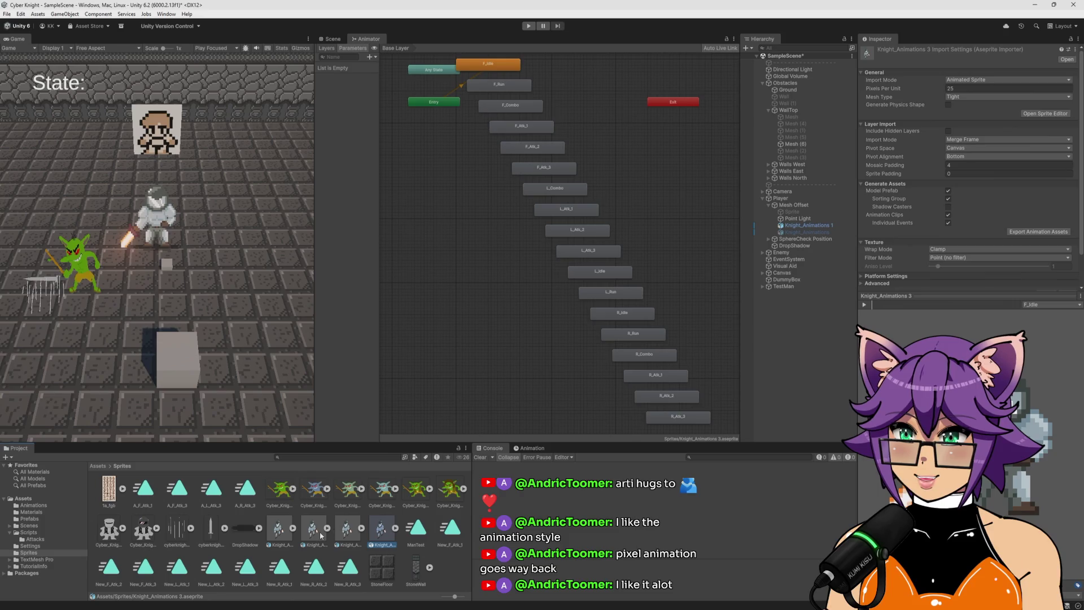
key("Left")
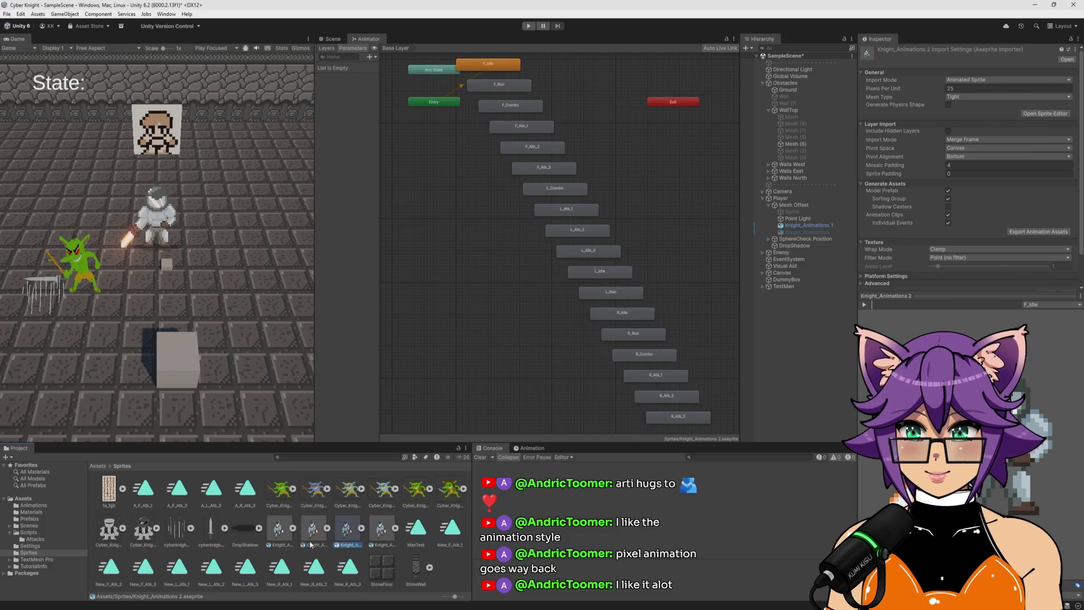
left_click(311, 543)
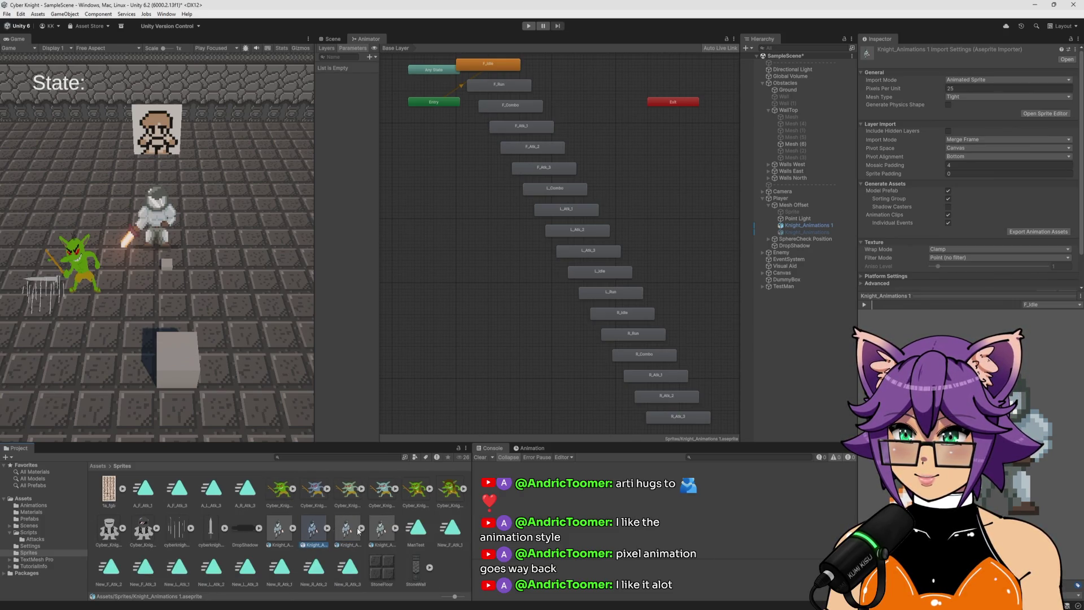
left_click(326, 530)
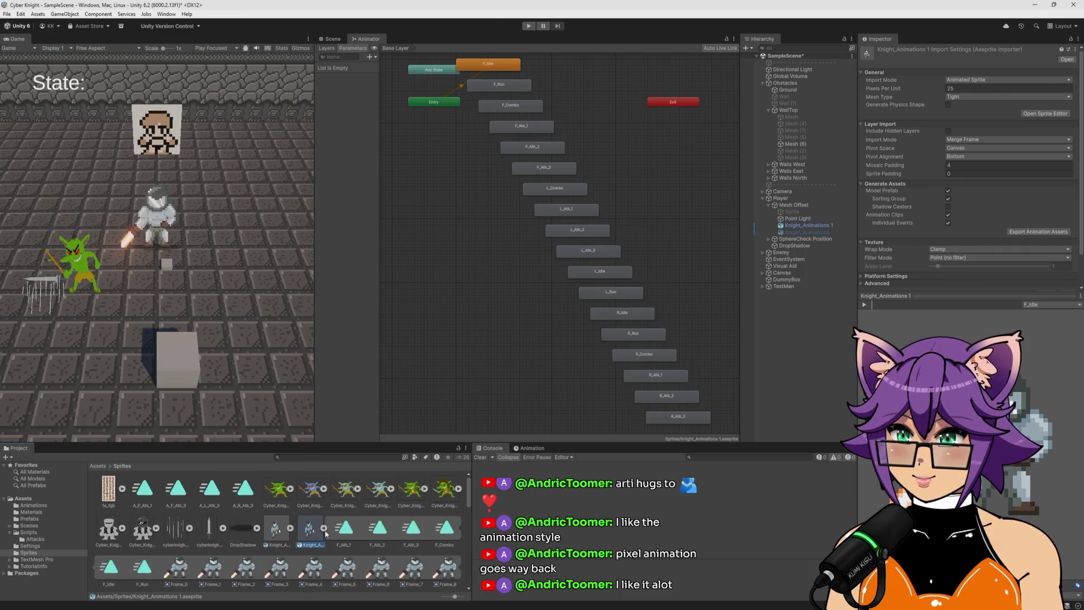
left_click(325, 533)
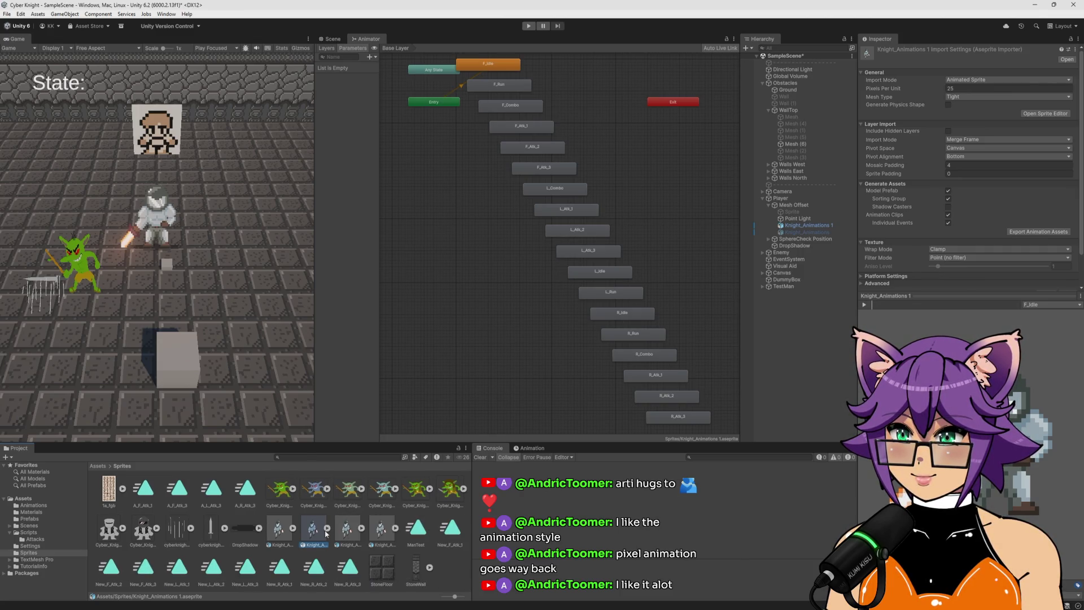
left_click(395, 528)
left_click(375, 535)
left_click(390, 529)
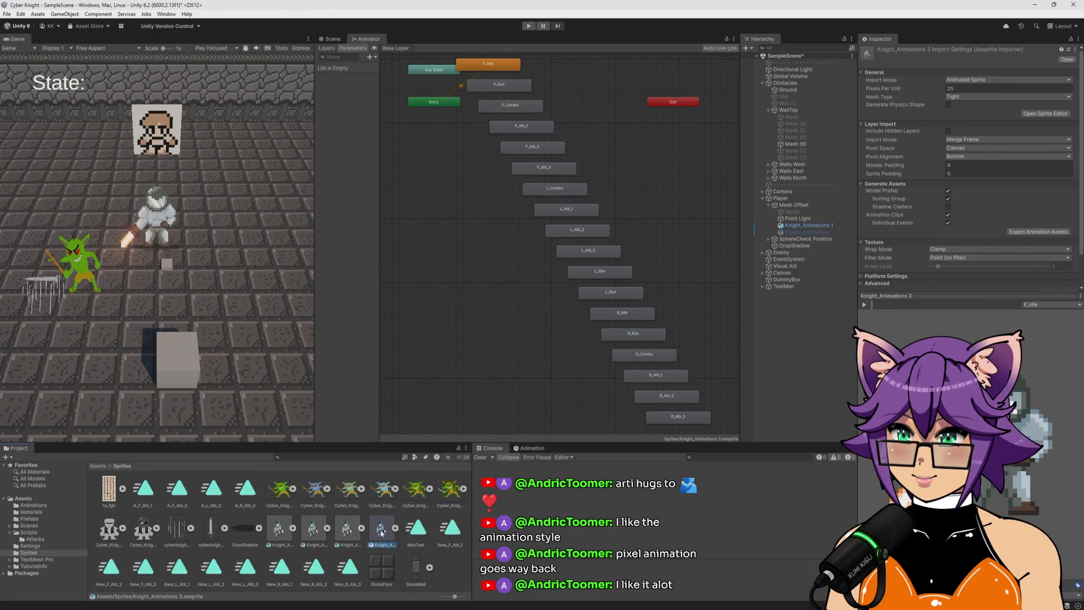
Expand Knight_Animations 3 and scroll through its clips and frames
right_click(382, 531)
left_click(377, 545)
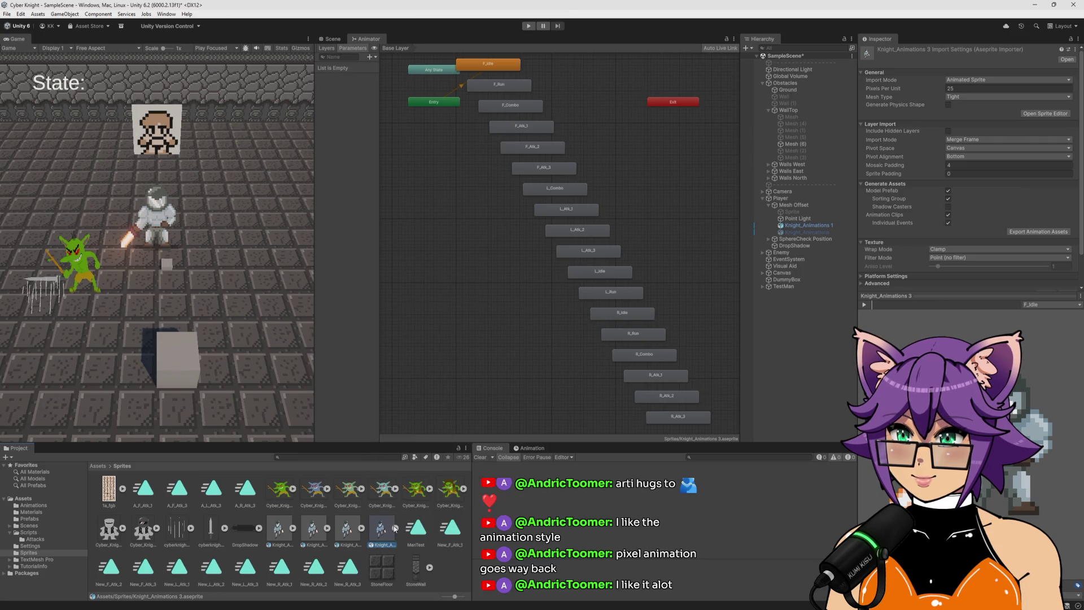
left_click(390, 528)
scroll(382, 534, "down", 3)
scroll(339, 531, "down", 10)
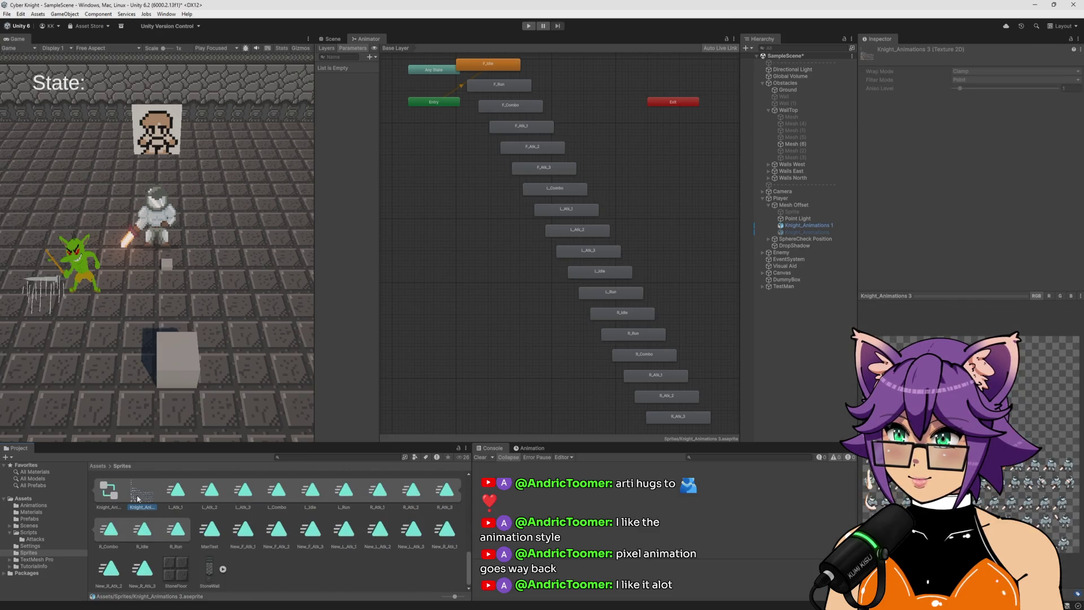
scroll(141, 500, "up", 1)
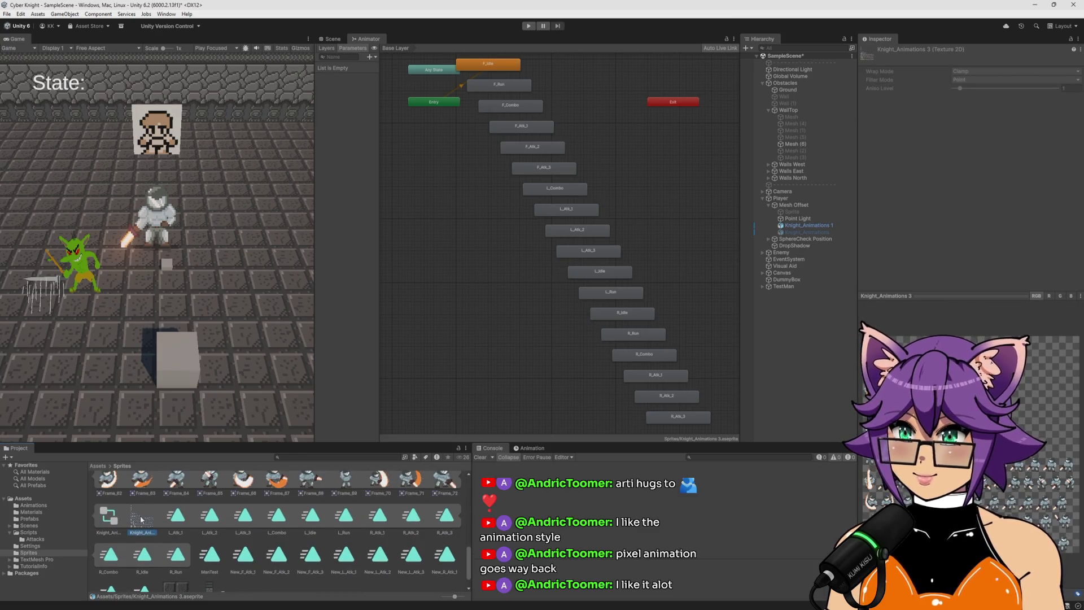
Reveal Knight_Animations 3 in File Explorer and open its .aseprite file in Aseprite
right_click(138, 526)
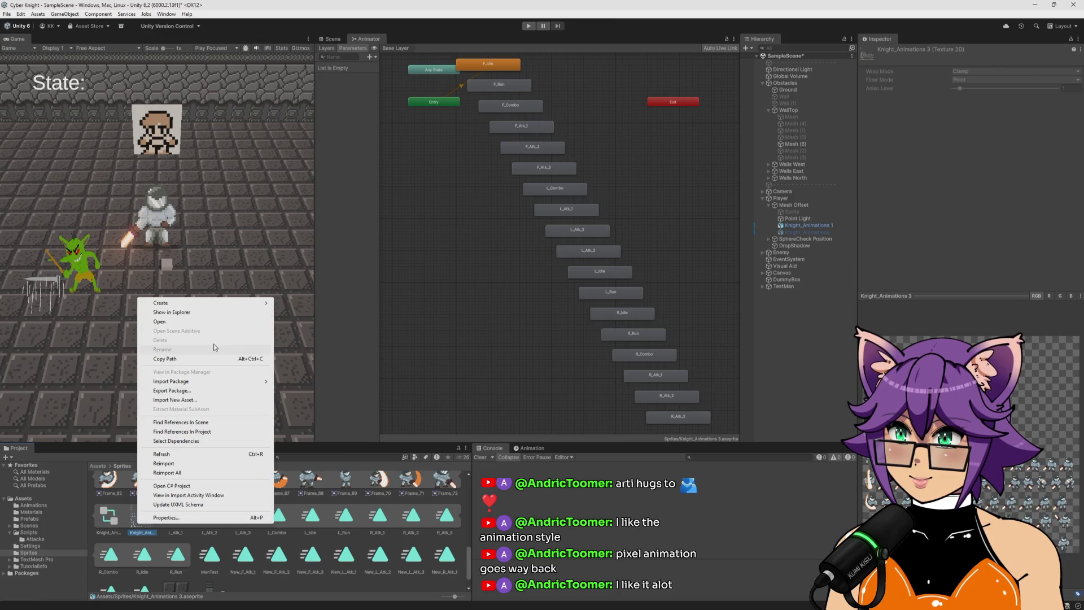
left_click(201, 313)
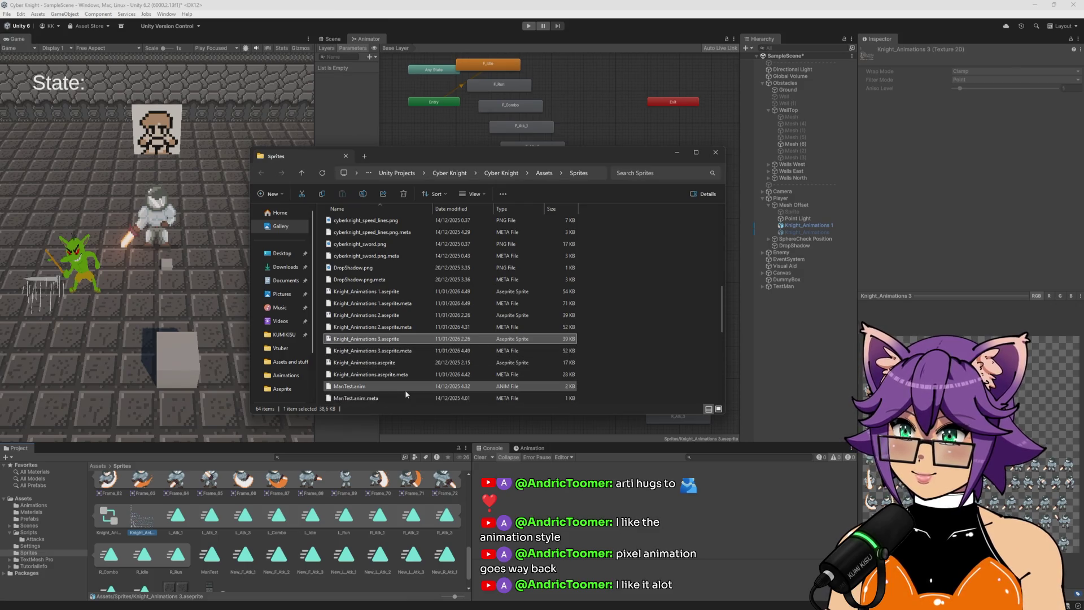
double_click(388, 338)
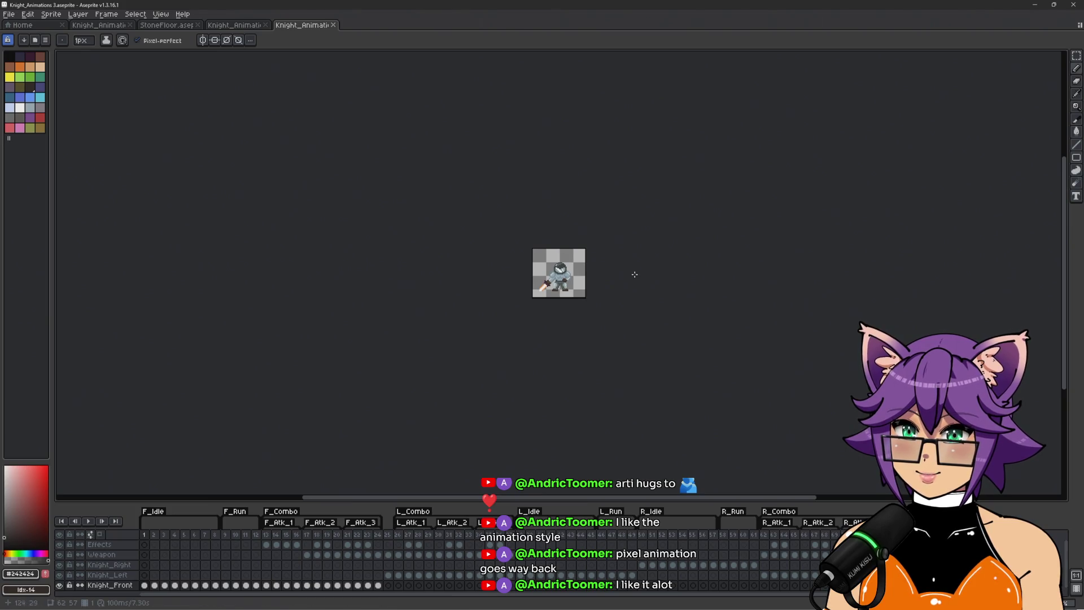
Zoom in, go to a side-facing knight frame and scribble dark loops over it
scroll(579, 281, "up", 3)
scroll(457, 207, "up", 1)
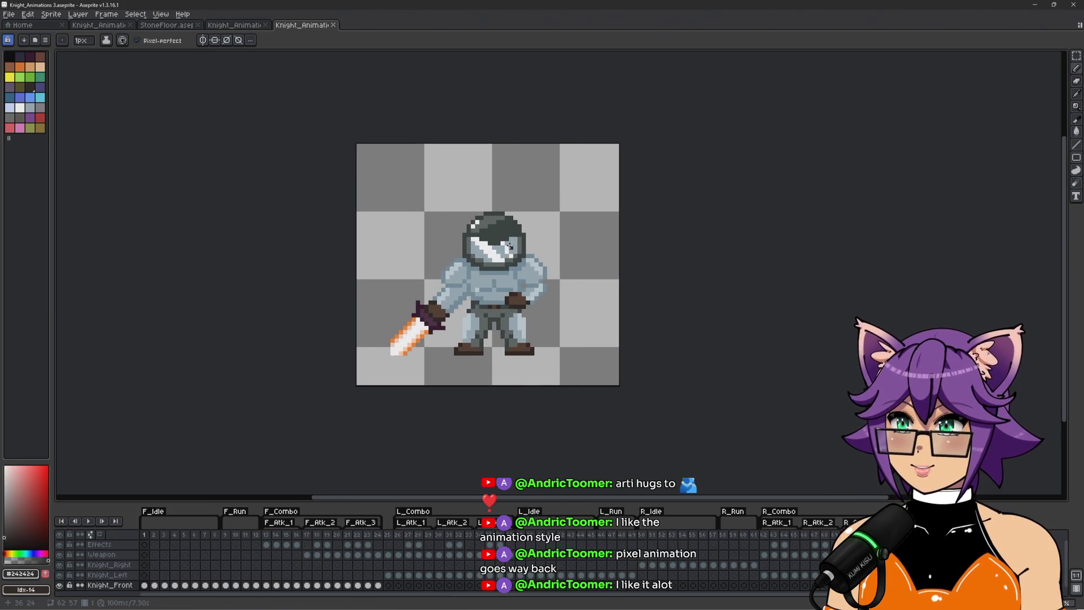
left_click(529, 575)
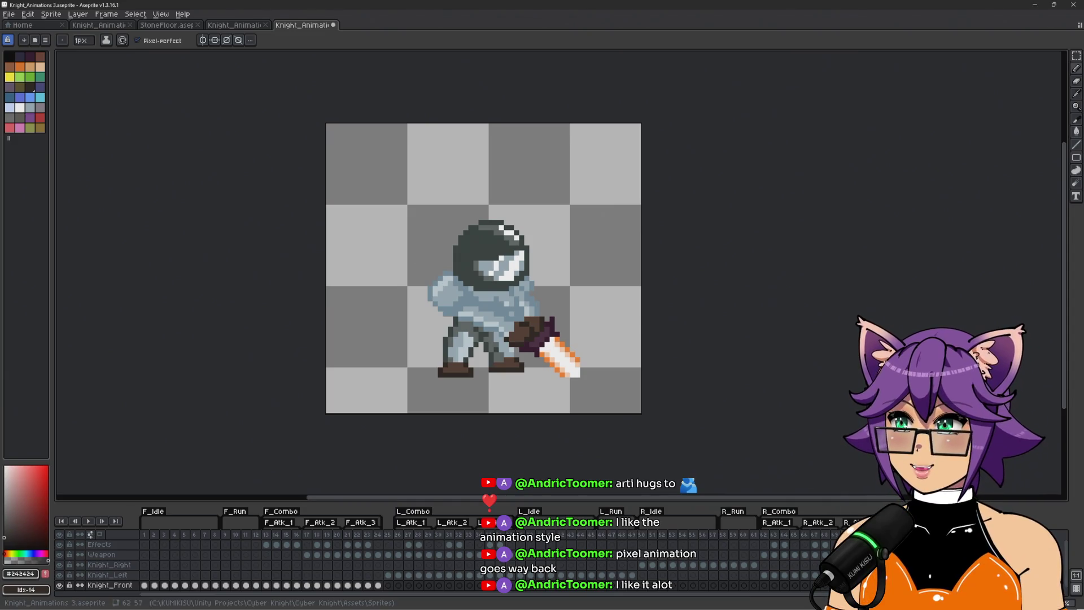
mouse_move(443, 181)
left_mouse_down()
mouse_move(398, 274)
mouse_move(599, 203)
mouse_move(615, 327)
mouse_move(362, 226)
mouse_move(605, 335)
mouse_move(395, 401)
left_mouse_up()
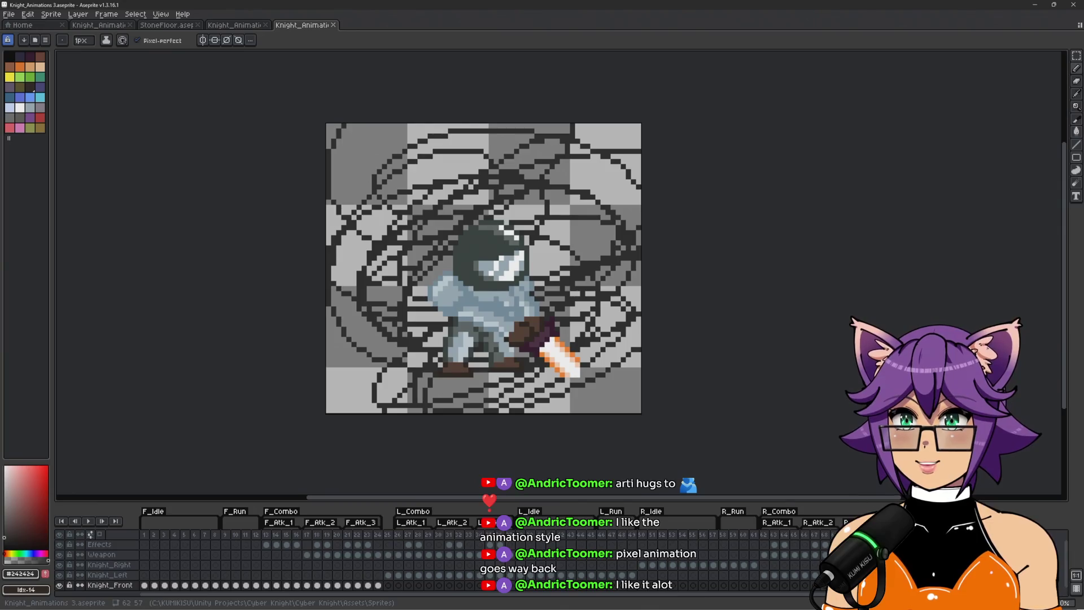
key("alt+Tab")
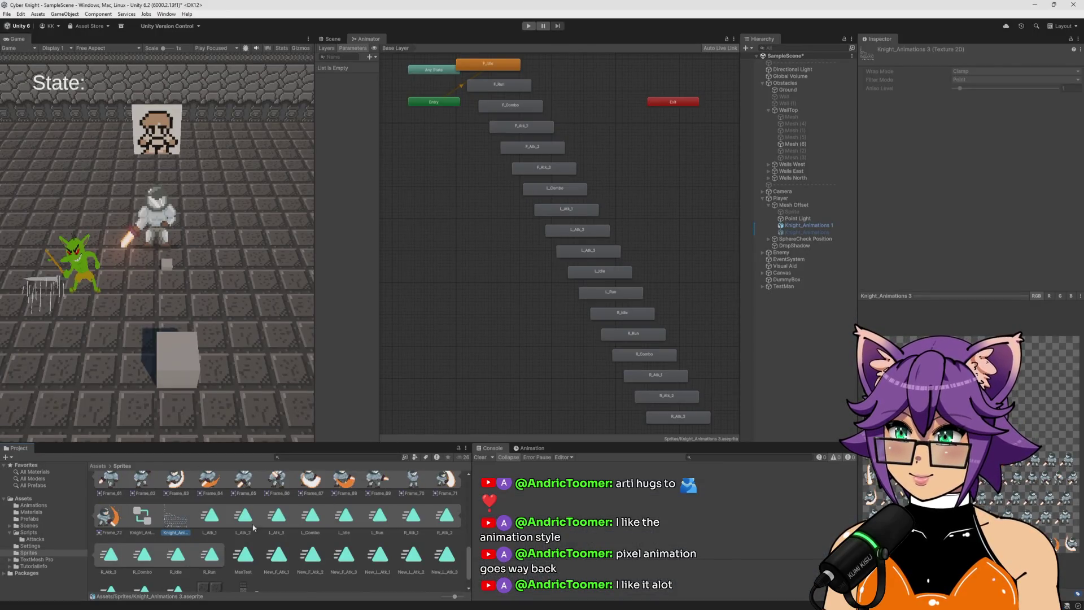
Scroll through the imported knight Frame sprites in Unity, then return to Aseprite
scroll(278, 536, "up", 2)
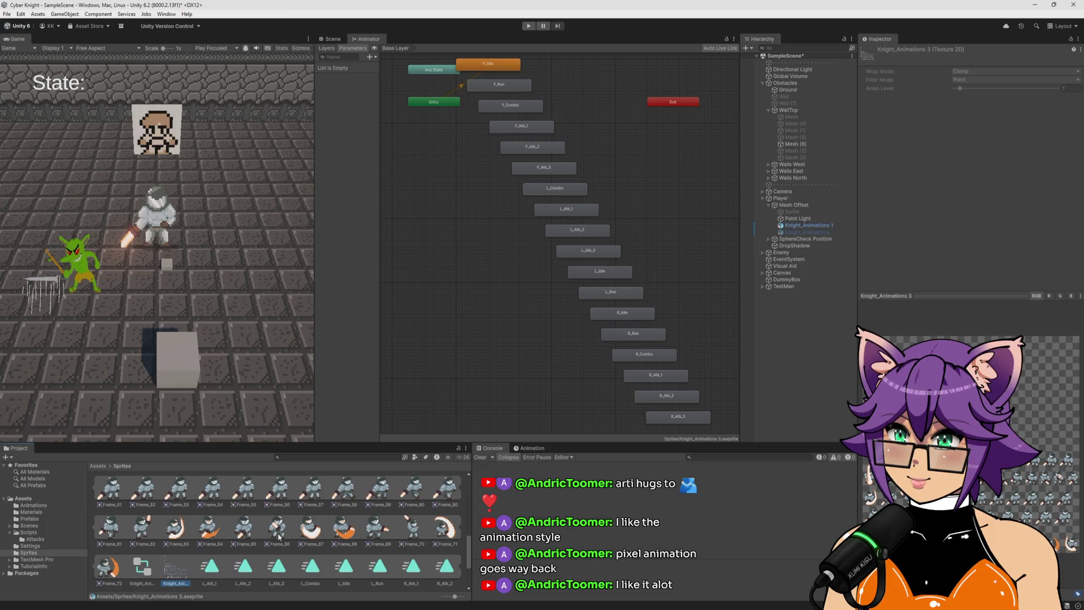
scroll(278, 536, "up", 2)
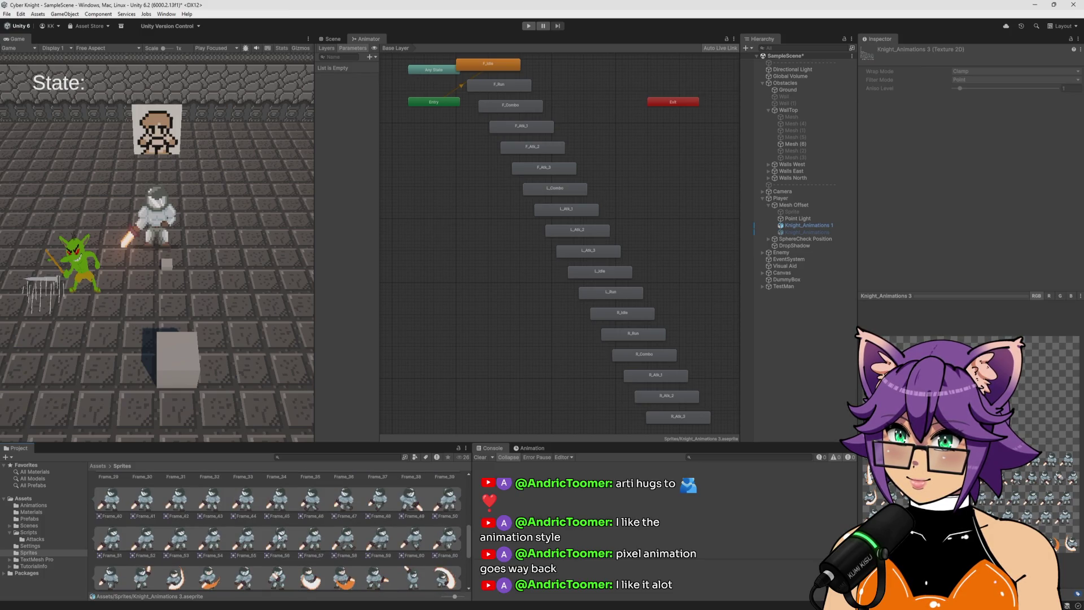
scroll(278, 536, "up", 4)
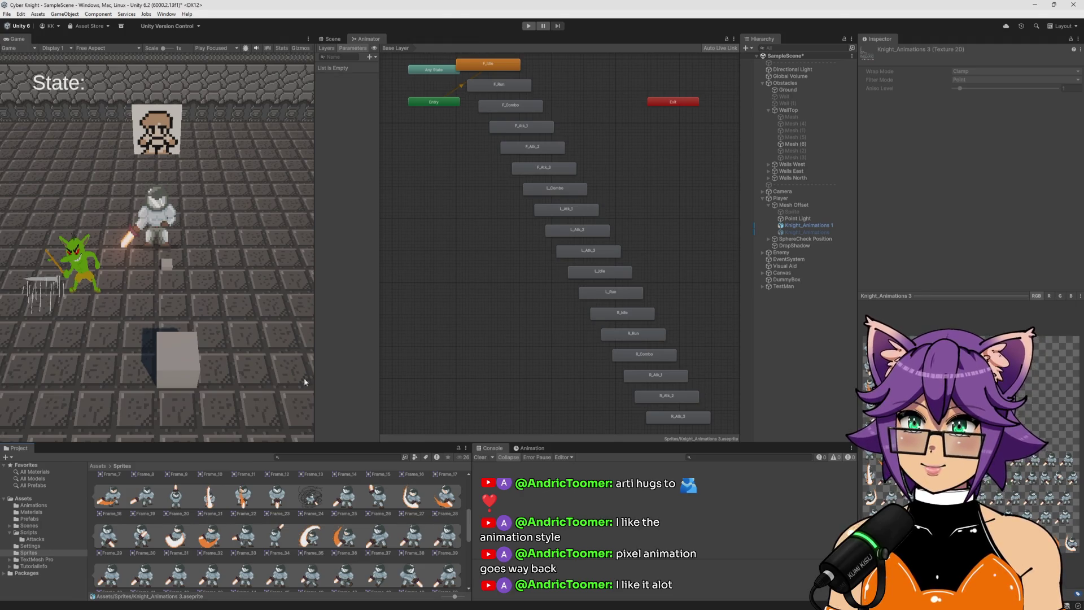
key("alt+Tab")
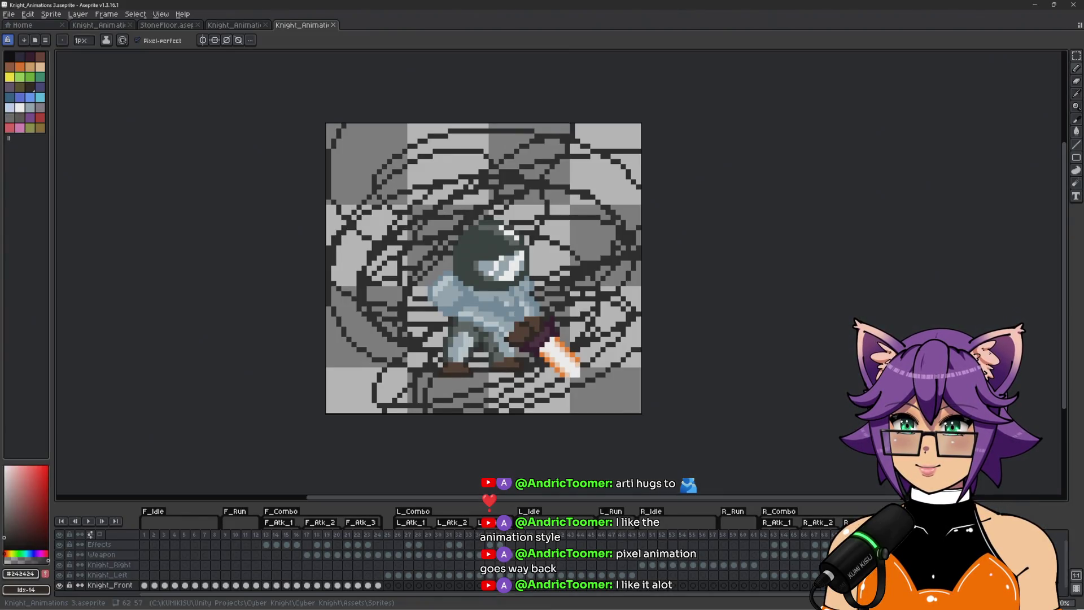
Leave the scribbled frame as is and return to the Unity editor
key("alt+Tab")
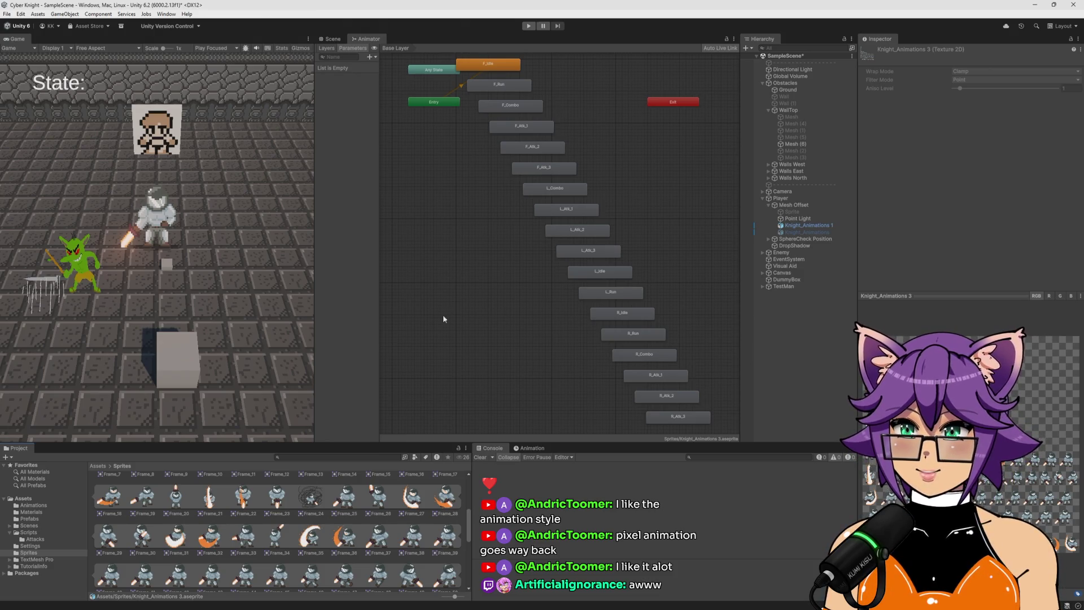
Save SampleScene with Ctrl+S and bring Unity in front of File Explorer
key("ctrl+s")
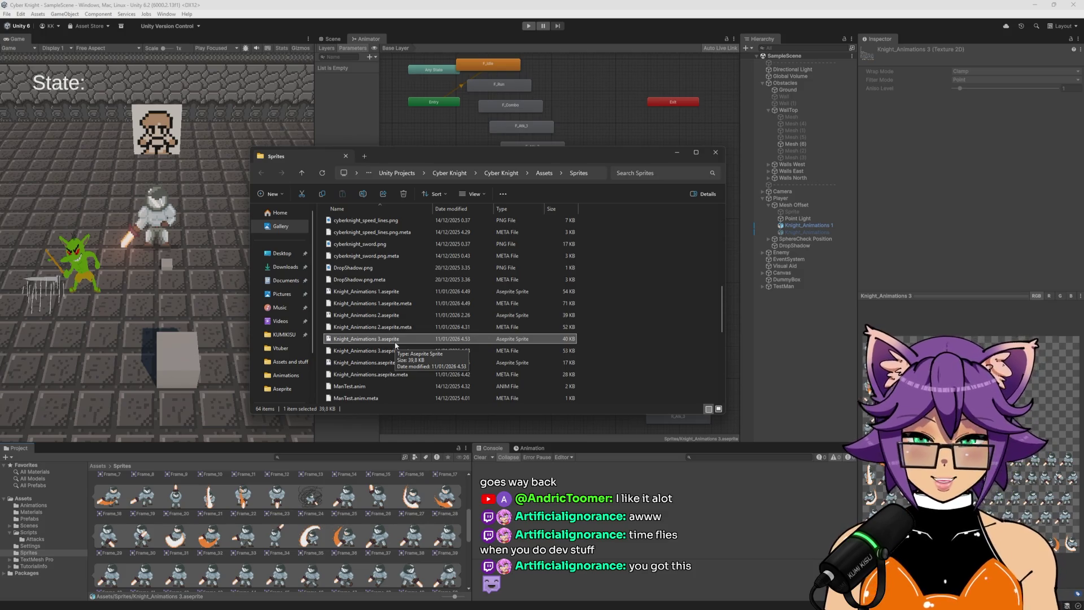
left_click(647, 10)
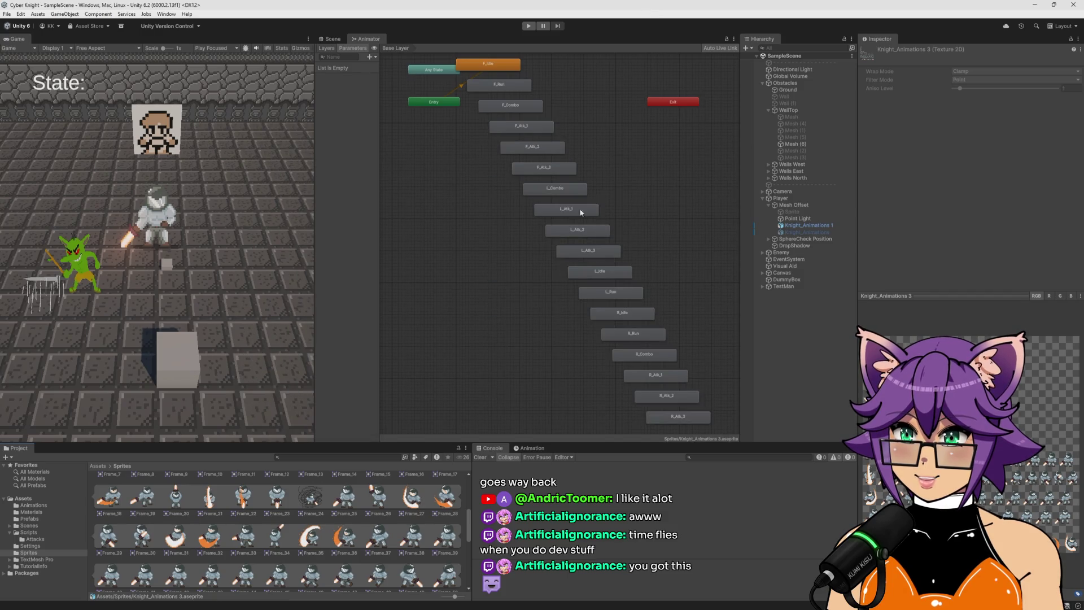